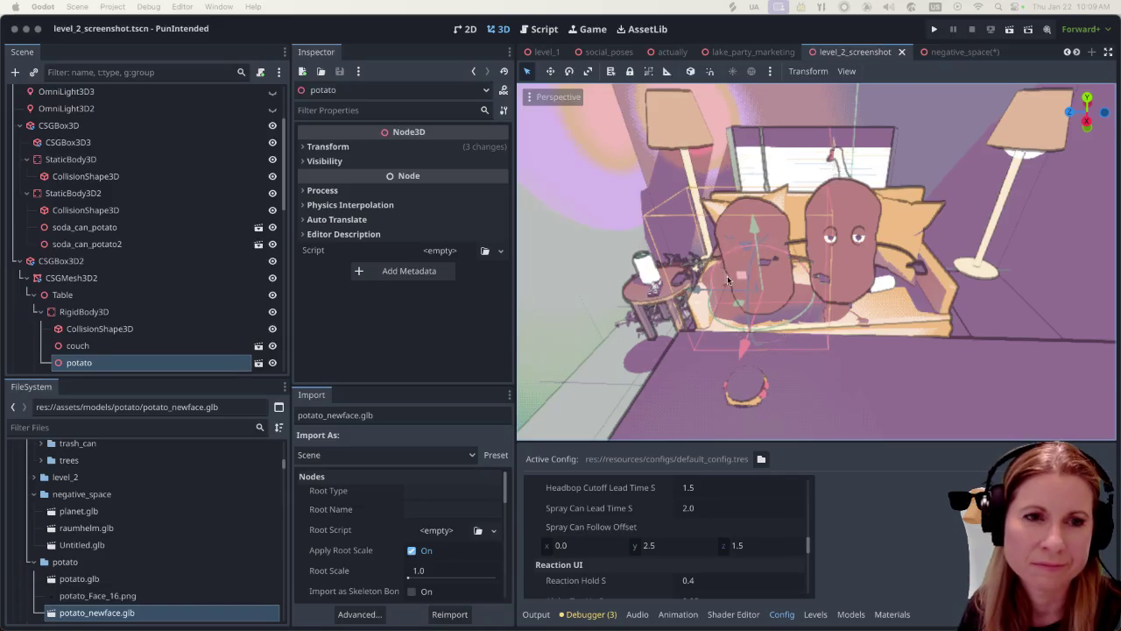
Clear the right lid selection and orbit the view around the potato model
{"action": "scroll", "coordinate": [713, 266], "scroll_direction": "up", "scroll_amount": 5}
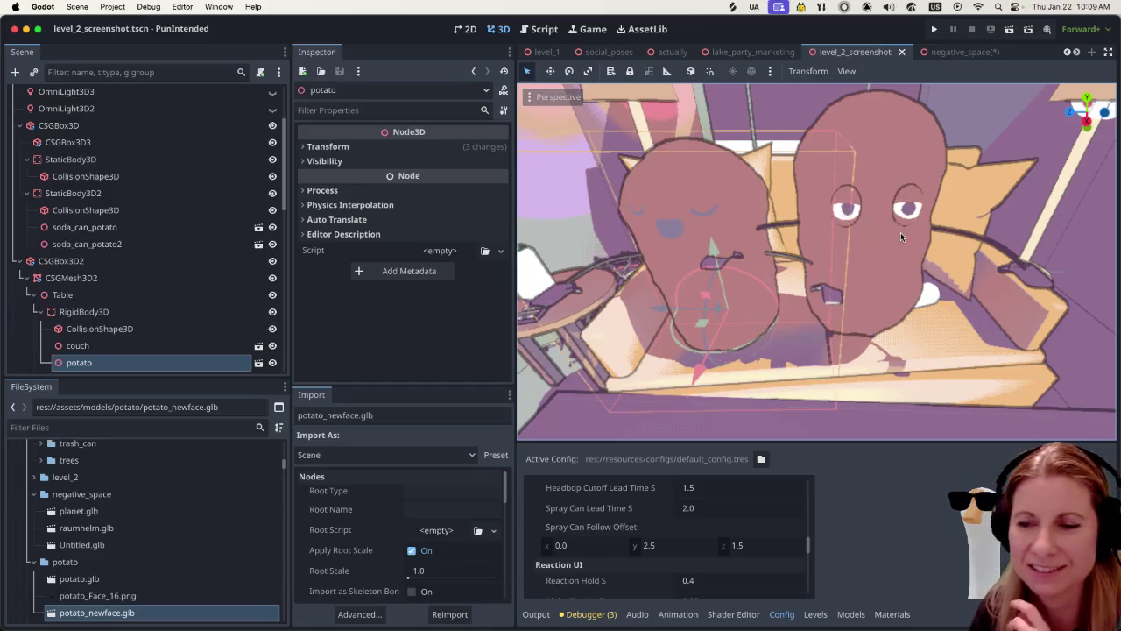
{"action": "scroll", "coordinate": [942, 245], "scroll_direction": "up", "scroll_amount": 3}
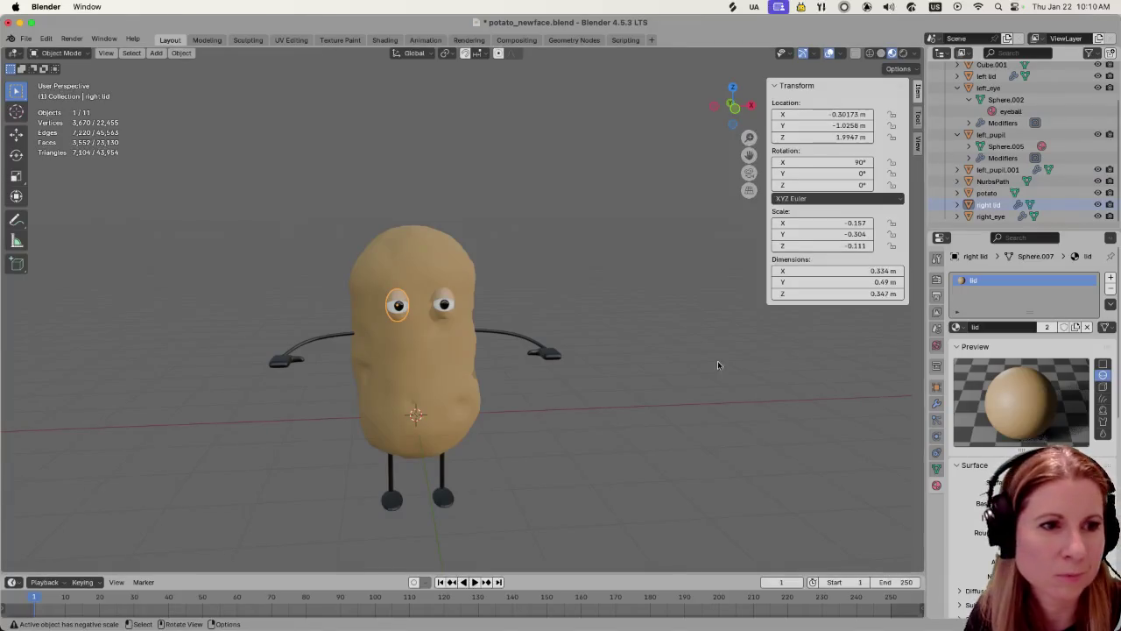
{"action": "left_click", "coordinate": [528, 492]}
{"action": "middle_click_drag", "start_coordinate": [529, 492], "coordinate": [516, 452]}
{"action": "scroll", "coordinate": [512, 447], "scroll_direction": "up", "scroll_amount": 2}
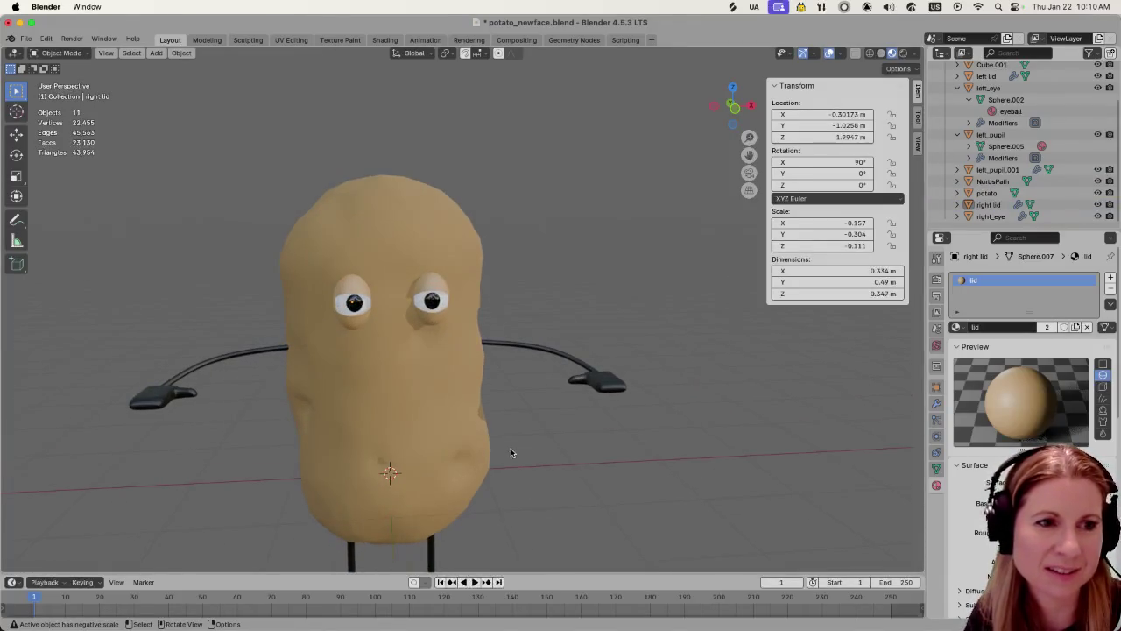
{"action": "scroll", "coordinate": [511, 447], "scroll_direction": "down", "scroll_amount": 2}
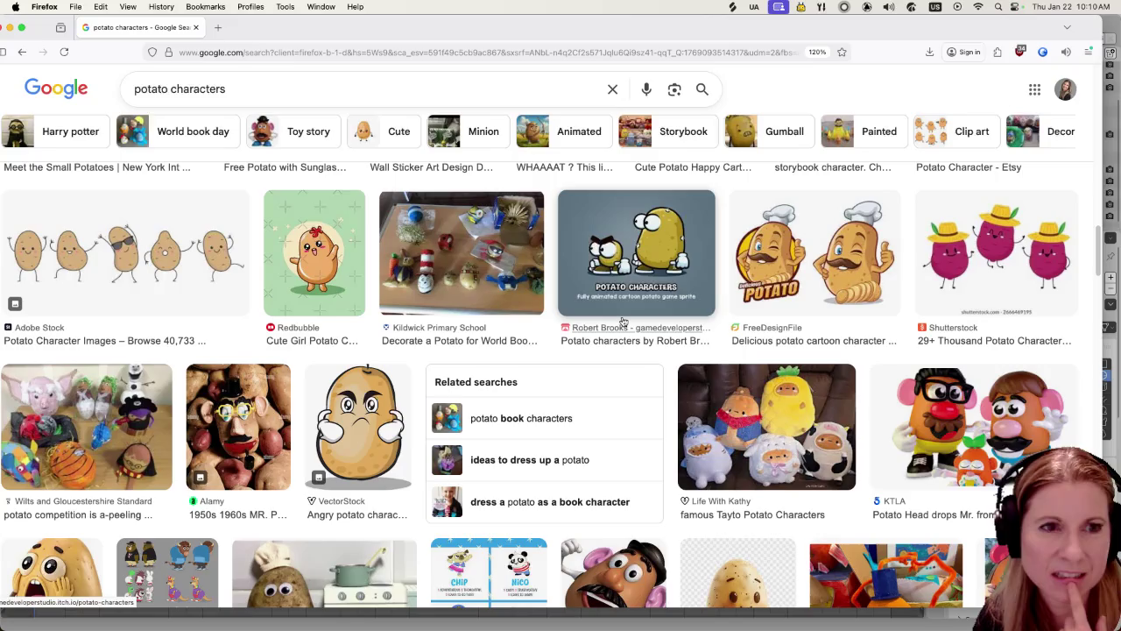
Scroll through the 'potato characters' Google Images results to the Potato Characters sprite
{"action": "scroll", "coordinate": [625, 346], "scroll_direction": "down", "scroll_amount": 4}
{"action": "scroll", "coordinate": [624, 384], "scroll_direction": "up", "scroll_amount": 3}
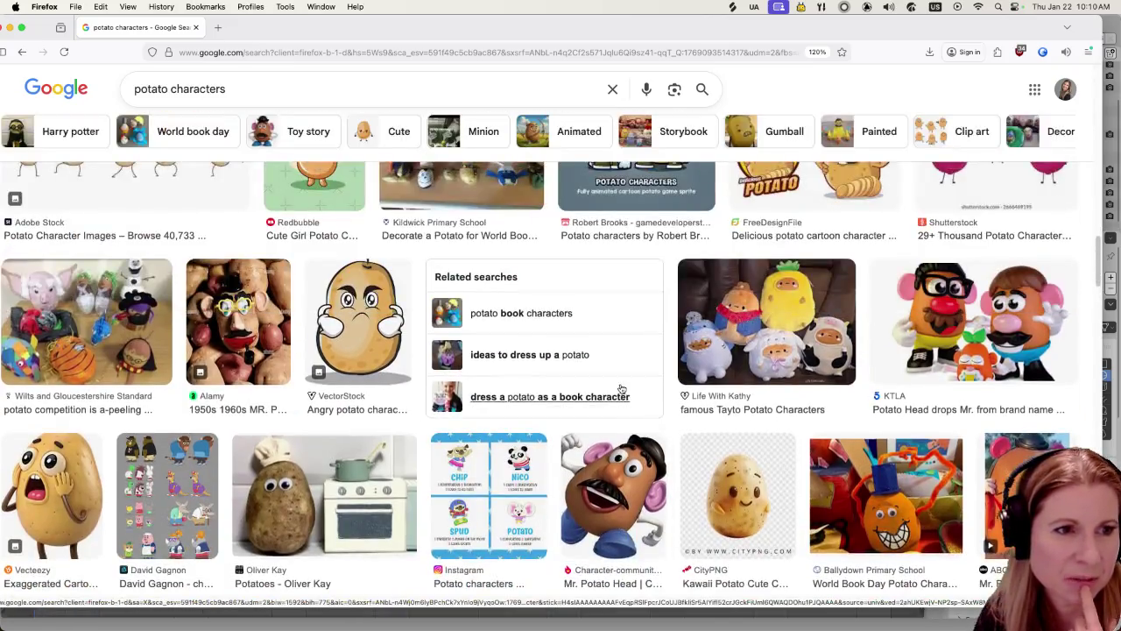
{"action": "scroll", "coordinate": [621, 388], "scroll_direction": "up", "scroll_amount": 3}
{"action": "scroll", "coordinate": [621, 388], "scroll_direction": "up", "scroll_amount": 2}
{"action": "scroll", "coordinate": [620, 388], "scroll_direction": "up", "scroll_amount": 2}
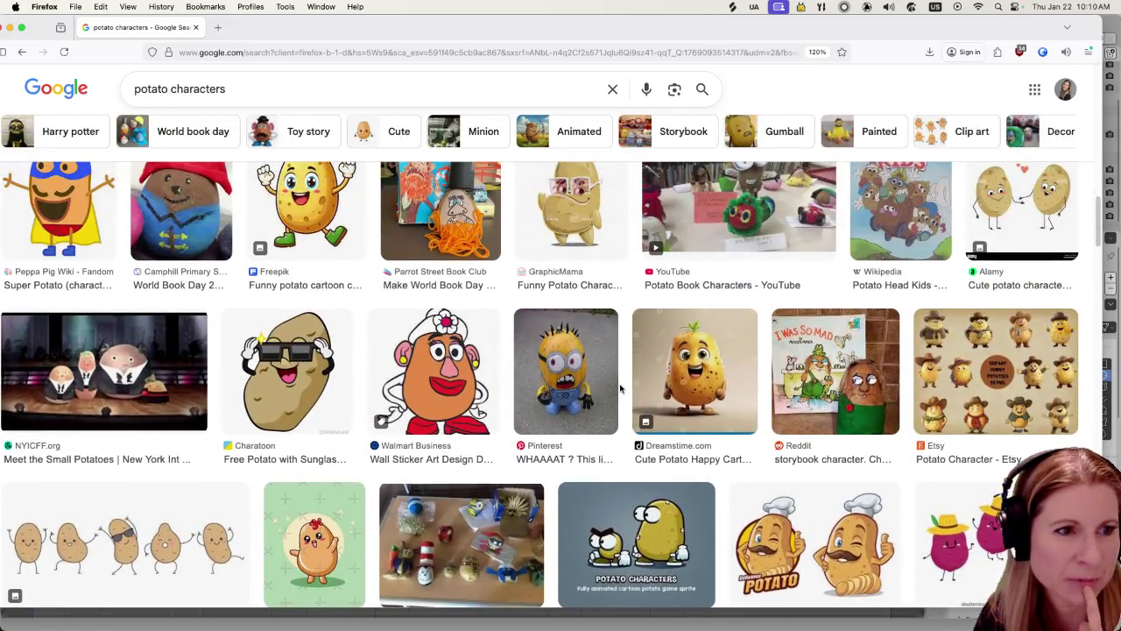
{"action": "scroll", "coordinate": [619, 388], "scroll_direction": "up", "scroll_amount": 2}
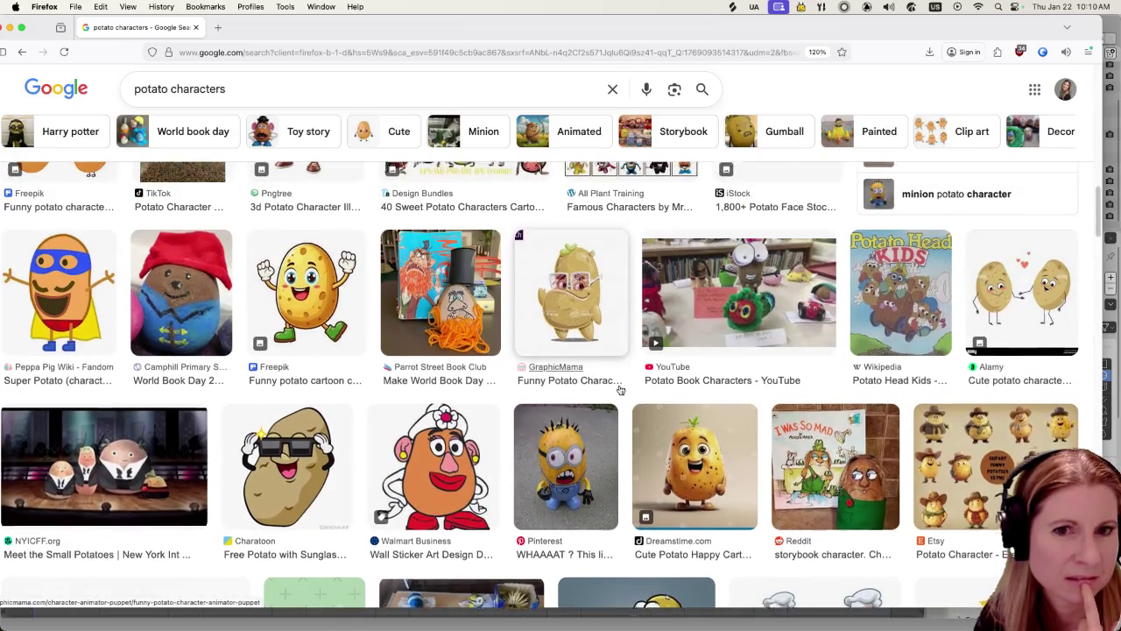
{"action": "scroll", "coordinate": [620, 389], "scroll_direction": "up", "scroll_amount": 1}
{"action": "scroll", "coordinate": [620, 388], "scroll_direction": "up", "scroll_amount": 4}
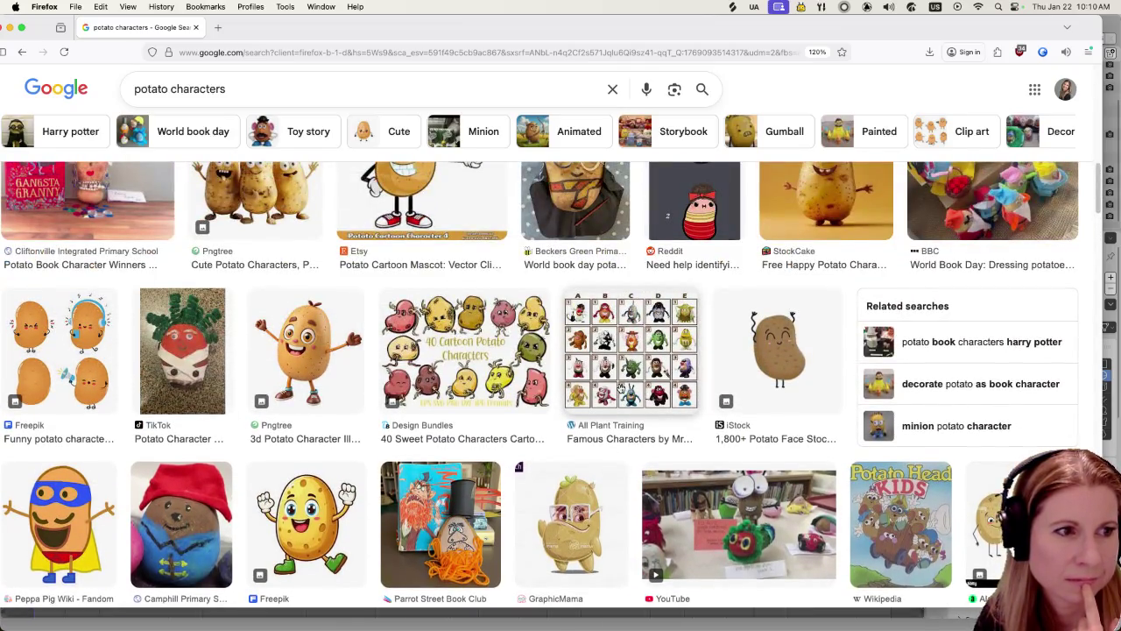
{"action": "scroll", "coordinate": [620, 388], "scroll_direction": "up", "scroll_amount": 1}
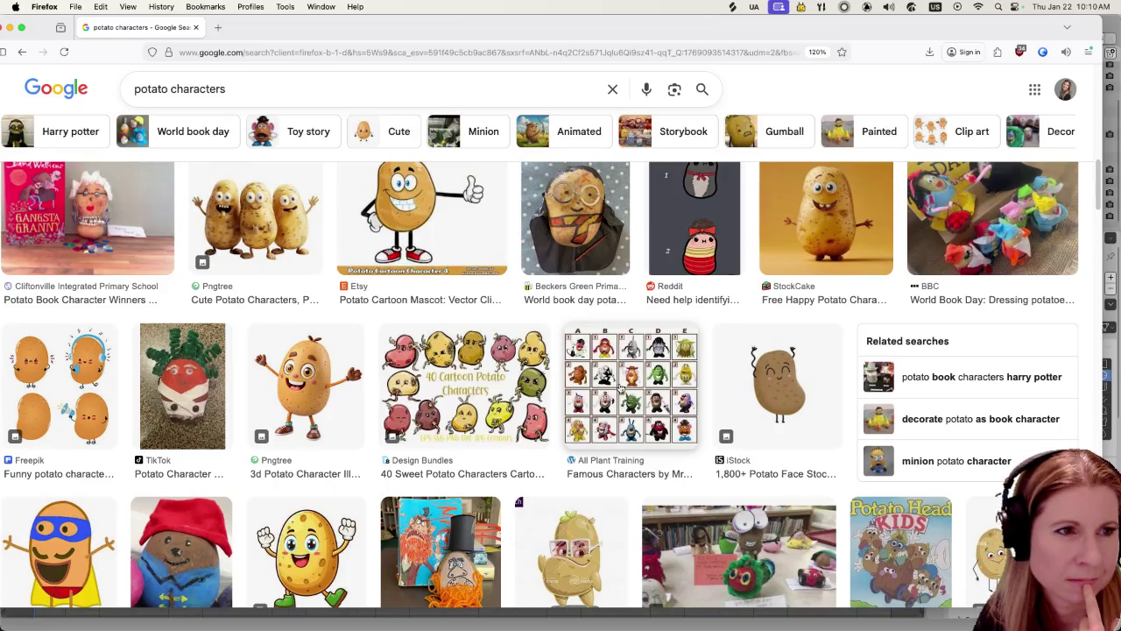
{"action": "scroll", "coordinate": [620, 388], "scroll_direction": "up", "scroll_amount": 3}
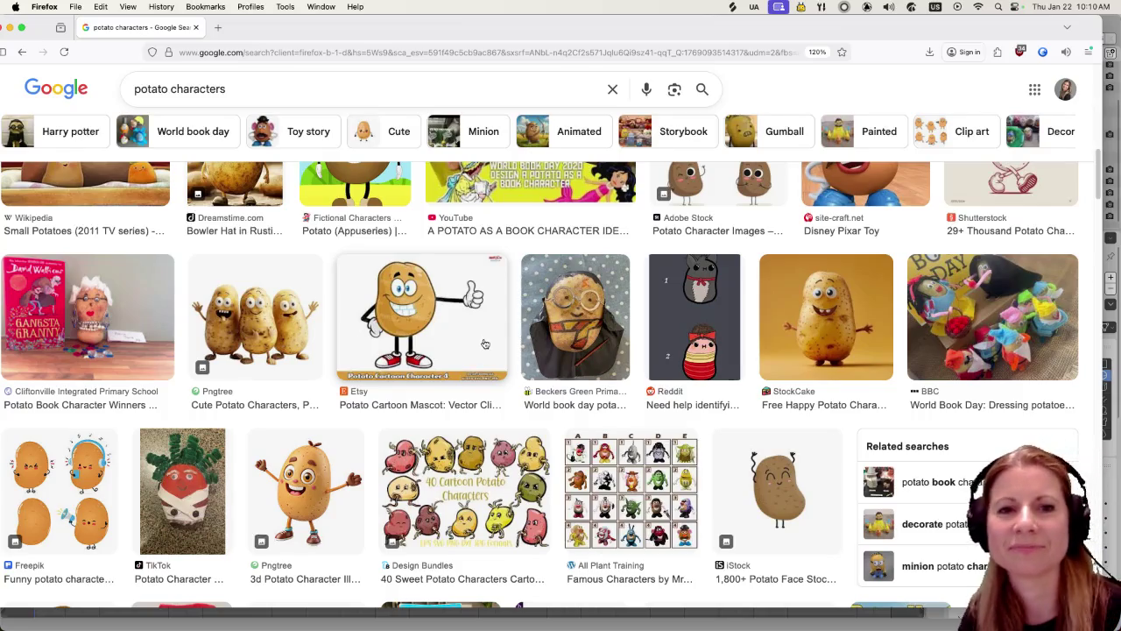
{"action": "scroll", "coordinate": [654, 371], "scroll_direction": "up", "scroll_amount": 2}
{"action": "scroll", "coordinate": [654, 371], "scroll_direction": "up", "scroll_amount": 2}
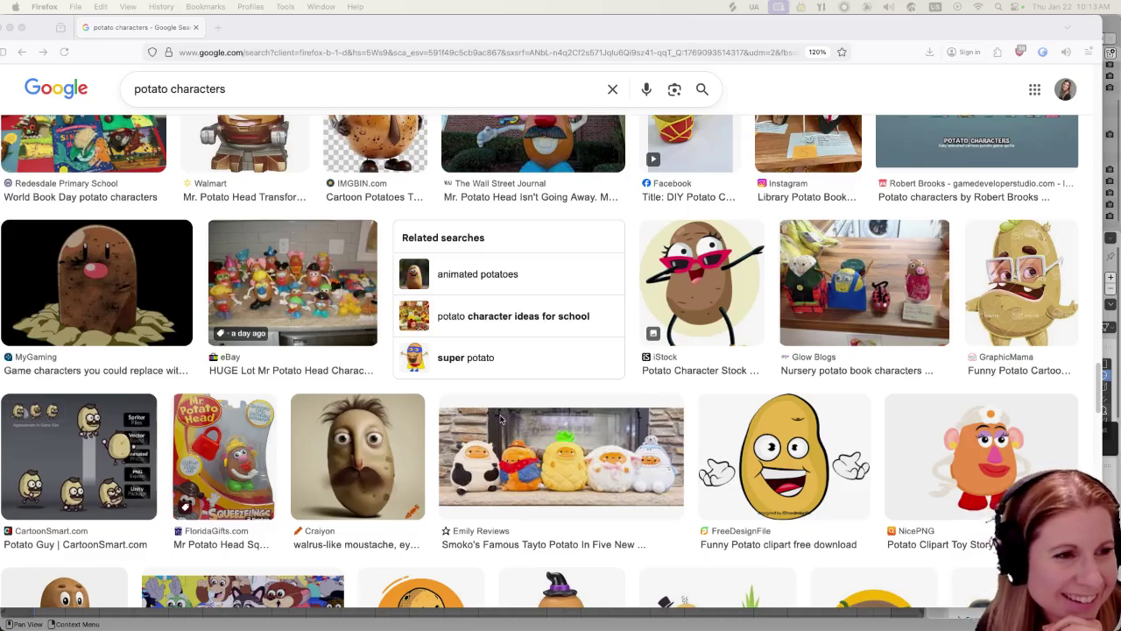
{"action": "scroll", "coordinate": [487, 408], "scroll_direction": "down", "scroll_amount": 3}
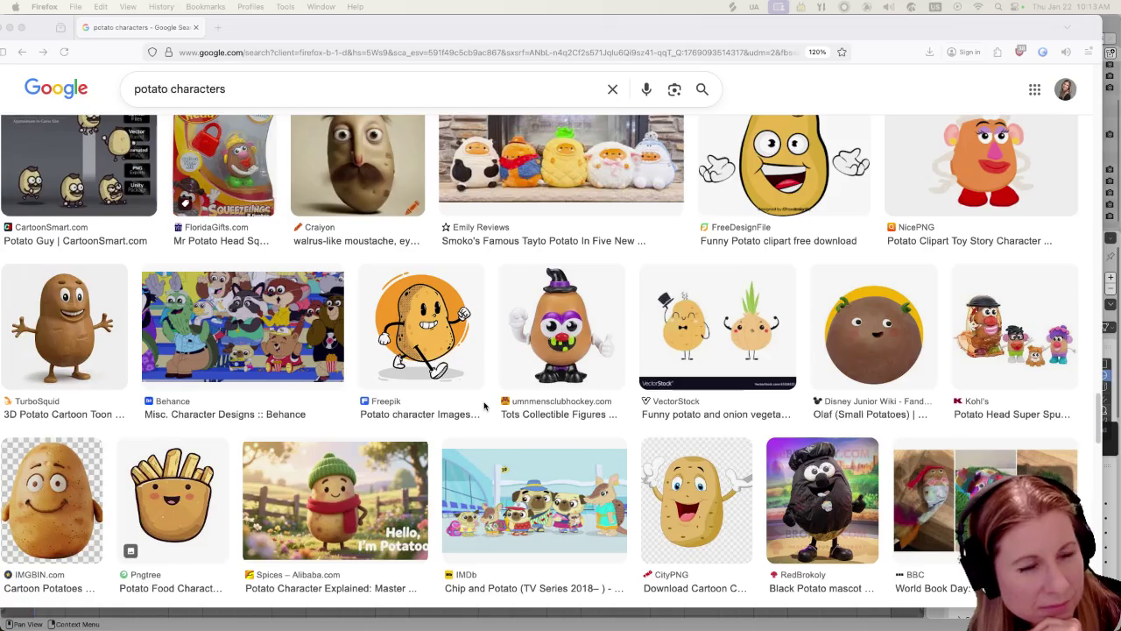
{"action": "scroll", "coordinate": [484, 406], "scroll_direction": "down", "scroll_amount": 3}
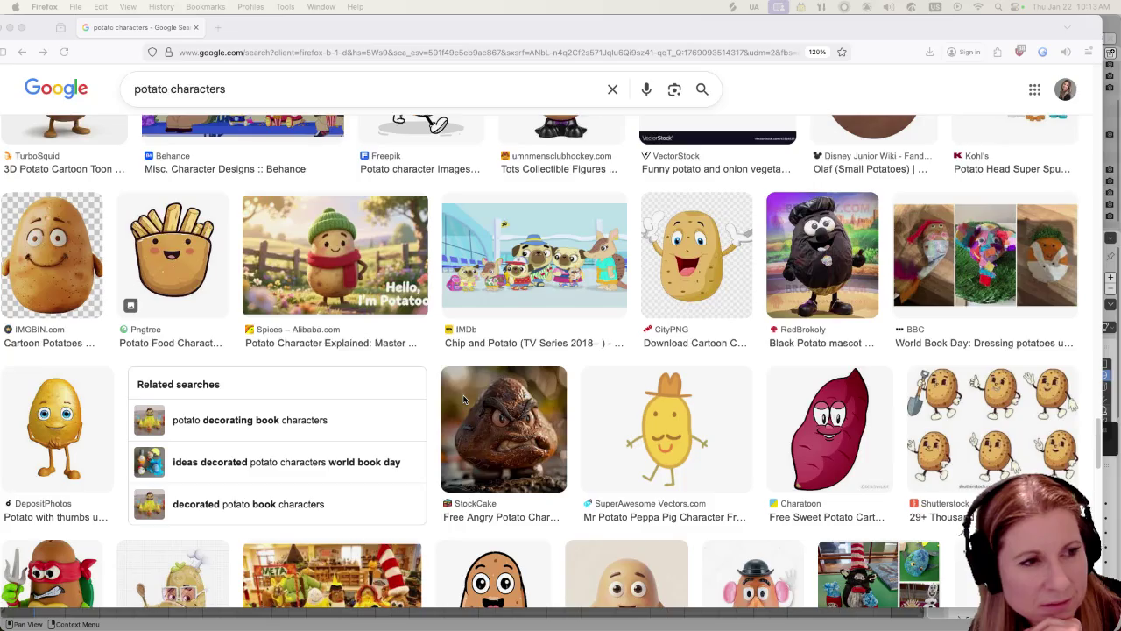
{"action": "scroll", "coordinate": [464, 399], "scroll_direction": "down", "scroll_amount": 3}
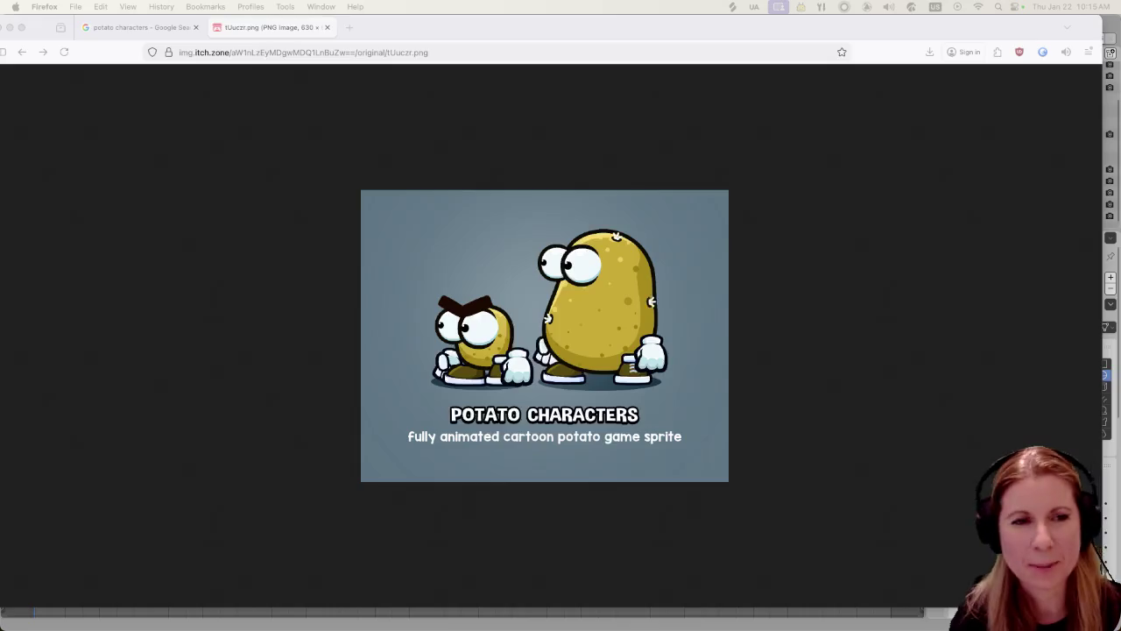
{"action": "left_click", "coordinate": [544, 36]}
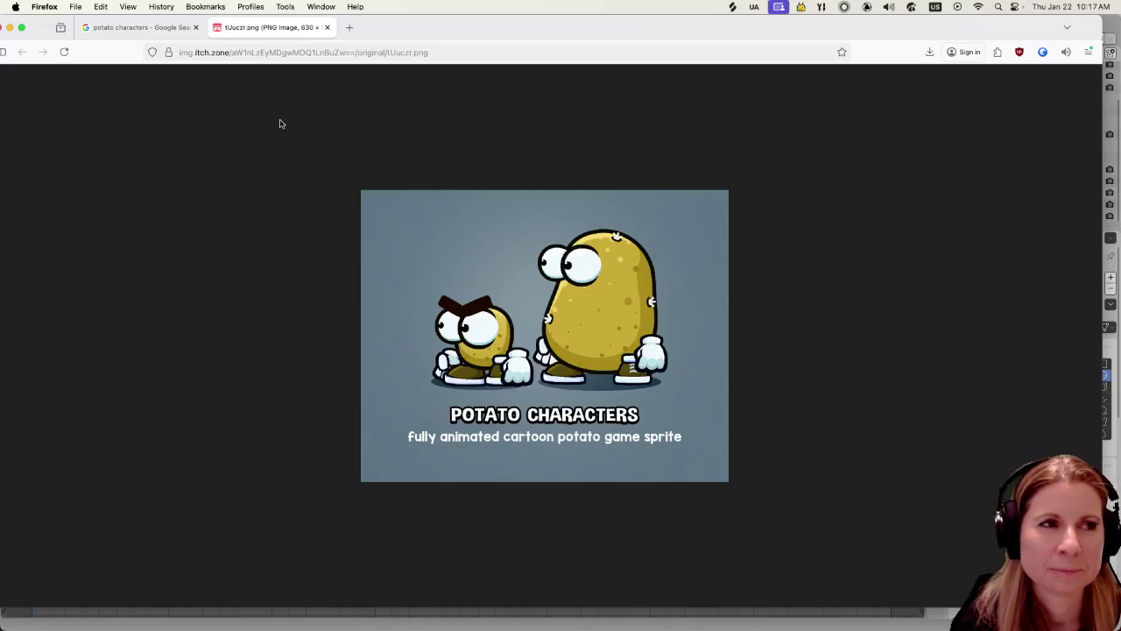
Go back to the 'potato characters' results and switch the search to 'animated potatoes'
{"action": "left_click", "coordinate": [140, 27]}
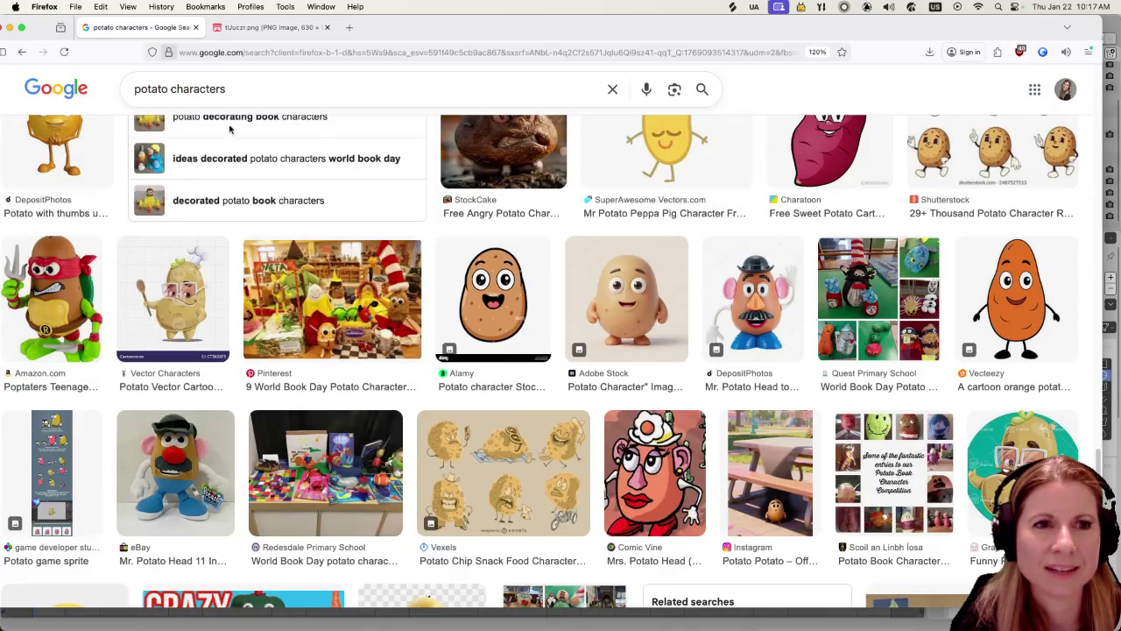
{"action": "scroll", "coordinate": [488, 362], "scroll_direction": "down", "scroll_amount": 3}
{"action": "scroll", "coordinate": [488, 363], "scroll_direction": "down", "scroll_amount": 3}
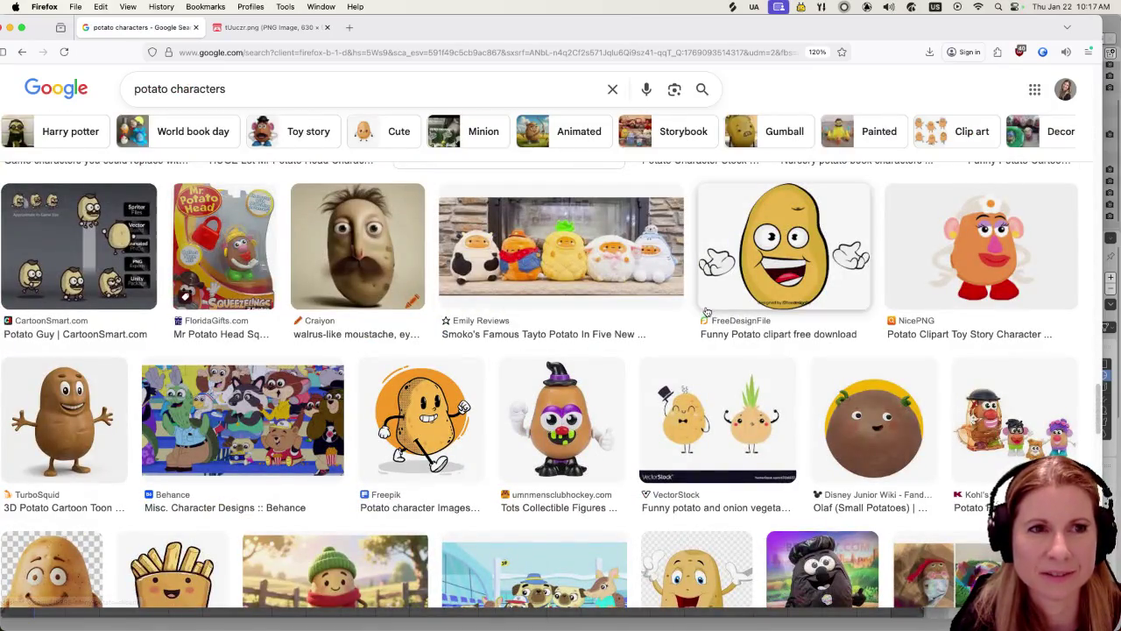
{"action": "left_click", "coordinate": [569, 134]}
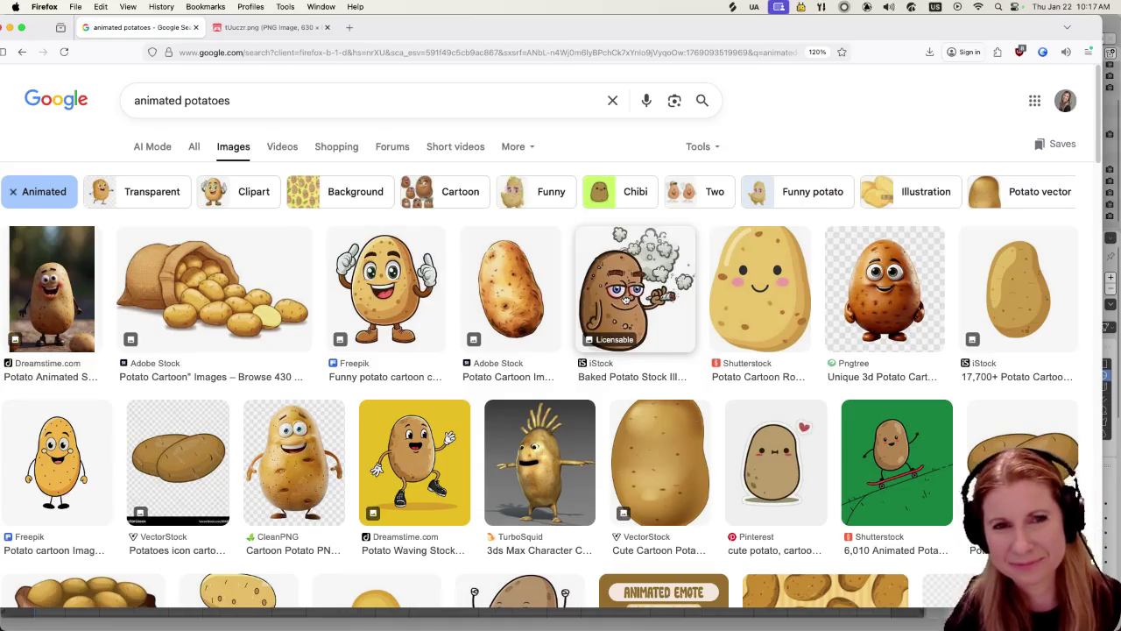
Scroll down through the 'animated potatoes' results, browsing cartoon potato illustrations, clipart and GIFs
{"action": "scroll", "coordinate": [537, 454], "scroll_direction": "down", "scroll_amount": 1}
{"action": "scroll", "coordinate": [537, 454], "scroll_direction": "down", "scroll_amount": 5}
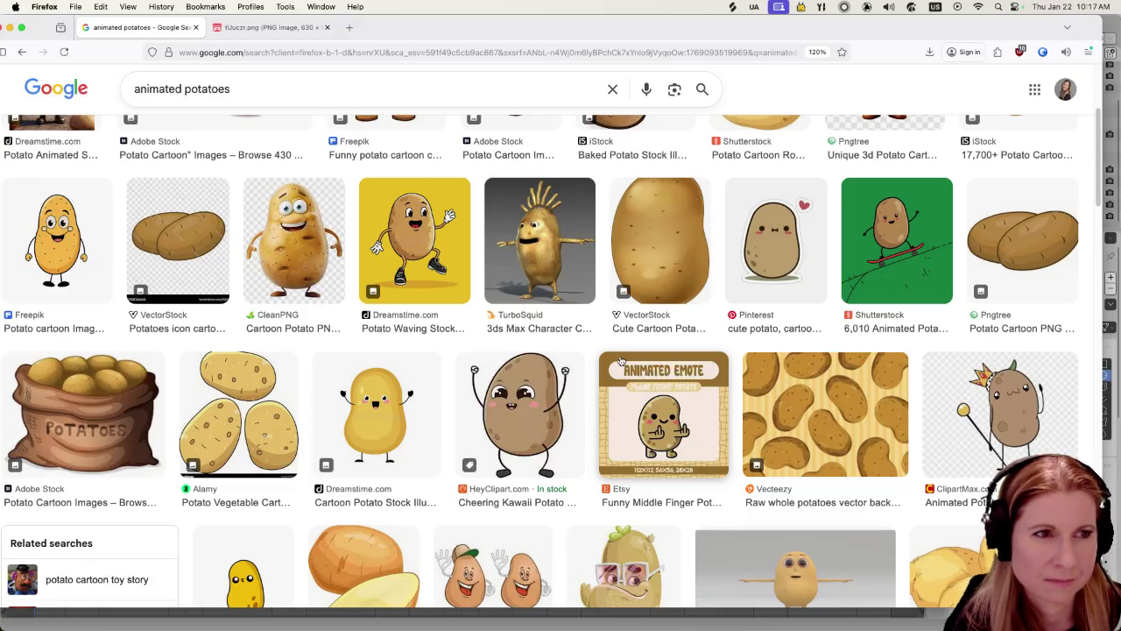
{"action": "scroll", "coordinate": [587, 393], "scroll_direction": "down", "scroll_amount": 1}
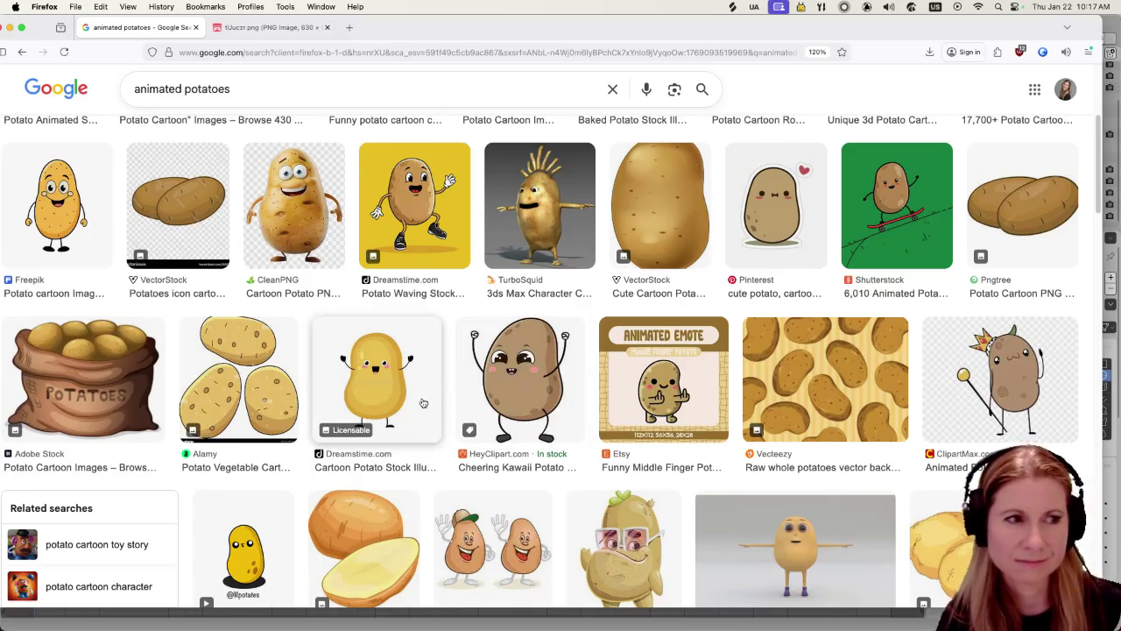
{"action": "scroll", "coordinate": [447, 395], "scroll_direction": "down", "scroll_amount": 1}
{"action": "scroll", "coordinate": [447, 395], "scroll_direction": "down", "scroll_amount": 1}
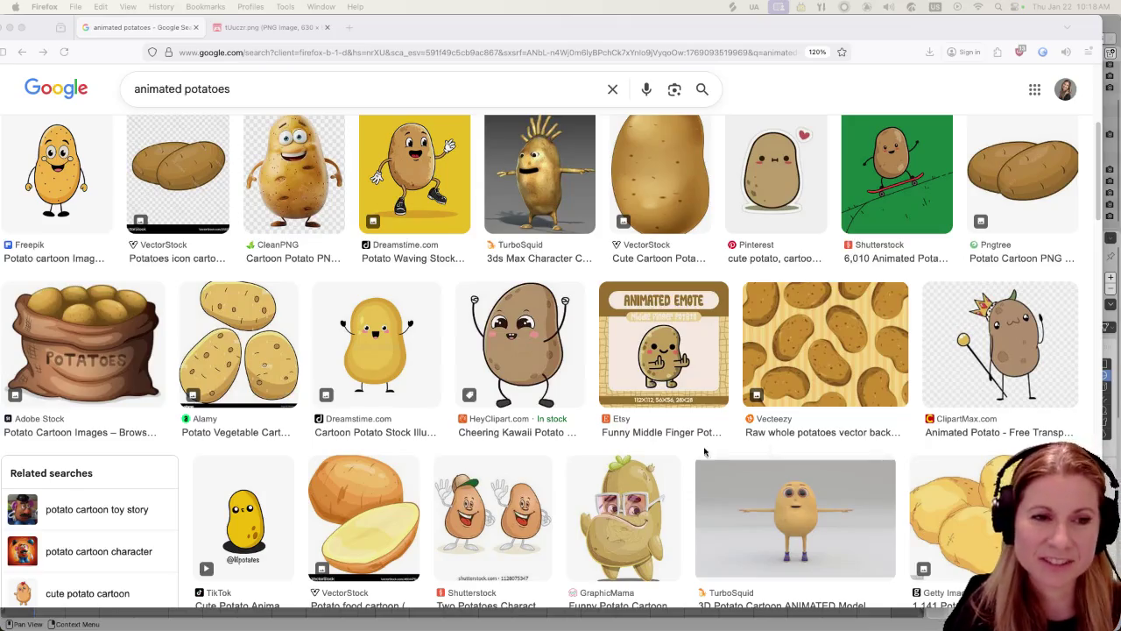
{"action": "scroll", "coordinate": [682, 476], "scroll_direction": "down", "scroll_amount": 5}
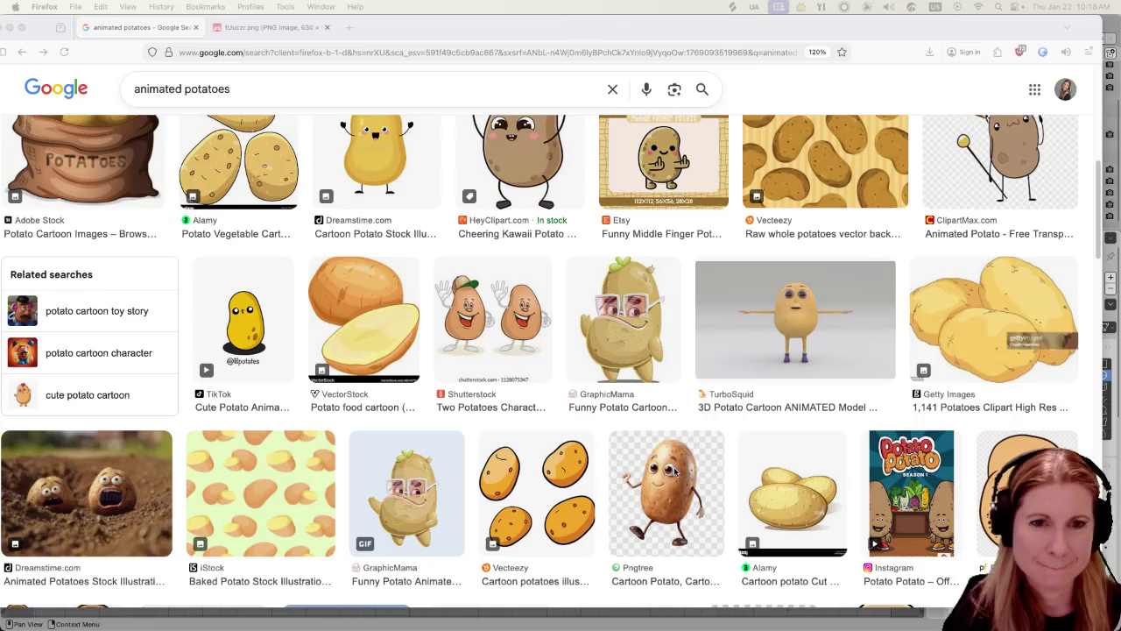
{"action": "scroll", "coordinate": [674, 471], "scroll_direction": "down", "scroll_amount": 2}
{"action": "scroll", "coordinate": [649, 460], "scroll_direction": "down", "scroll_amount": 2}
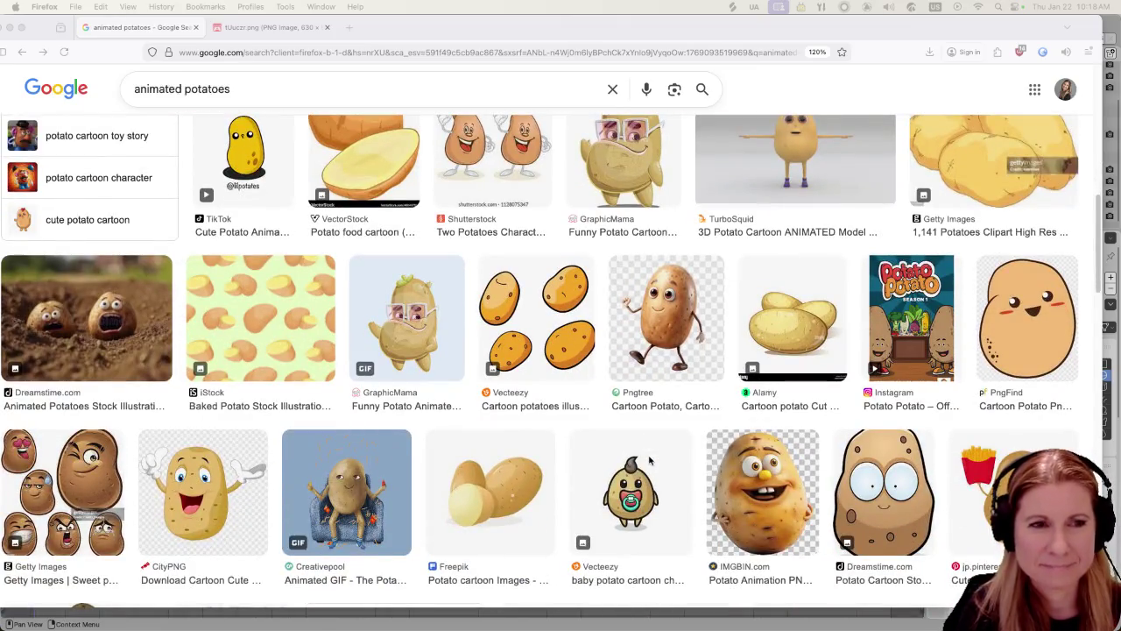
{"action": "scroll", "coordinate": [649, 460], "scroll_direction": "down", "scroll_amount": 2}
{"action": "scroll", "coordinate": [595, 398], "scroll_direction": "down", "scroll_amount": 2}
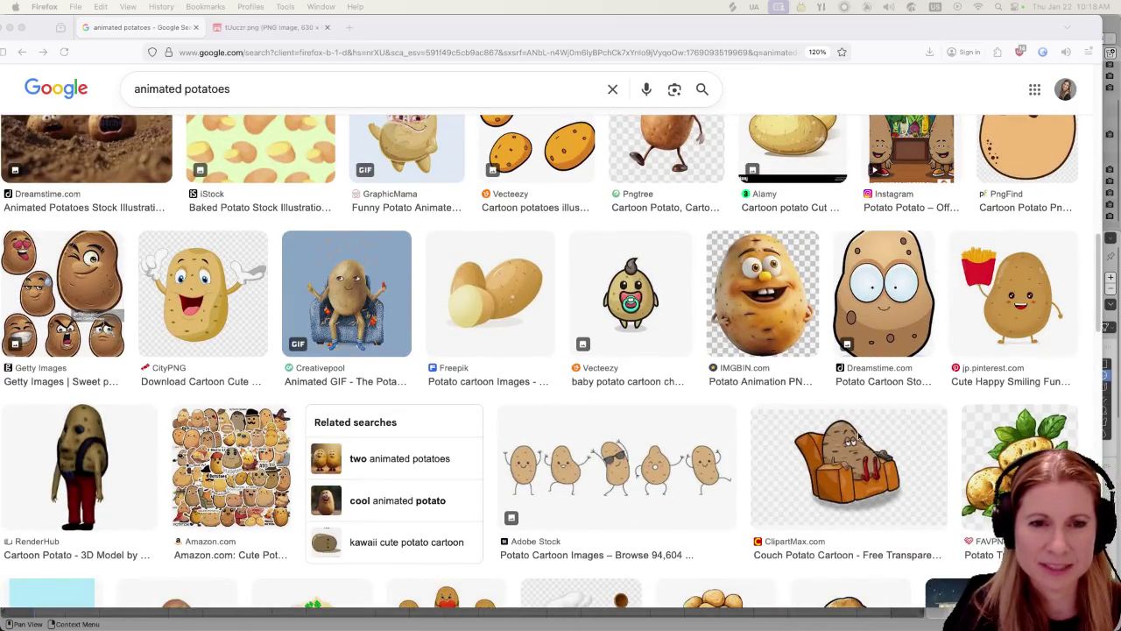
{"action": "scroll", "coordinate": [770, 426], "scroll_direction": "down", "scroll_amount": 4}
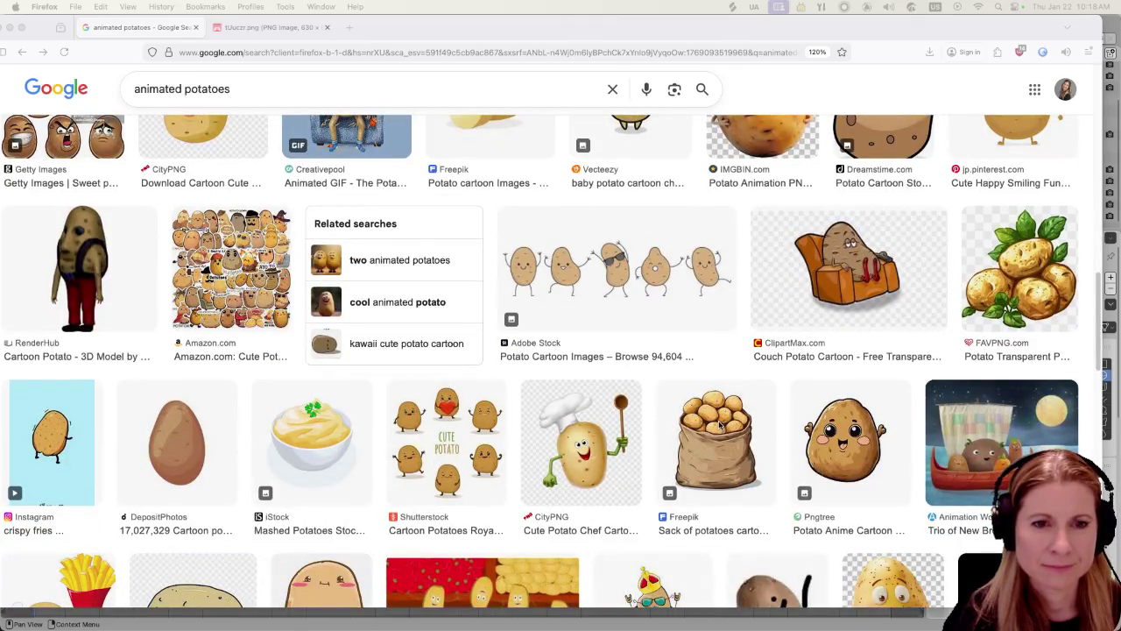
{"action": "scroll", "coordinate": [718, 425], "scroll_direction": "down", "scroll_amount": 2}
{"action": "scroll", "coordinate": [713, 425], "scroll_direction": "down", "scroll_amount": 2}
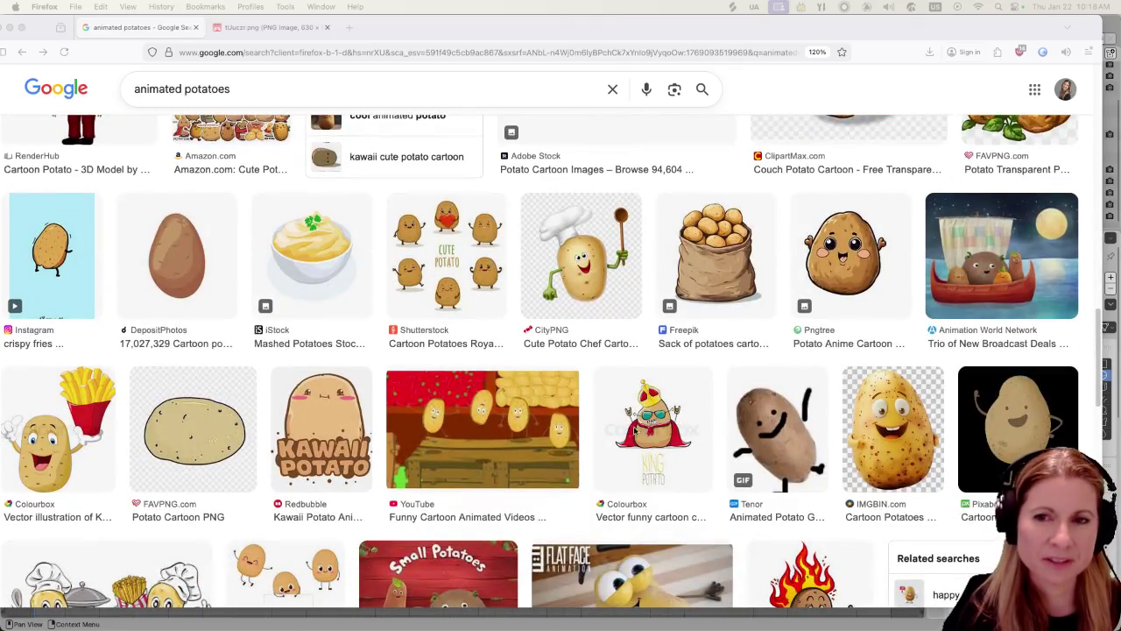
{"action": "scroll", "coordinate": [600, 454], "scroll_direction": "down", "scroll_amount": 1}
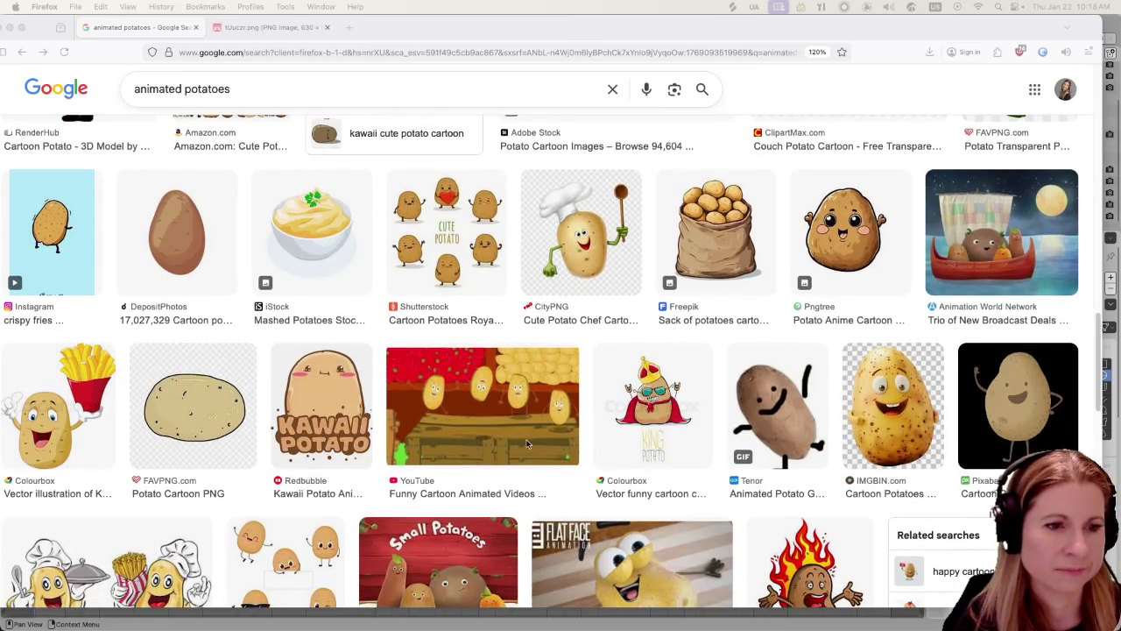
{"action": "scroll", "coordinate": [526, 442], "scroll_direction": "down", "scroll_amount": 3}
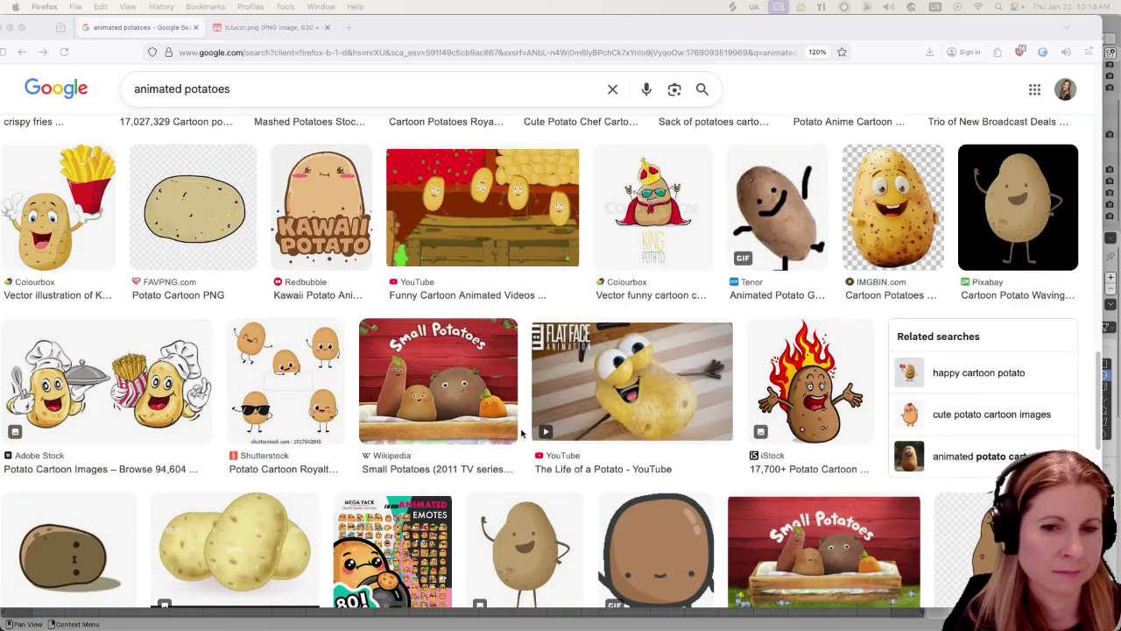
{"action": "scroll", "coordinate": [522, 433], "scroll_direction": "down", "scroll_amount": 2}
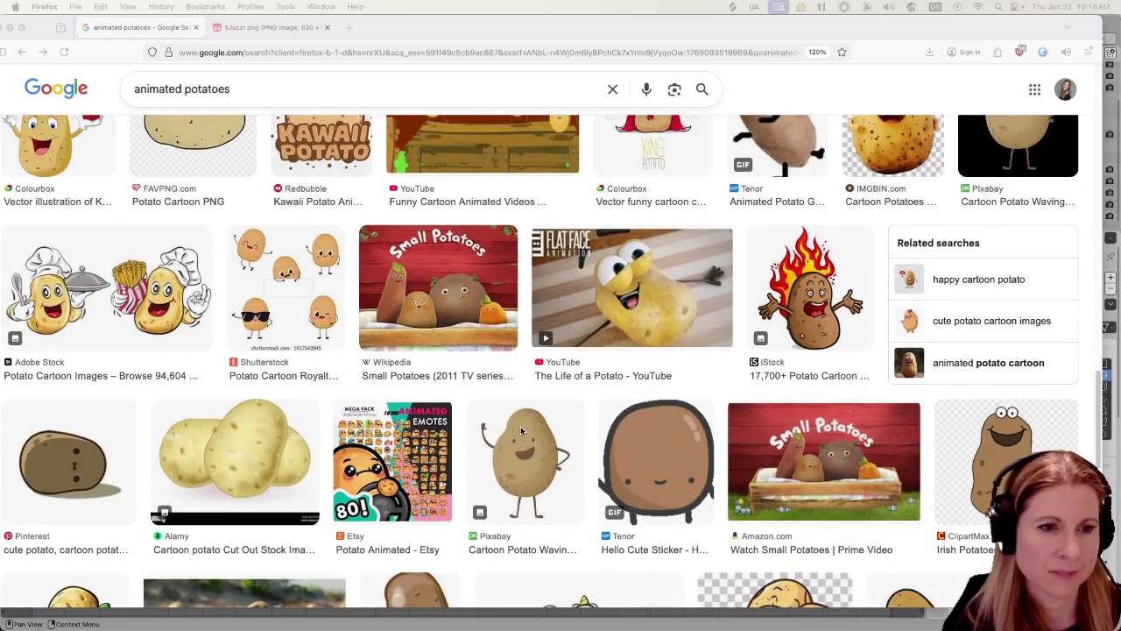
{"action": "scroll", "coordinate": [521, 429], "scroll_direction": "down", "scroll_amount": 2}
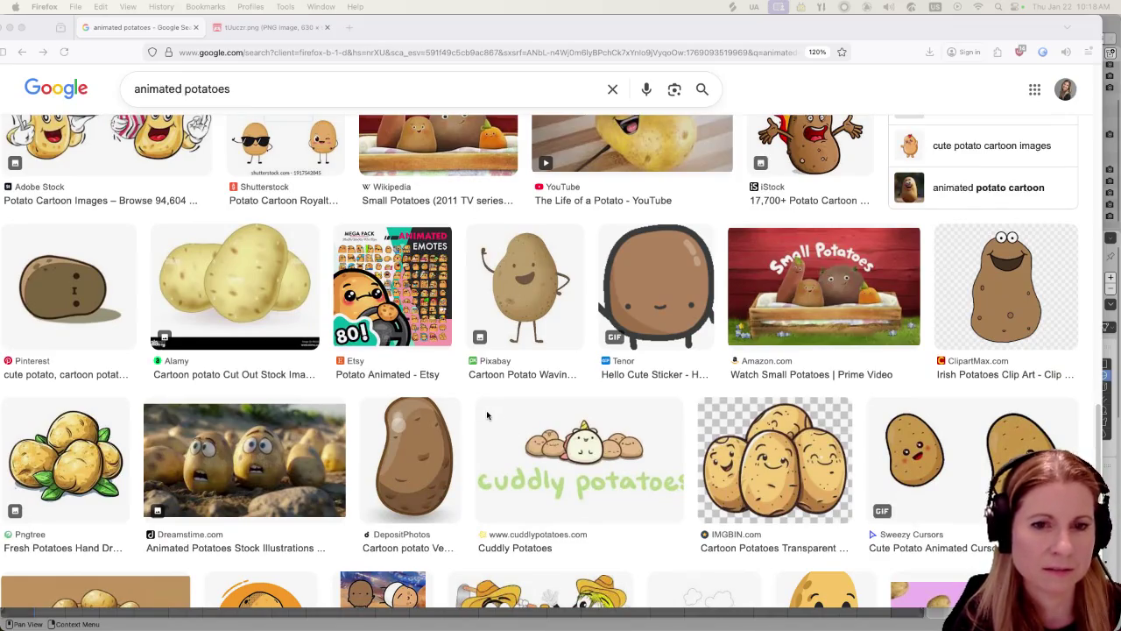
{"action": "scroll", "coordinate": [487, 415], "scroll_direction": "down", "scroll_amount": 3}
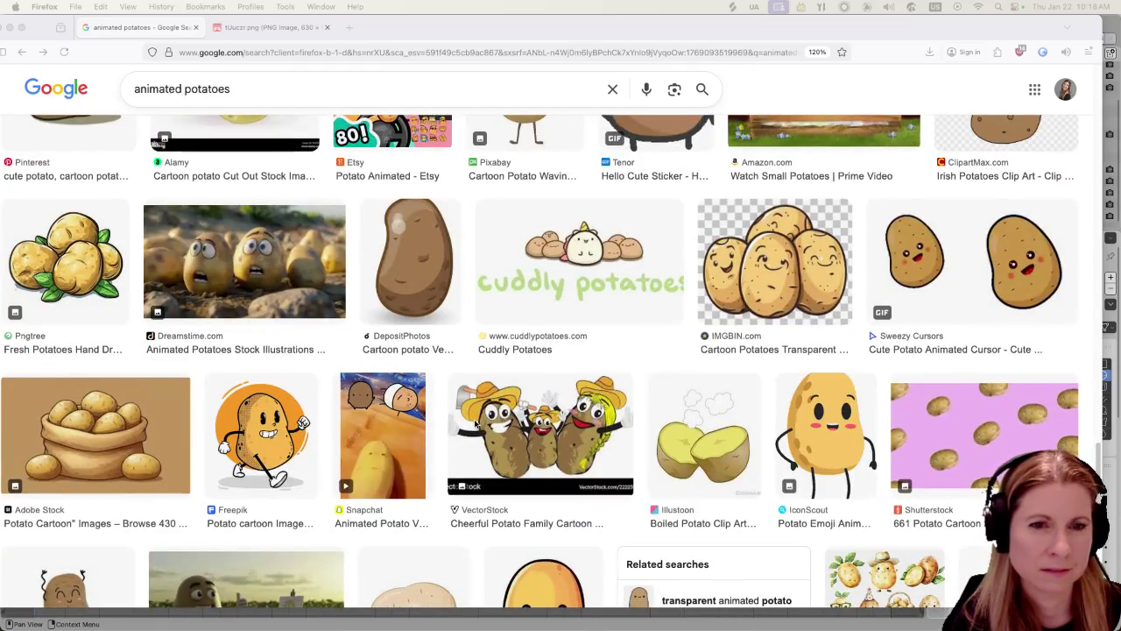
{"action": "scroll", "coordinate": [469, 426], "scroll_direction": "down", "scroll_amount": 3}
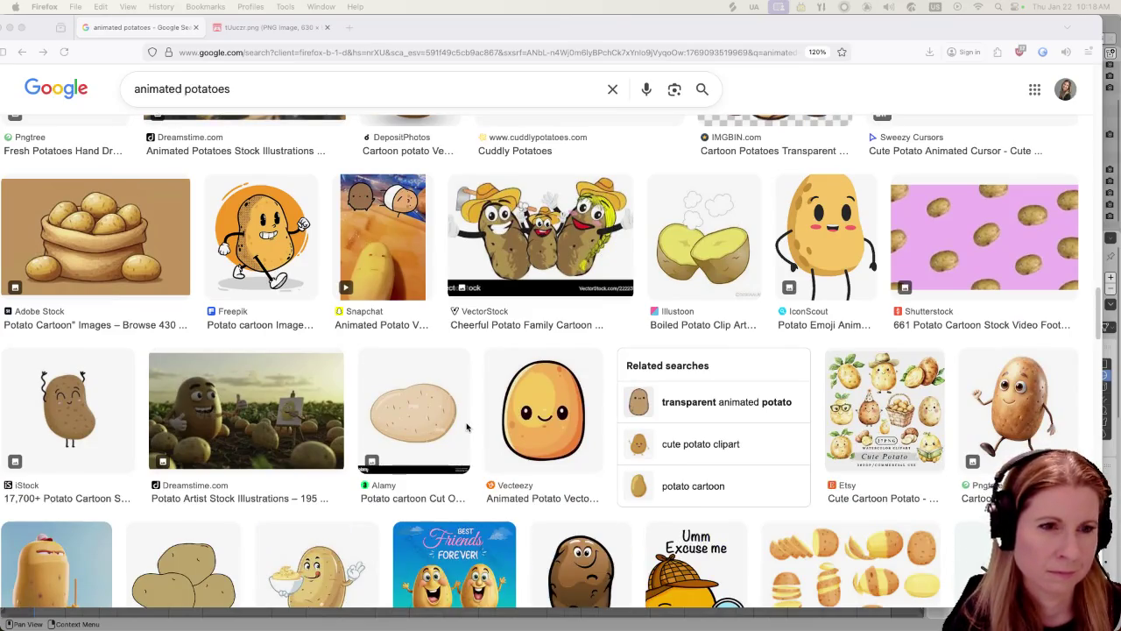
{"action": "scroll", "coordinate": [467, 426], "scroll_direction": "down", "scroll_amount": 2}
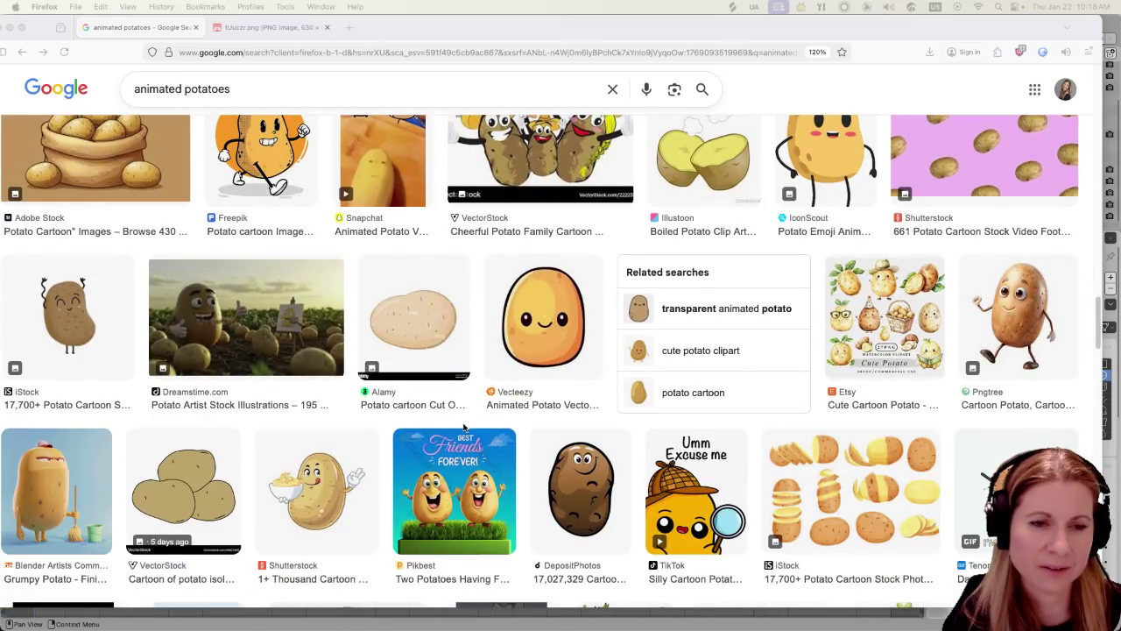
{"action": "scroll", "coordinate": [467, 427], "scroll_direction": "down", "scroll_amount": 1}
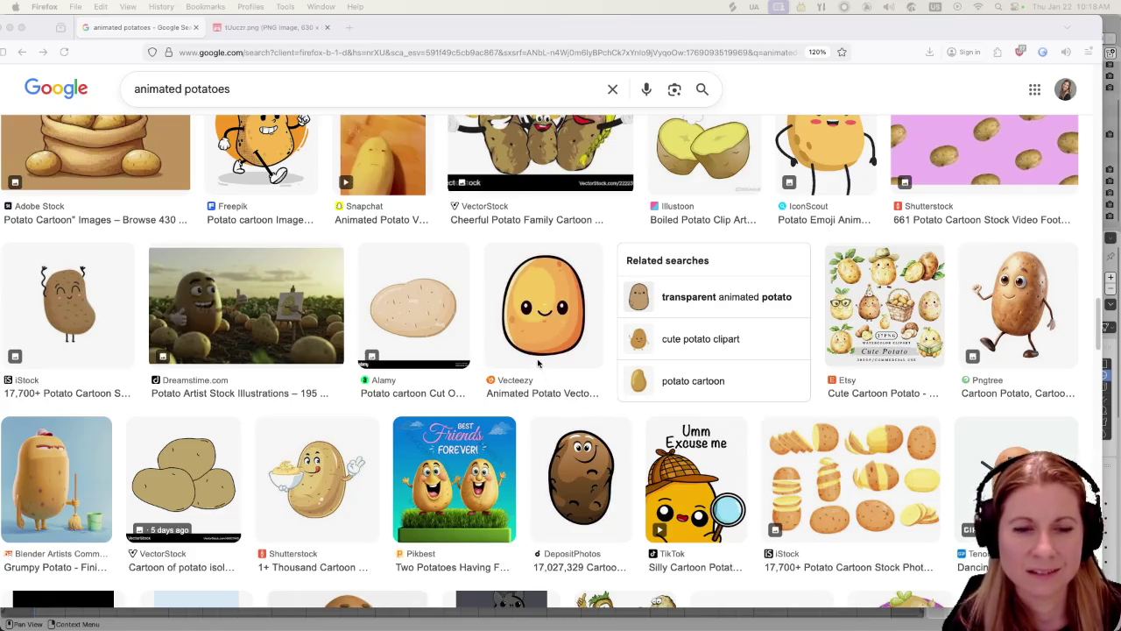
{"action": "scroll", "coordinate": [529, 345], "scroll_direction": "down", "scroll_amount": 5}
{"action": "scroll", "coordinate": [529, 346], "scroll_direction": "down", "scroll_amount": 5}
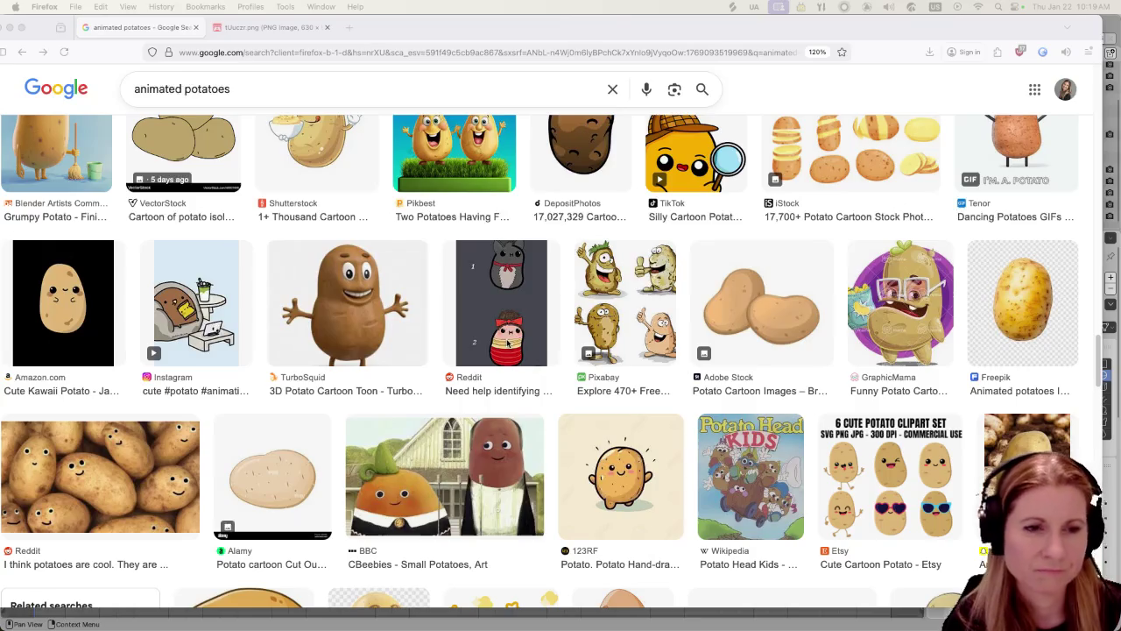
{"action": "scroll", "coordinate": [503, 342], "scroll_direction": "down", "scroll_amount": 5}
{"action": "scroll", "coordinate": [473, 351], "scroll_direction": "down", "scroll_amount": 1}
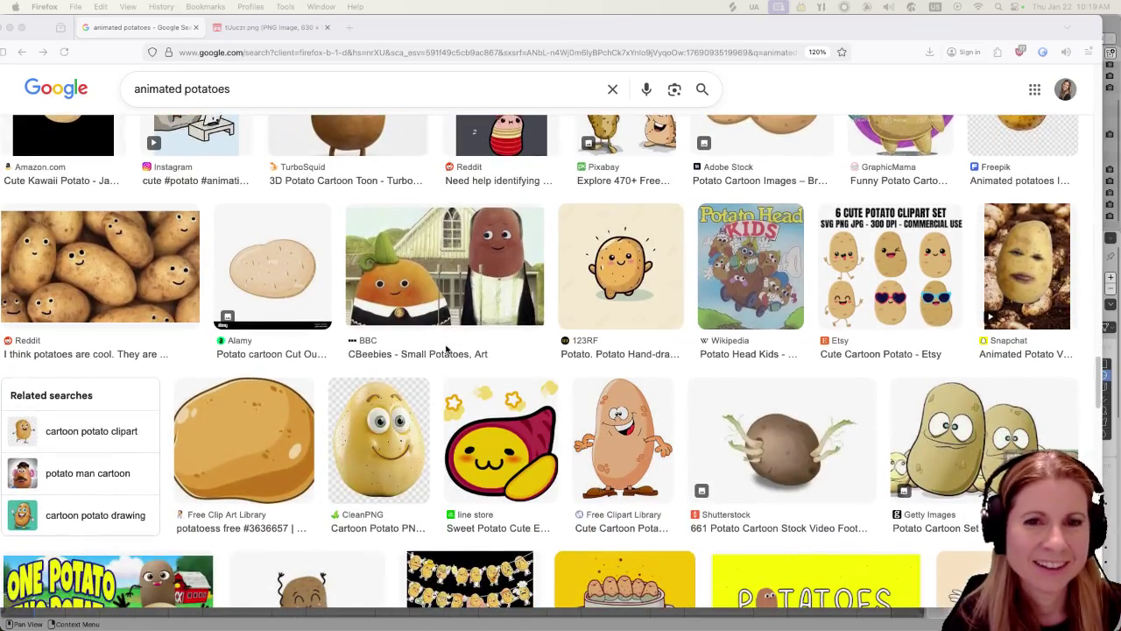
{"action": "scroll", "coordinate": [438, 363], "scroll_direction": "down", "scroll_amount": 3}
{"action": "scroll", "coordinate": [420, 376], "scroll_direction": "down", "scroll_amount": 5}
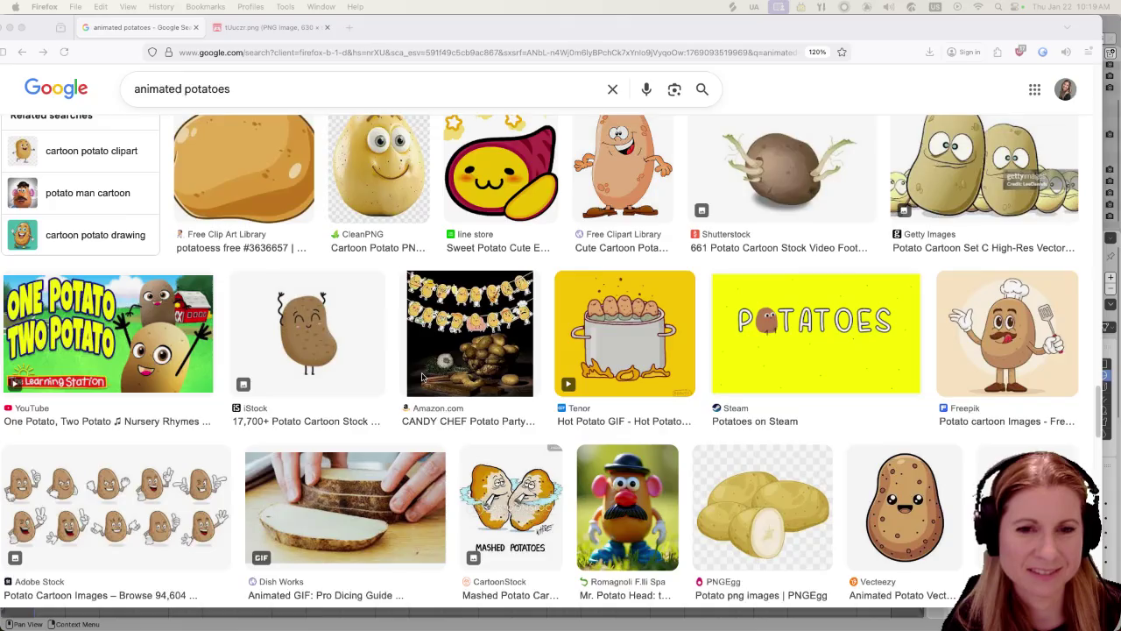
{"action": "scroll", "coordinate": [421, 381], "scroll_direction": "down", "scroll_amount": 4}
{"action": "scroll", "coordinate": [421, 379], "scroll_direction": "down", "scroll_amount": 3}
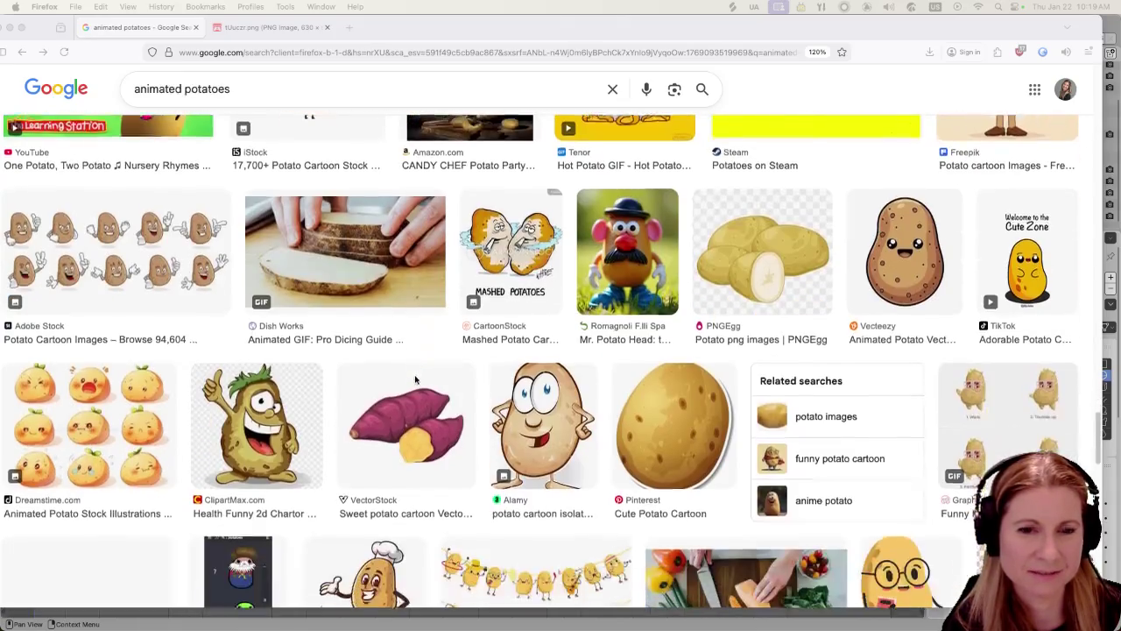
{"action": "scroll", "coordinate": [417, 379], "scroll_direction": "down", "scroll_amount": 5}
{"action": "scroll", "coordinate": [414, 376], "scroll_direction": "down", "scroll_amount": 5}
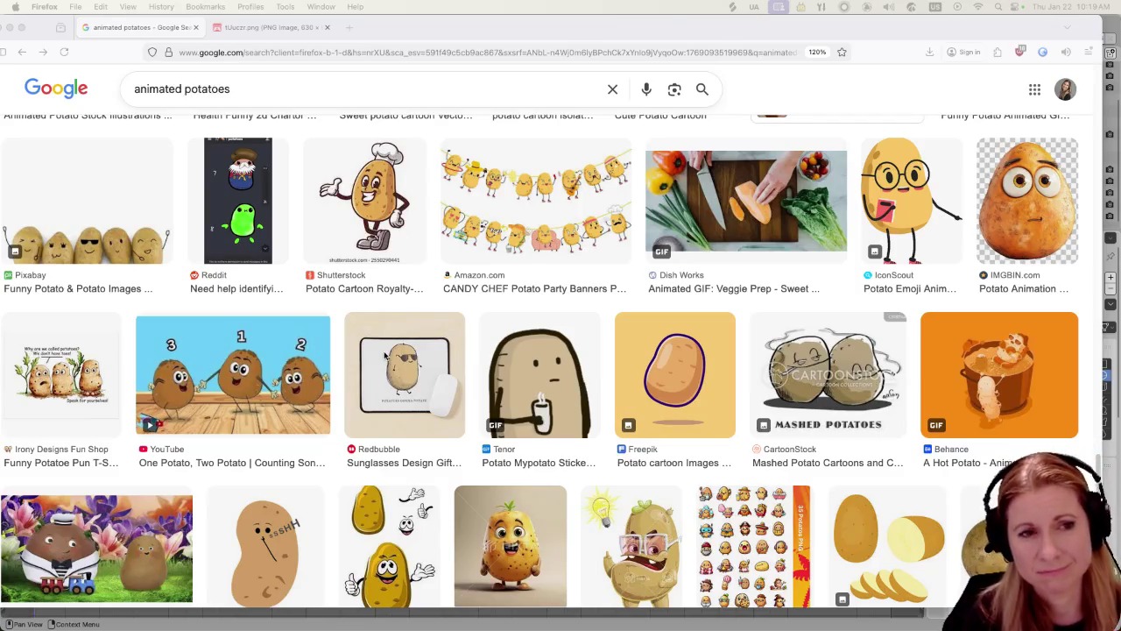
{"action": "scroll", "coordinate": [389, 350], "scroll_direction": "down", "scroll_amount": 2}
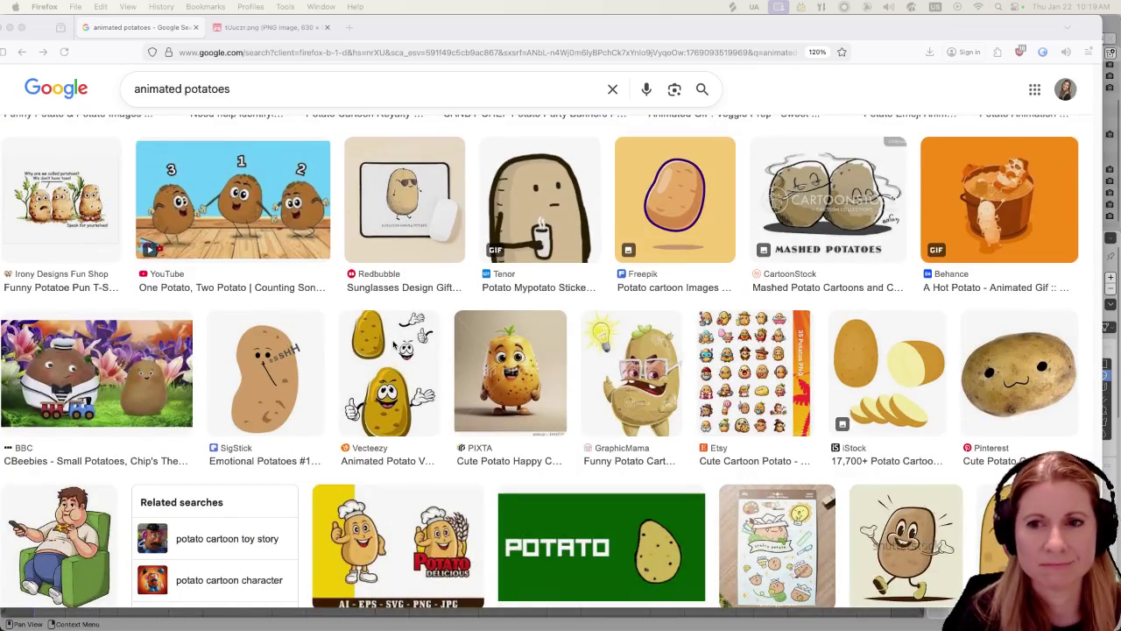
{"action": "scroll", "coordinate": [396, 342], "scroll_direction": "down", "scroll_amount": 2}
{"action": "scroll", "coordinate": [396, 340], "scroll_direction": "down", "scroll_amount": 1}
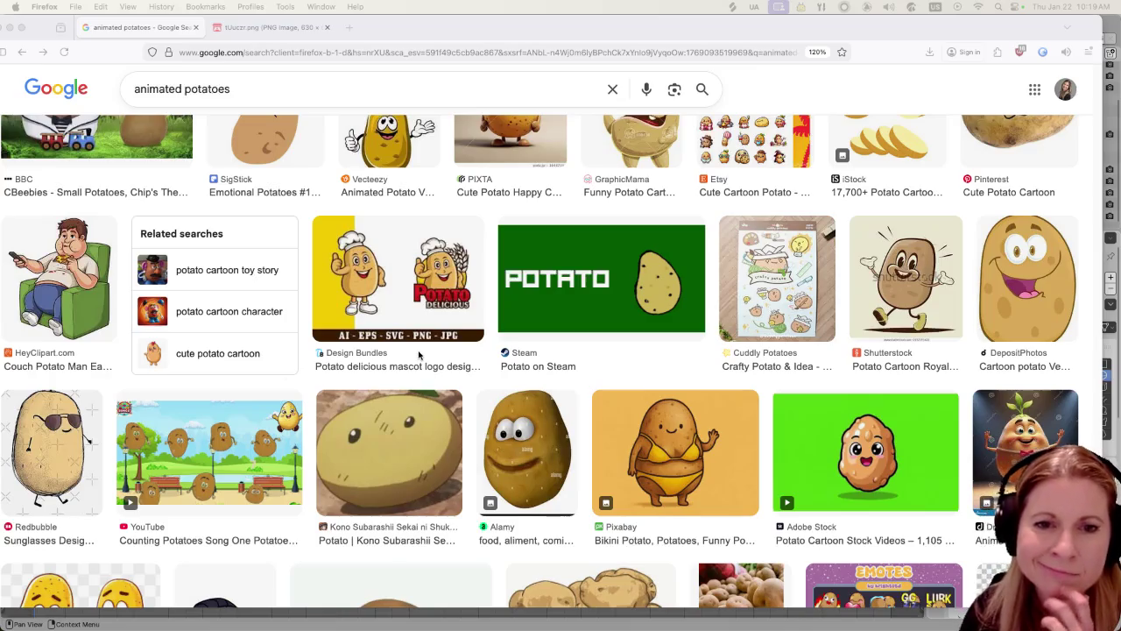
{"action": "scroll", "coordinate": [662, 410], "scroll_direction": "down", "scroll_amount": 2}
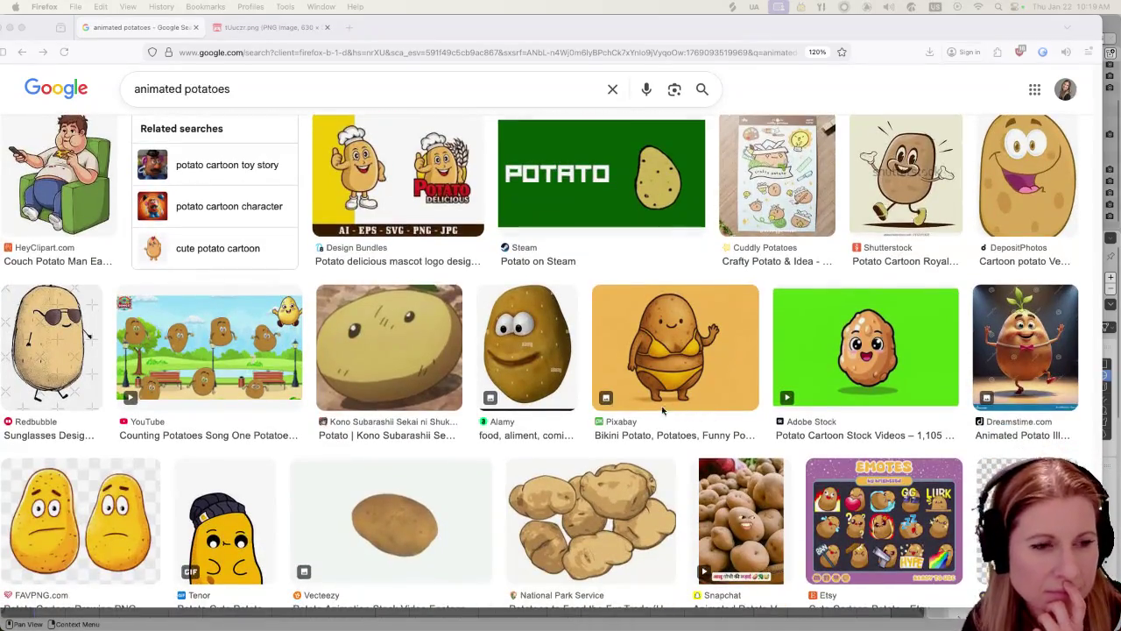
{"action": "scroll", "coordinate": [664, 407], "scroll_direction": "down", "scroll_amount": 2}
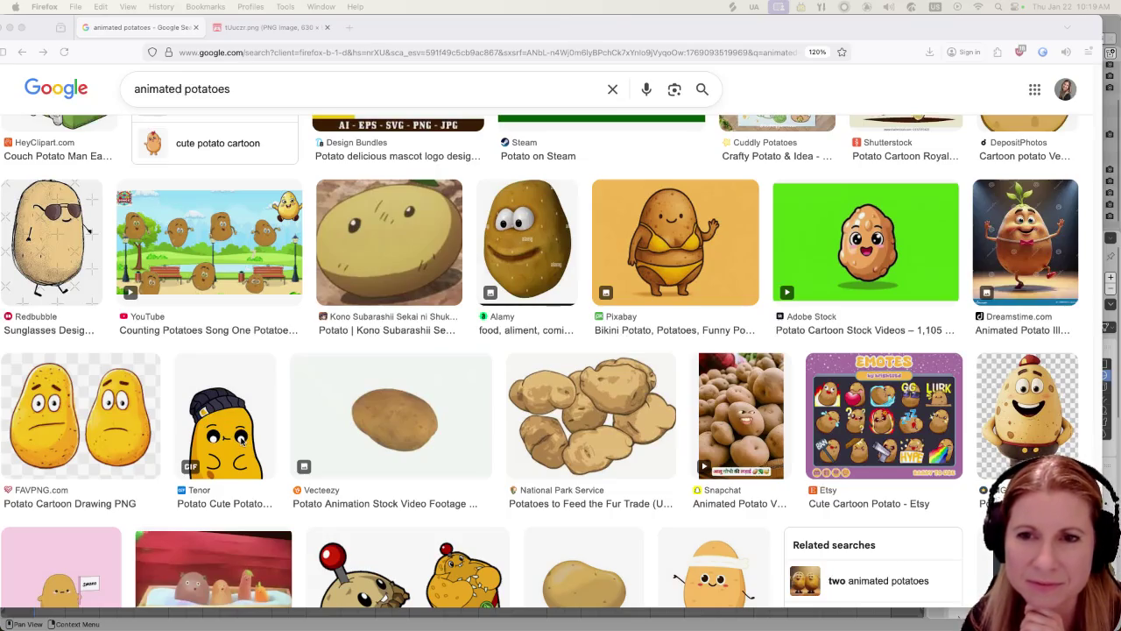
{"action": "scroll", "coordinate": [244, 432], "scroll_direction": "down", "scroll_amount": 3}
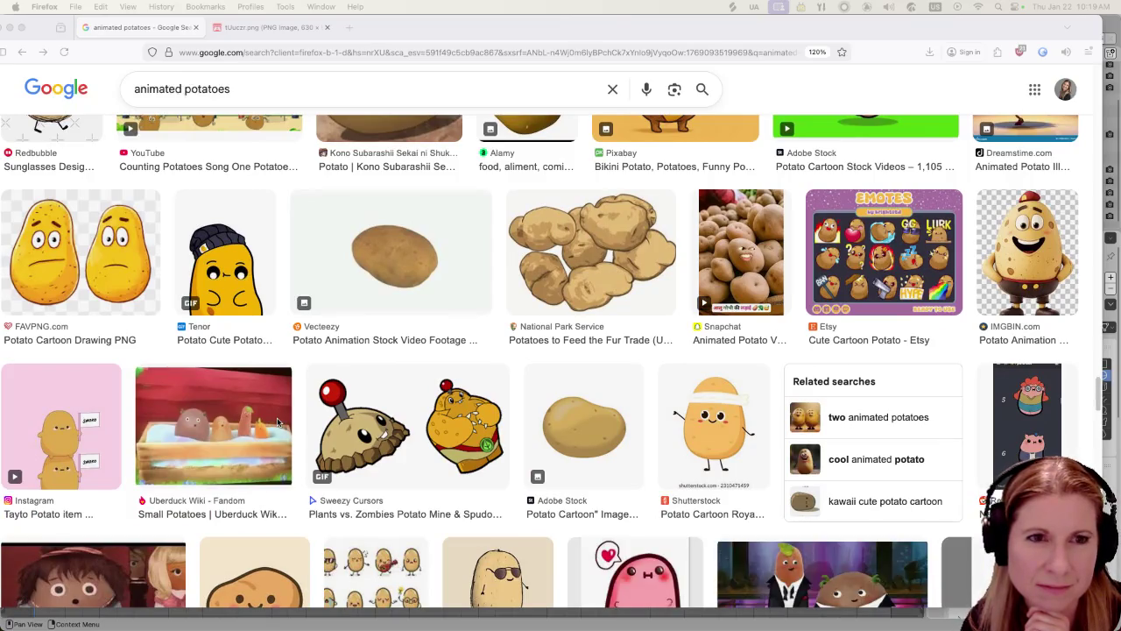
{"action": "scroll", "coordinate": [277, 423], "scroll_direction": "down", "scroll_amount": 3}
{"action": "scroll", "coordinate": [277, 423], "scroll_direction": "down", "scroll_amount": 1}
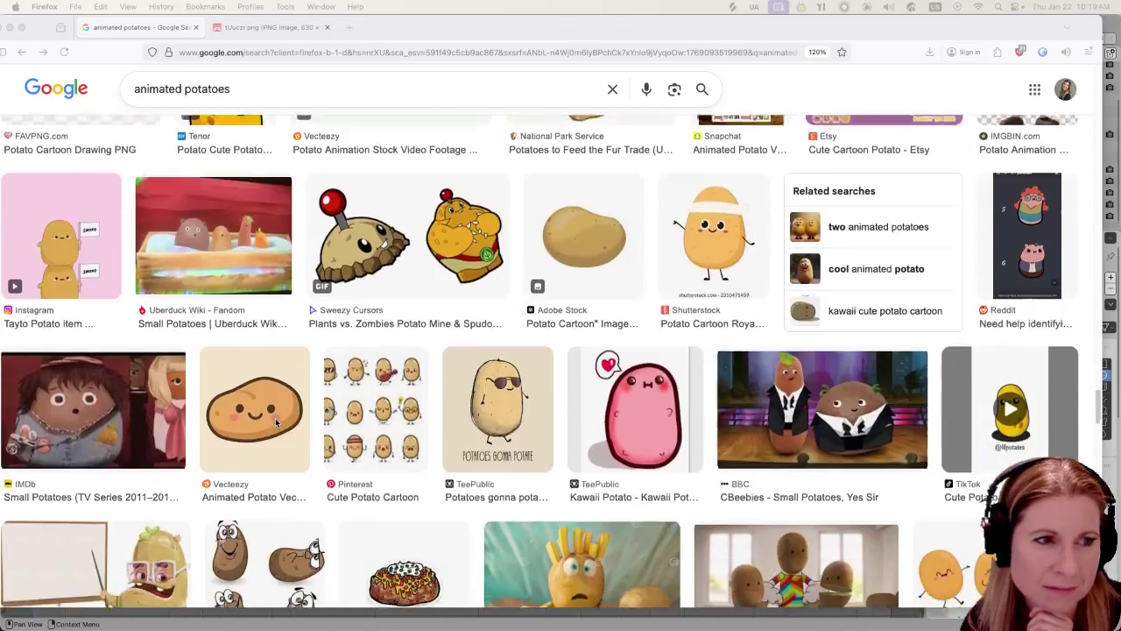
{"action": "scroll", "coordinate": [277, 423], "scroll_direction": "down", "scroll_amount": 2}
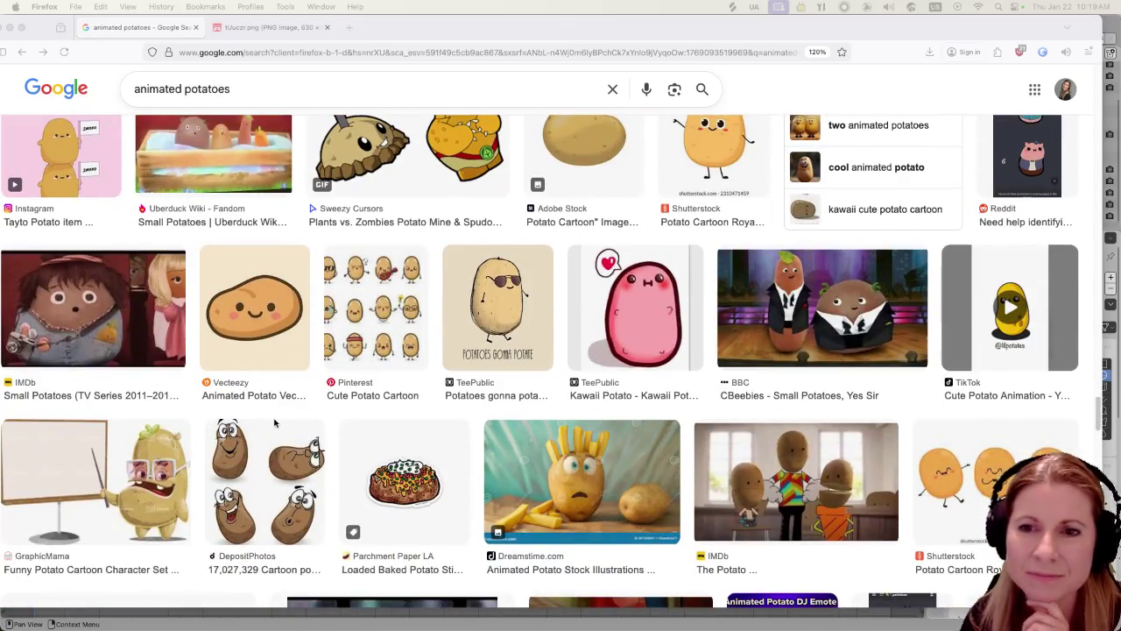
{"action": "scroll", "coordinate": [307, 412], "scroll_direction": "down", "scroll_amount": 1}
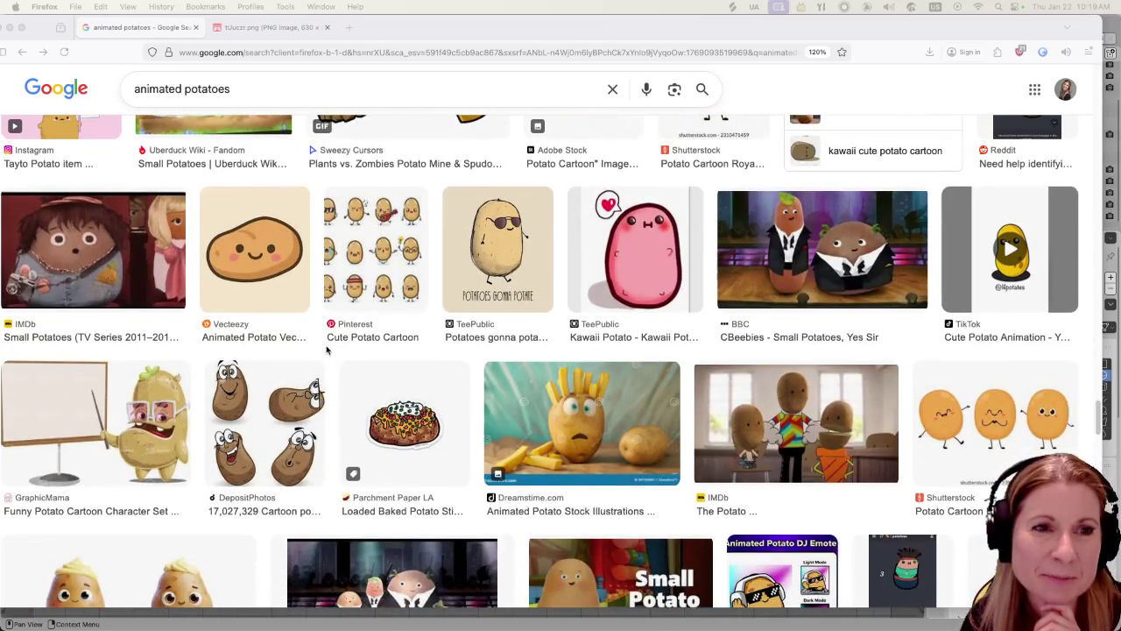
{"action": "scroll", "coordinate": [325, 350], "scroll_direction": "up", "scroll_amount": 2}
{"action": "scroll", "coordinate": [320, 350], "scroll_direction": "up", "scroll_amount": 4}
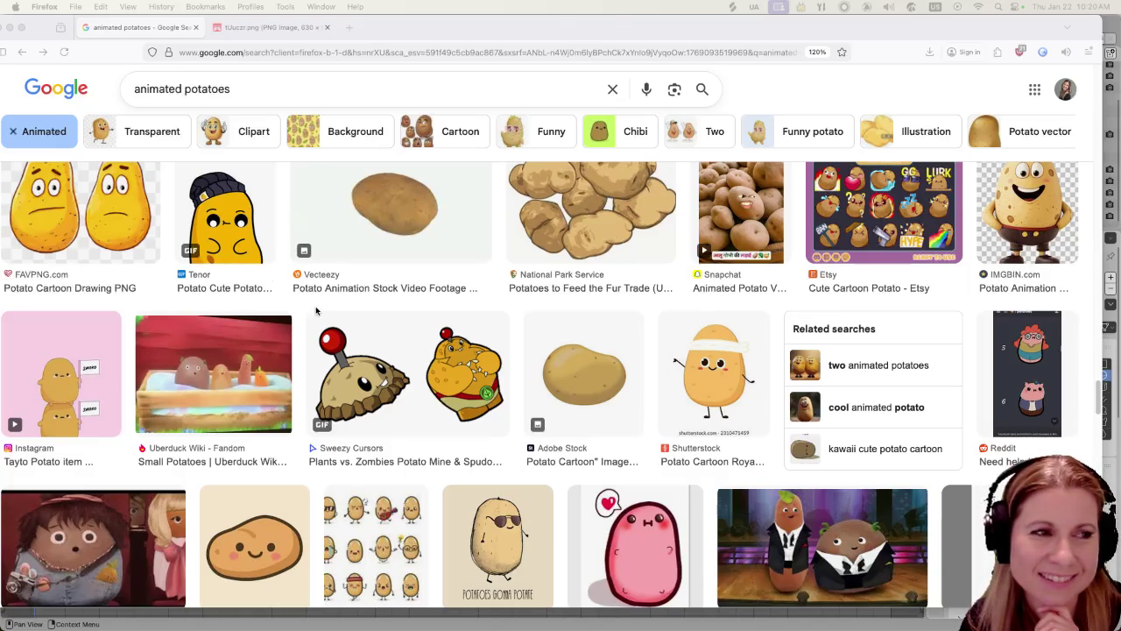
{"action": "scroll", "coordinate": [359, 383], "scroll_direction": "down", "scroll_amount": 2}
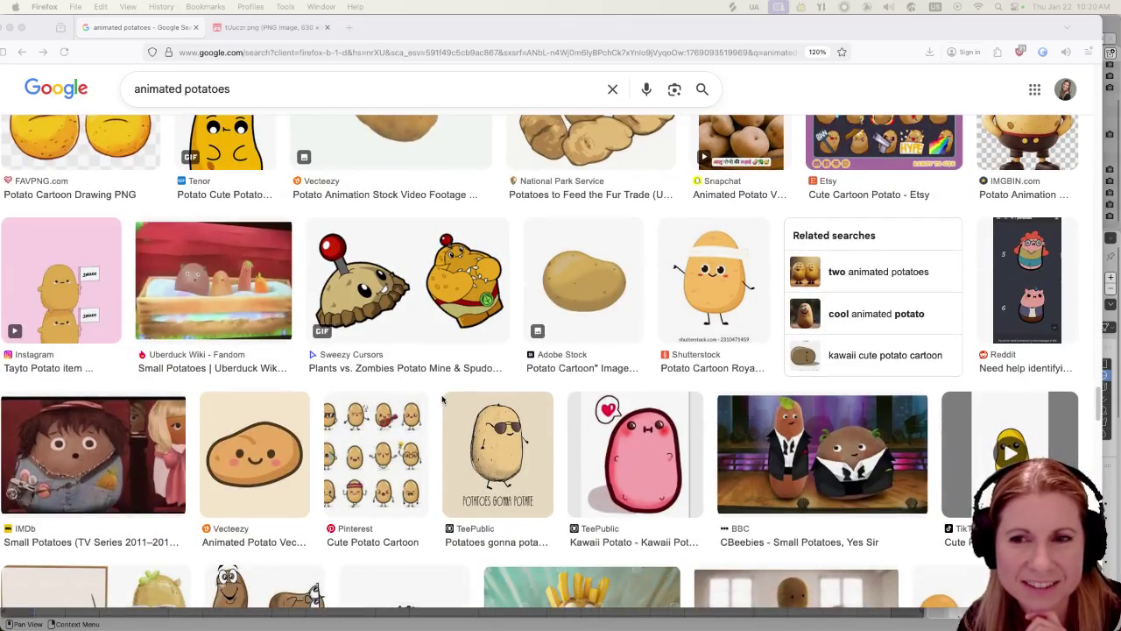
{"action": "scroll", "coordinate": [423, 398], "scroll_direction": "down", "scroll_amount": 2}
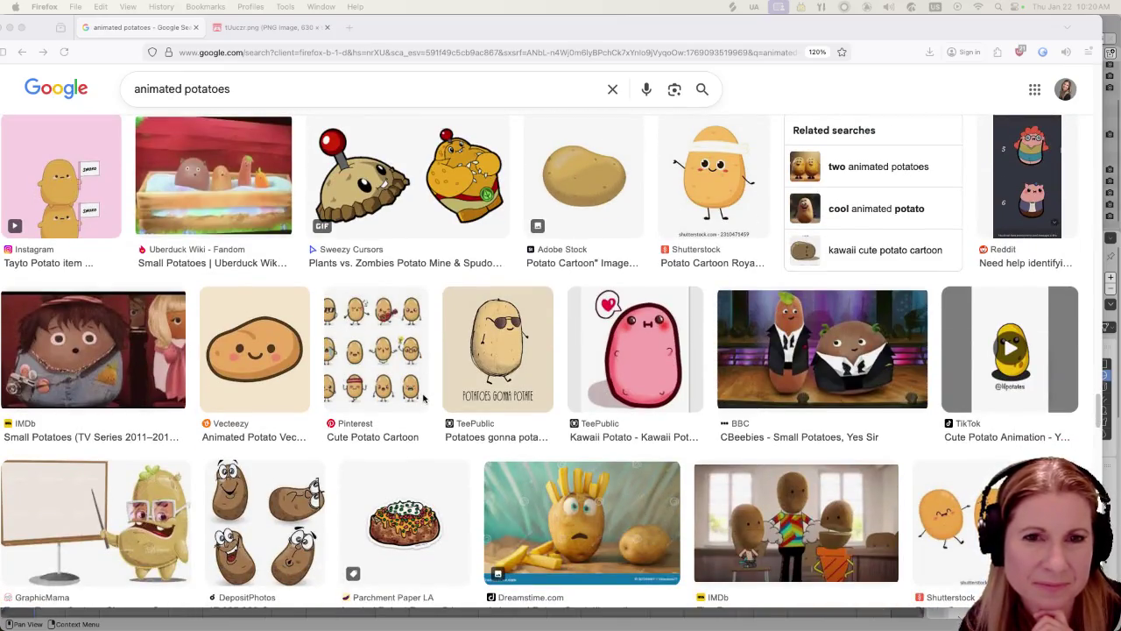
{"action": "scroll", "coordinate": [423, 398], "scroll_direction": "down", "scroll_amount": 2}
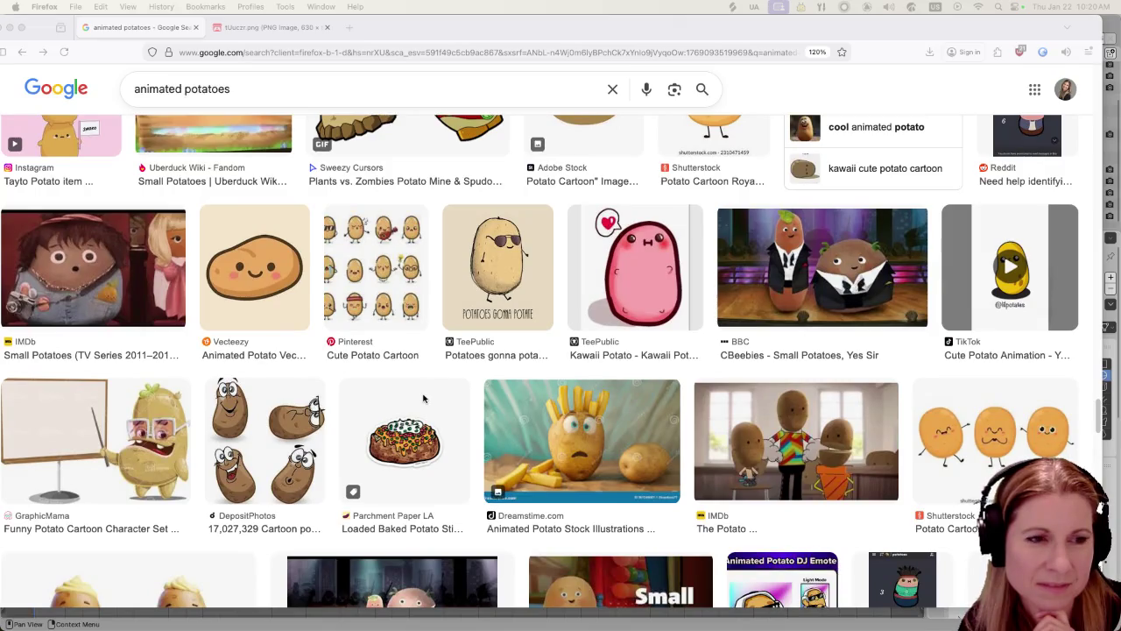
{"action": "scroll", "coordinate": [423, 399], "scroll_direction": "down", "scroll_amount": 2}
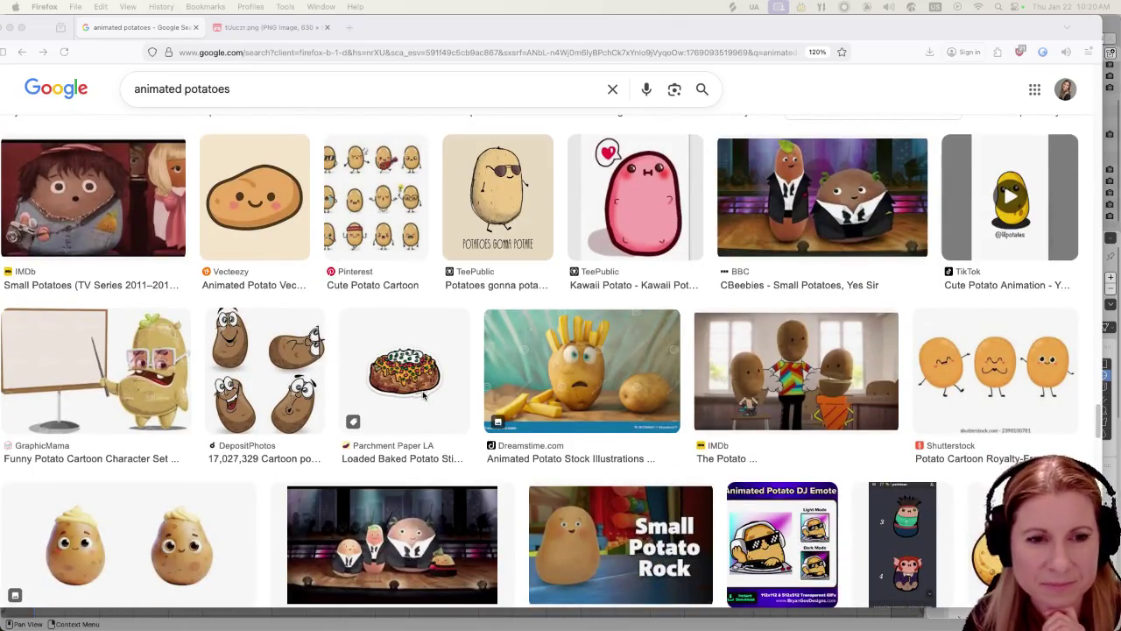
{"action": "scroll", "coordinate": [423, 396], "scroll_direction": "down", "scroll_amount": 2}
{"action": "scroll", "coordinate": [417, 394], "scroll_direction": "down", "scroll_amount": 2}
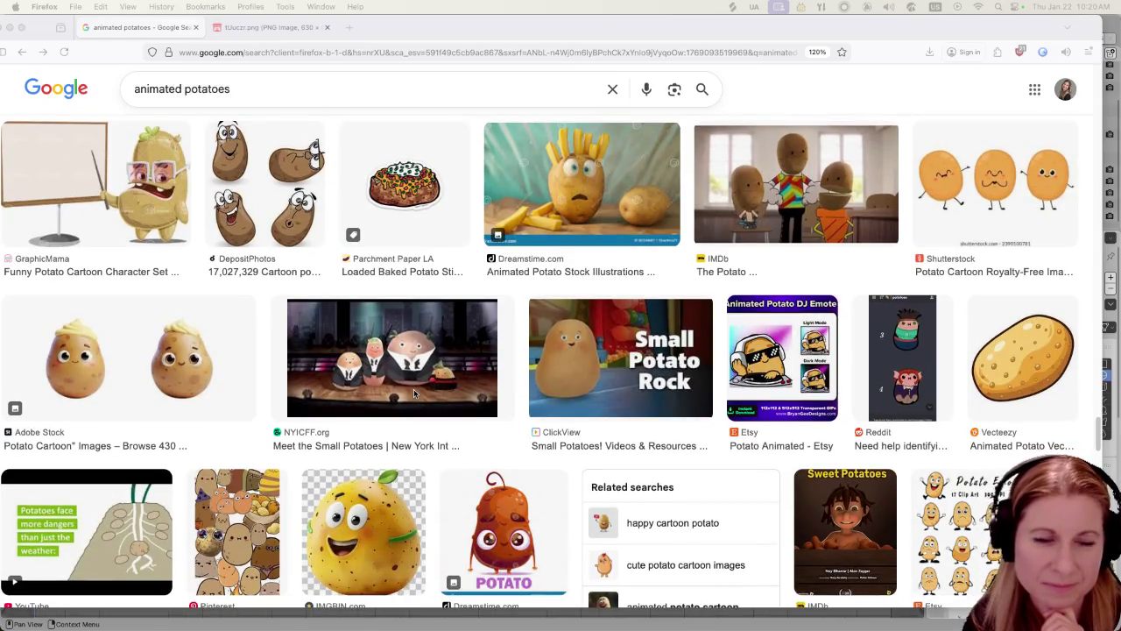
{"action": "scroll", "coordinate": [415, 394], "scroll_direction": "down", "scroll_amount": 2}
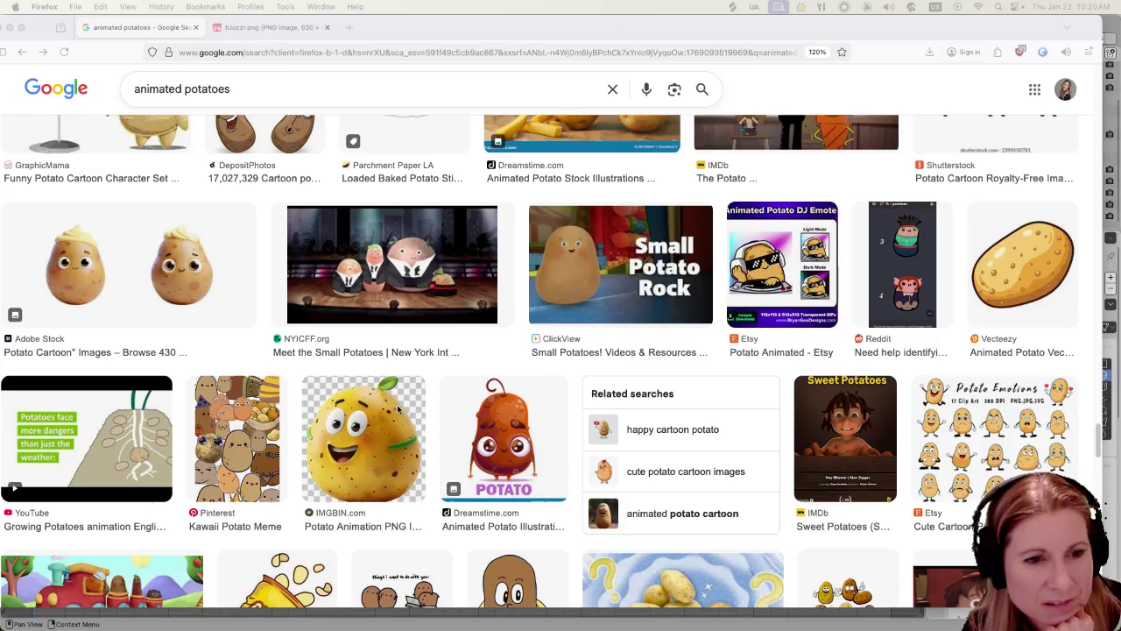
{"action": "scroll", "coordinate": [392, 398], "scroll_direction": "down", "scroll_amount": 6}
{"action": "scroll", "coordinate": [379, 403], "scroll_direction": "down", "scroll_amount": 1}
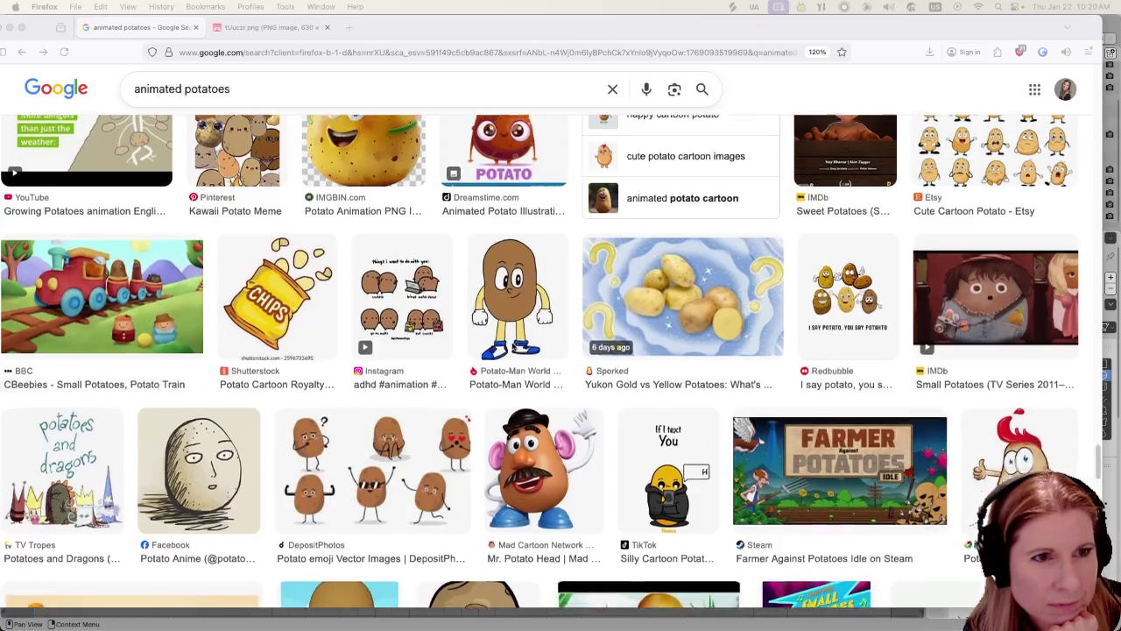
{"action": "scroll", "coordinate": [518, 343], "scroll_direction": "down", "scroll_amount": 3}
{"action": "scroll", "coordinate": [515, 344], "scroll_direction": "up", "scroll_amount": 4}
{"action": "scroll", "coordinate": [518, 328], "scroll_direction": "up", "scroll_amount": 3}
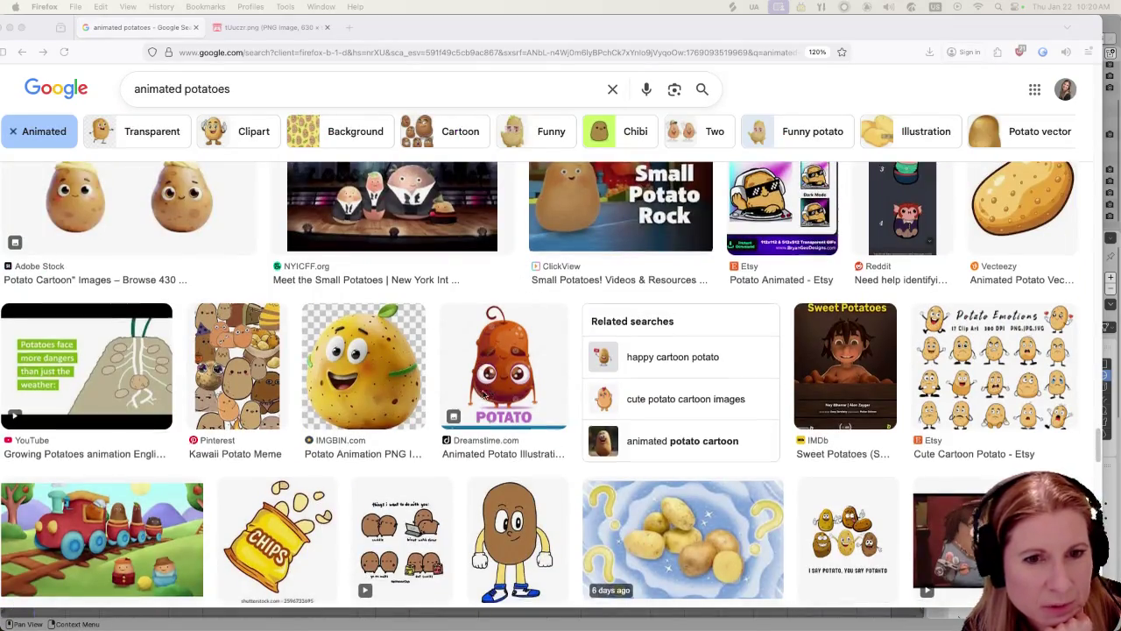
{"action": "scroll", "coordinate": [483, 389], "scroll_direction": "down", "scroll_amount": 3}
{"action": "scroll", "coordinate": [515, 224], "scroll_direction": "up", "scroll_amount": 2}
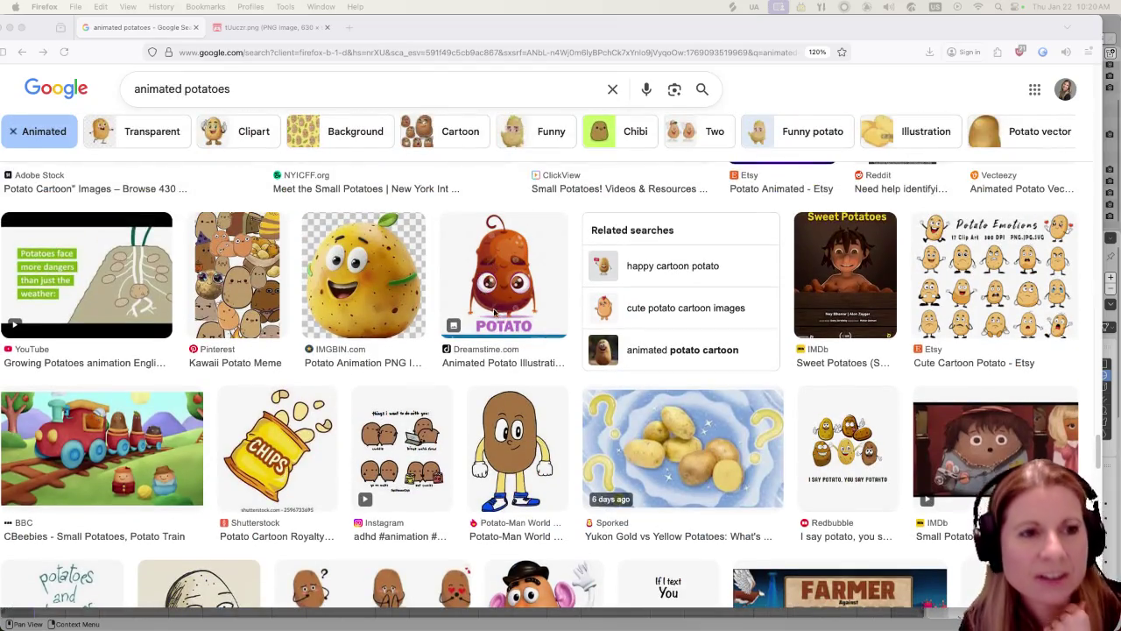
{"action": "scroll", "coordinate": [520, 404], "scroll_direction": "up", "scroll_amount": 5}
{"action": "scroll", "coordinate": [613, 438], "scroll_direction": "up", "scroll_amount": 1}
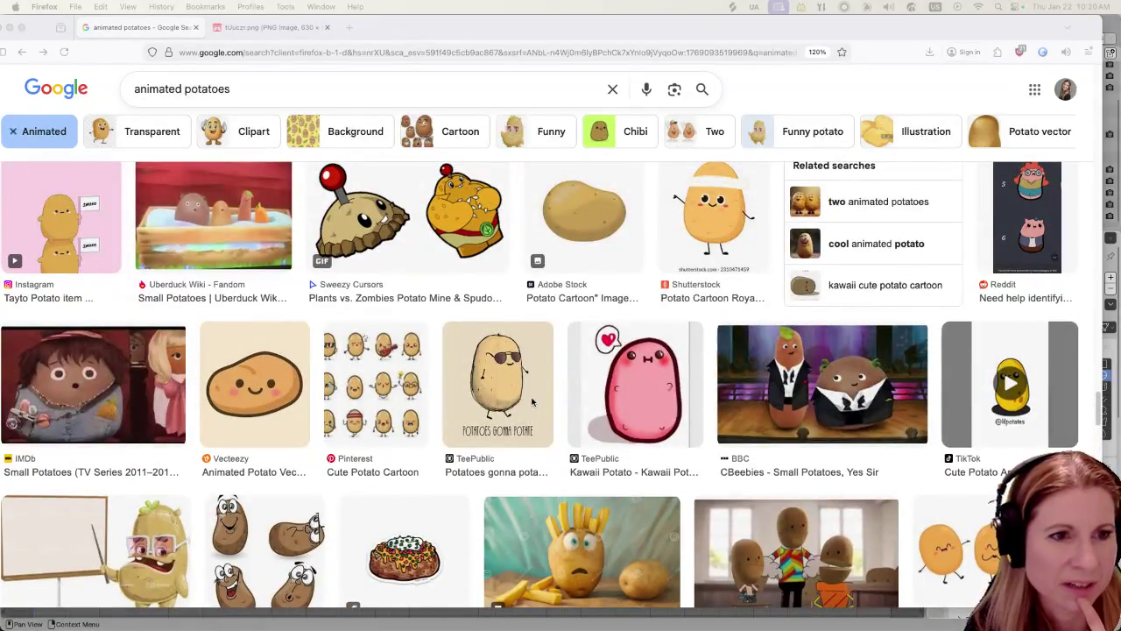
{"action": "scroll", "coordinate": [772, 499], "scroll_direction": "up", "scroll_amount": 3}
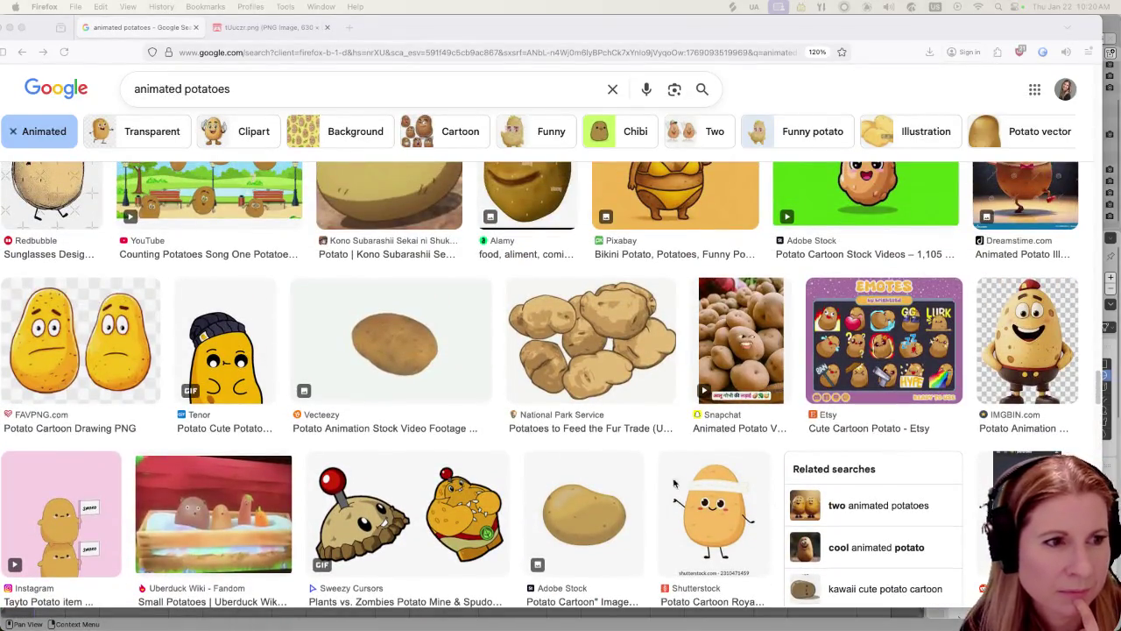
{"action": "scroll", "coordinate": [129, 352], "scroll_direction": "up", "scroll_amount": 5}
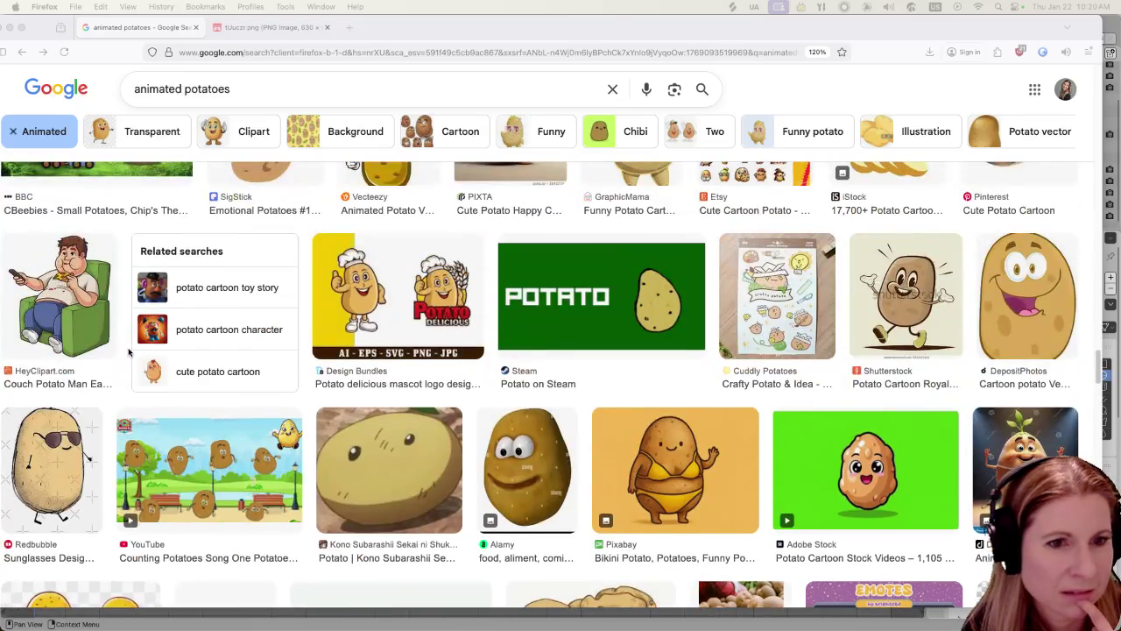
{"action": "scroll", "coordinate": [547, 455], "scroll_direction": "up", "scroll_amount": 3}
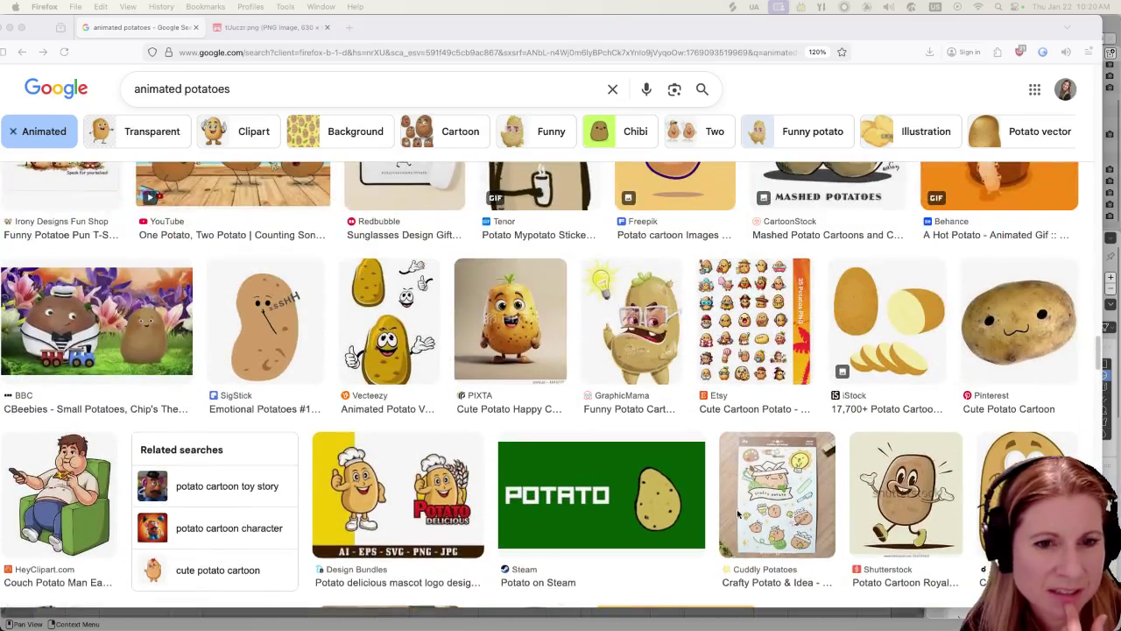
Open the kawaii sprouting potato image in a new tab, then return to the 'animated potatoes' results
{"action": "scroll", "coordinate": [847, 532], "scroll_direction": "down", "scroll_amount": 3}
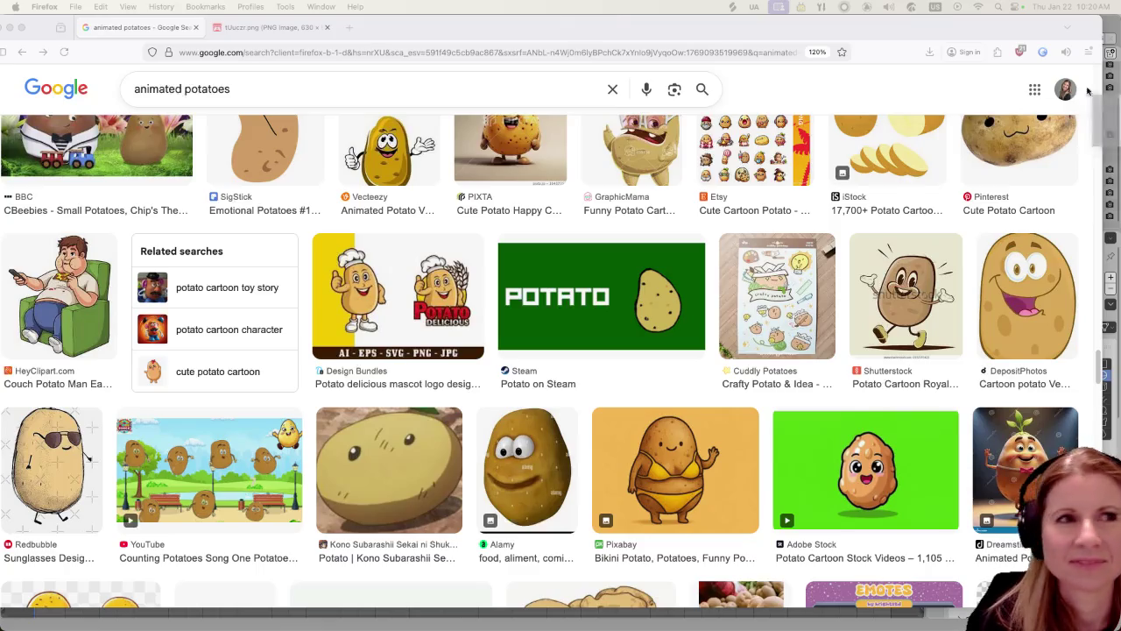
{"action": "left_click_drag", "start_coordinate": [493, 109], "coordinate": [412, 29]}
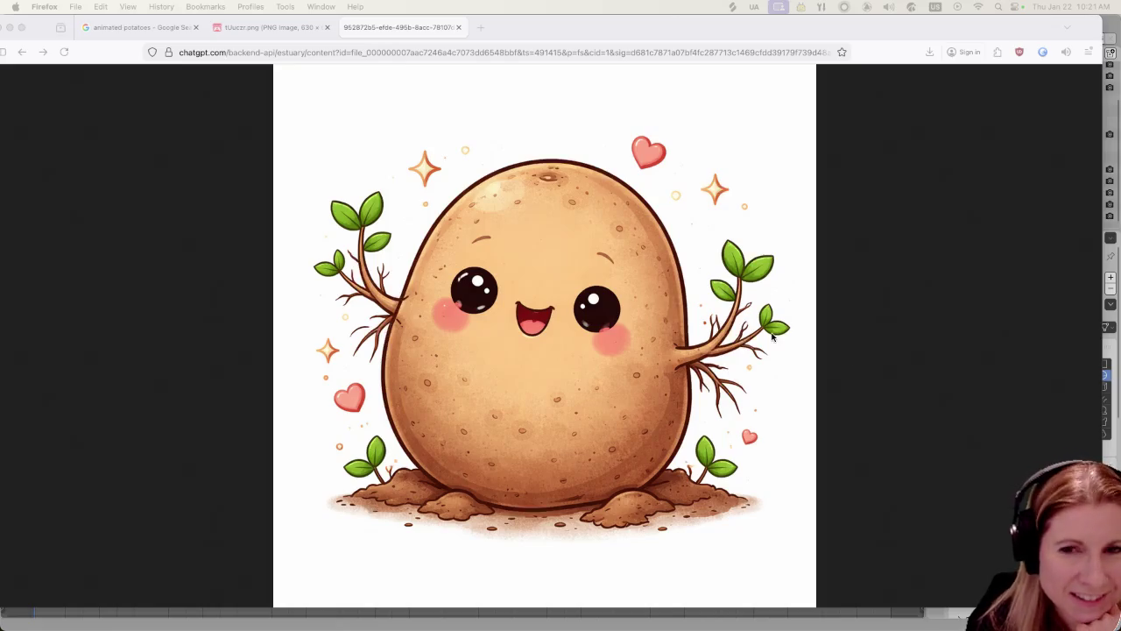
{"action": "left_click", "coordinate": [267, 27]}
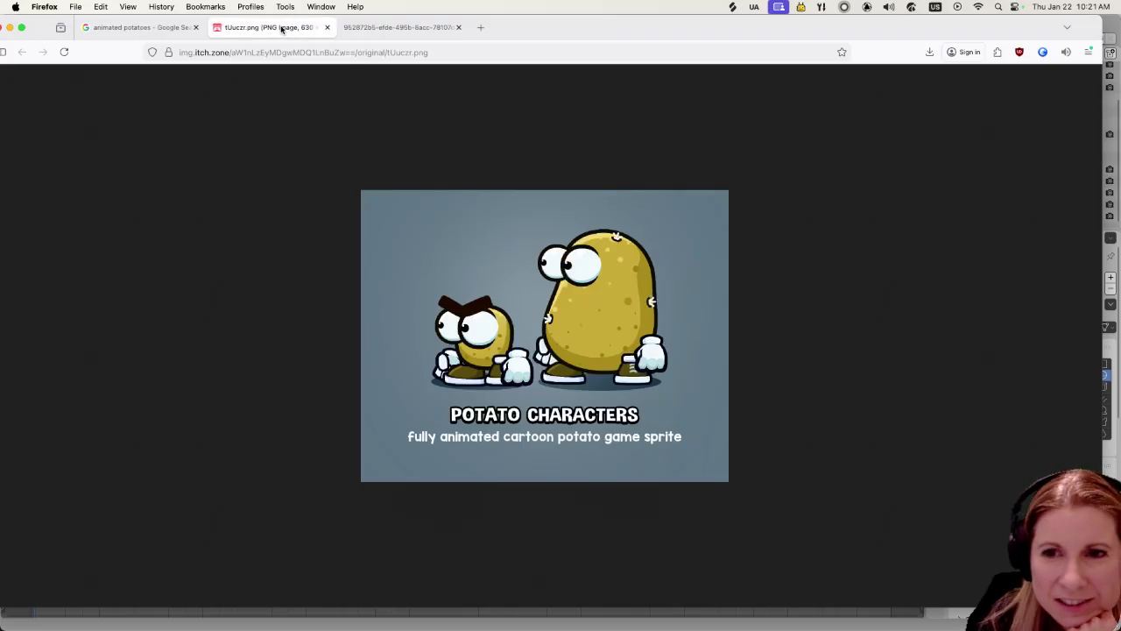
{"action": "left_click", "coordinate": [138, 28]}
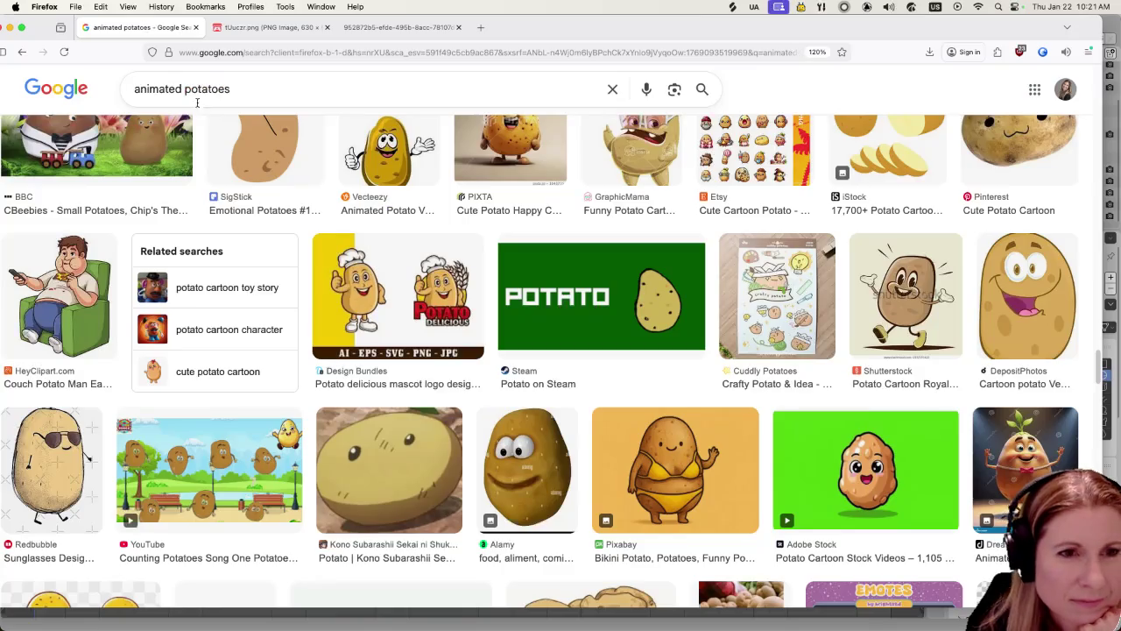
{"action": "scroll", "coordinate": [613, 334], "scroll_direction": "down", "scroll_amount": 2}
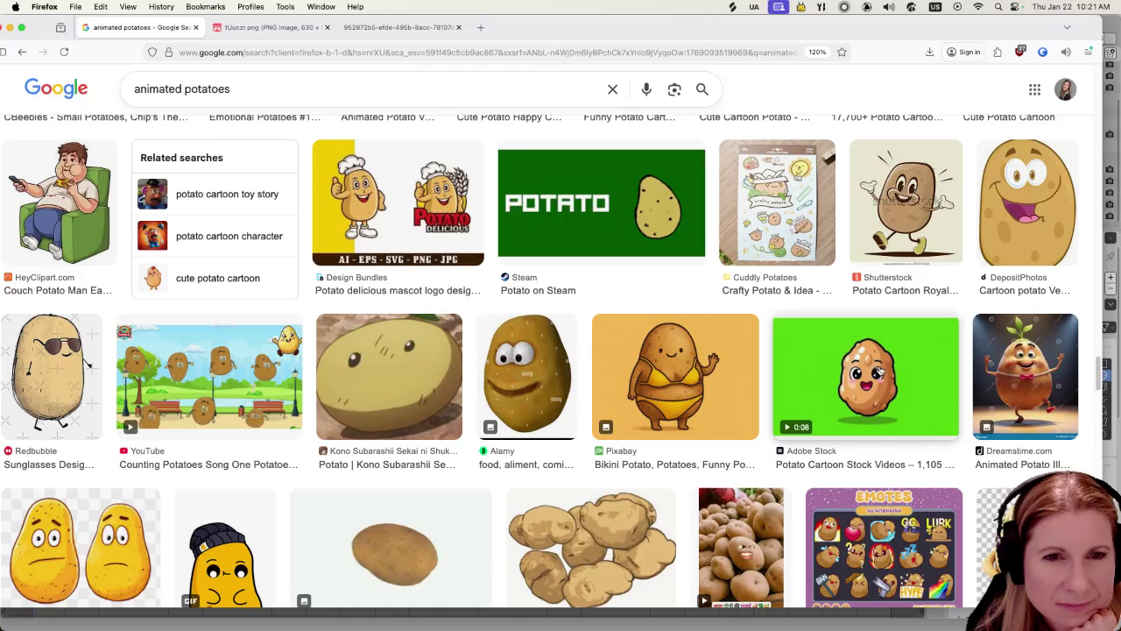
Scroll through the 'animated potatoes' results and briefly enlarge the Kawaii Potato sticker preview
{"action": "scroll", "coordinate": [788, 341], "scroll_direction": "up", "scroll_amount": 10}
{"action": "scroll", "coordinate": [784, 340], "scroll_direction": "up", "scroll_amount": 1}
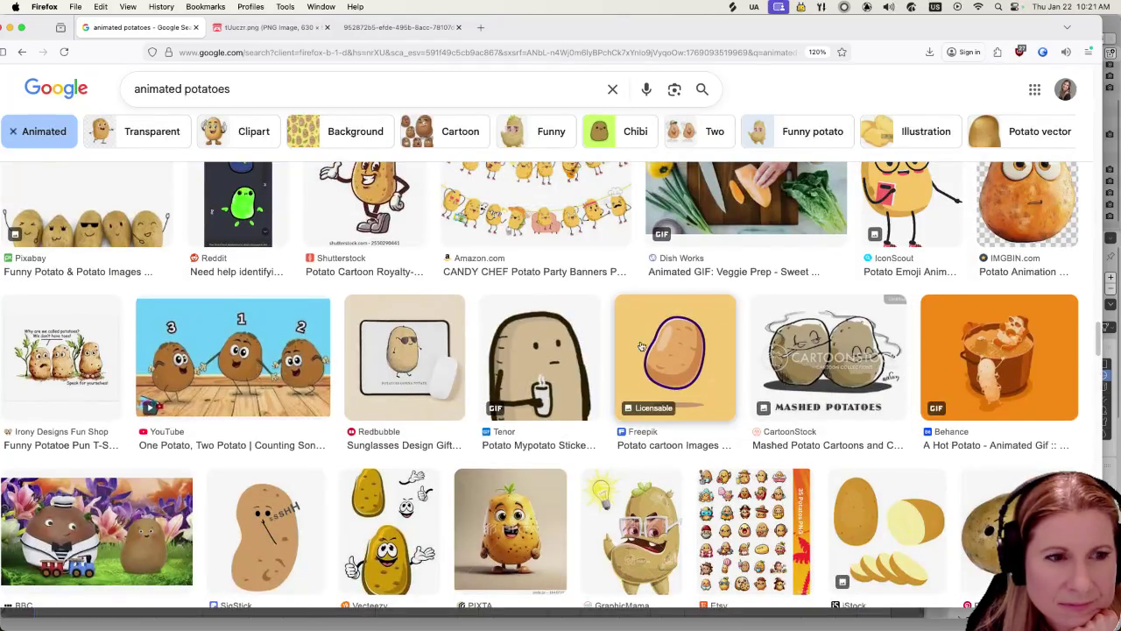
{"action": "scroll", "coordinate": [604, 389], "scroll_direction": "up", "scroll_amount": 1}
{"action": "scroll", "coordinate": [605, 390], "scroll_direction": "up", "scroll_amount": 3}
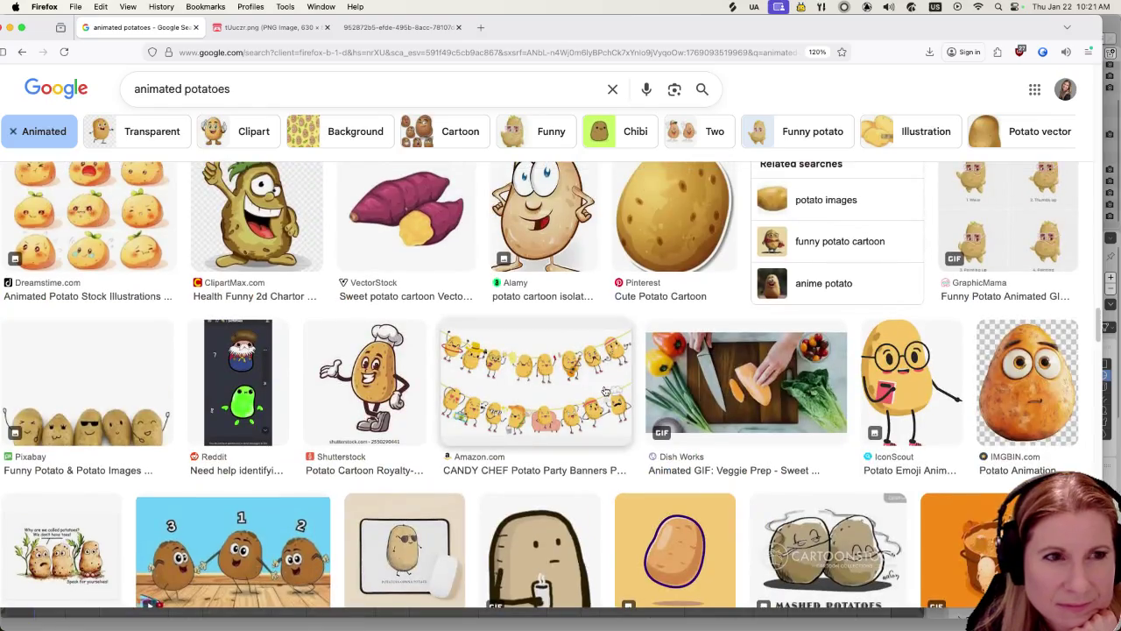
{"action": "scroll", "coordinate": [604, 392], "scroll_direction": "up", "scroll_amount": 5}
{"action": "scroll", "coordinate": [605, 394], "scroll_direction": "up", "scroll_amount": 5}
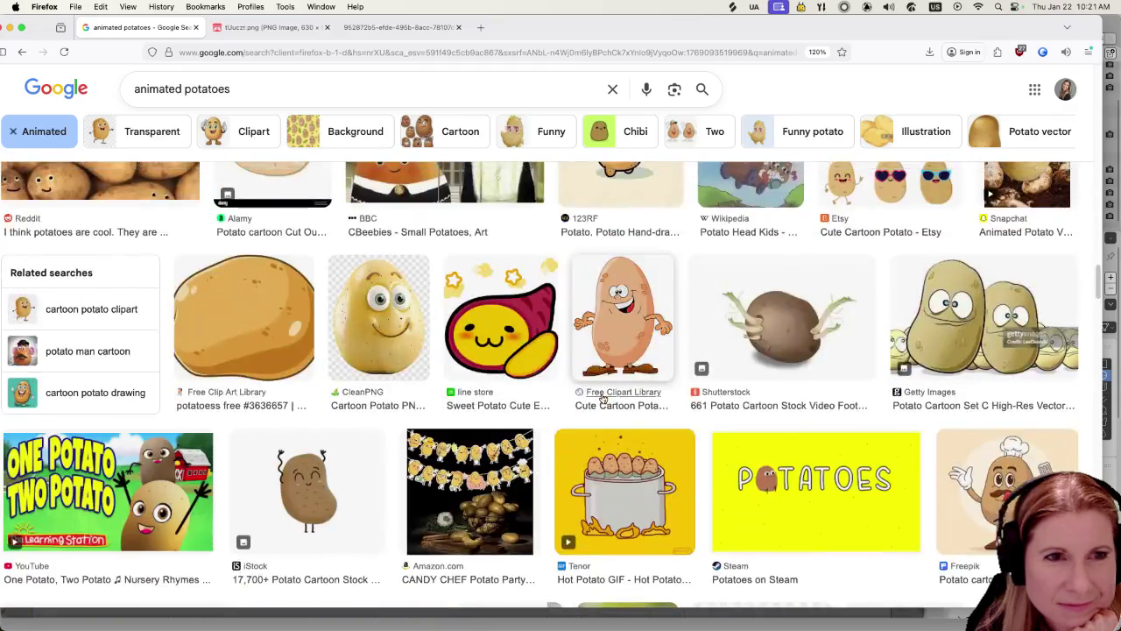
{"action": "scroll", "coordinate": [602, 399], "scroll_direction": "up", "scroll_amount": 5}
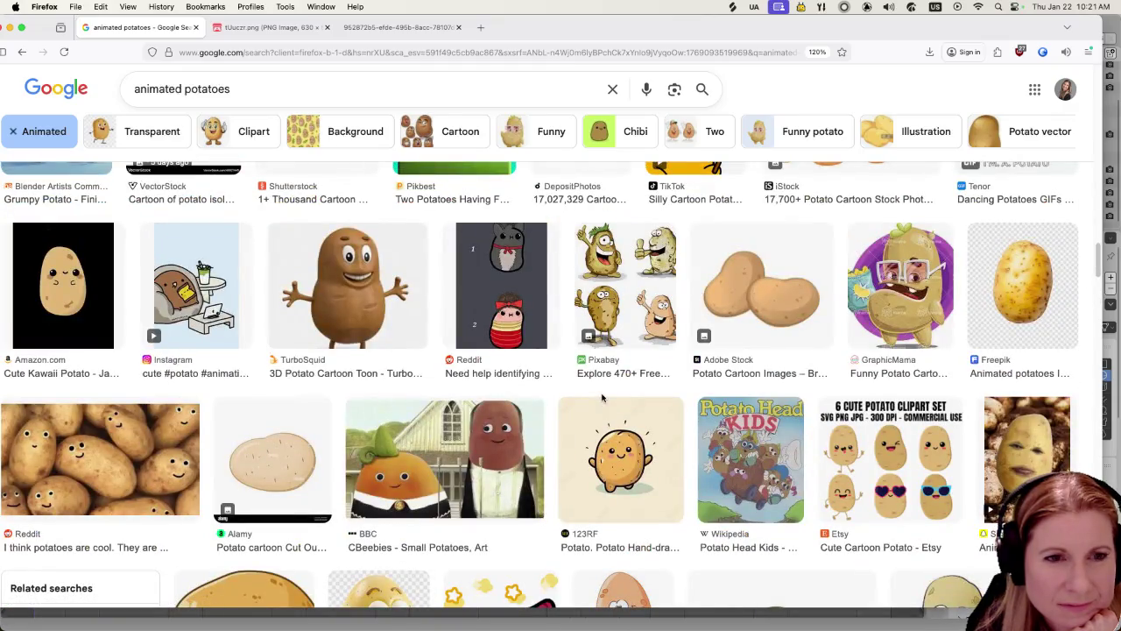
{"action": "scroll", "coordinate": [601, 396], "scroll_direction": "up", "scroll_amount": 6}
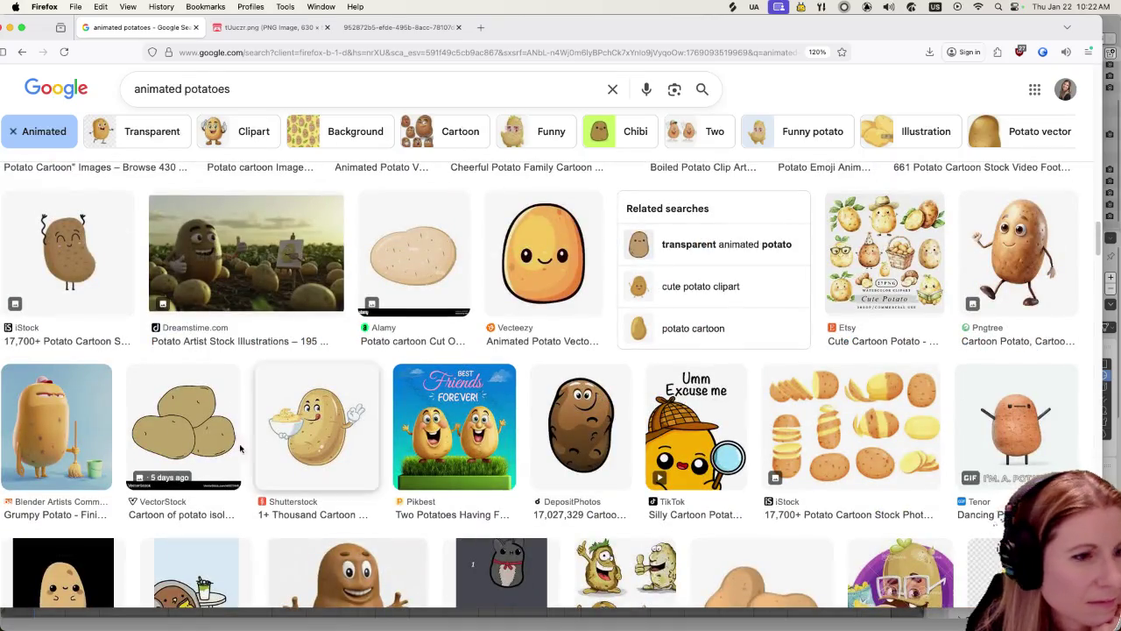
{"action": "scroll", "coordinate": [262, 438], "scroll_direction": "down", "scroll_amount": 4}
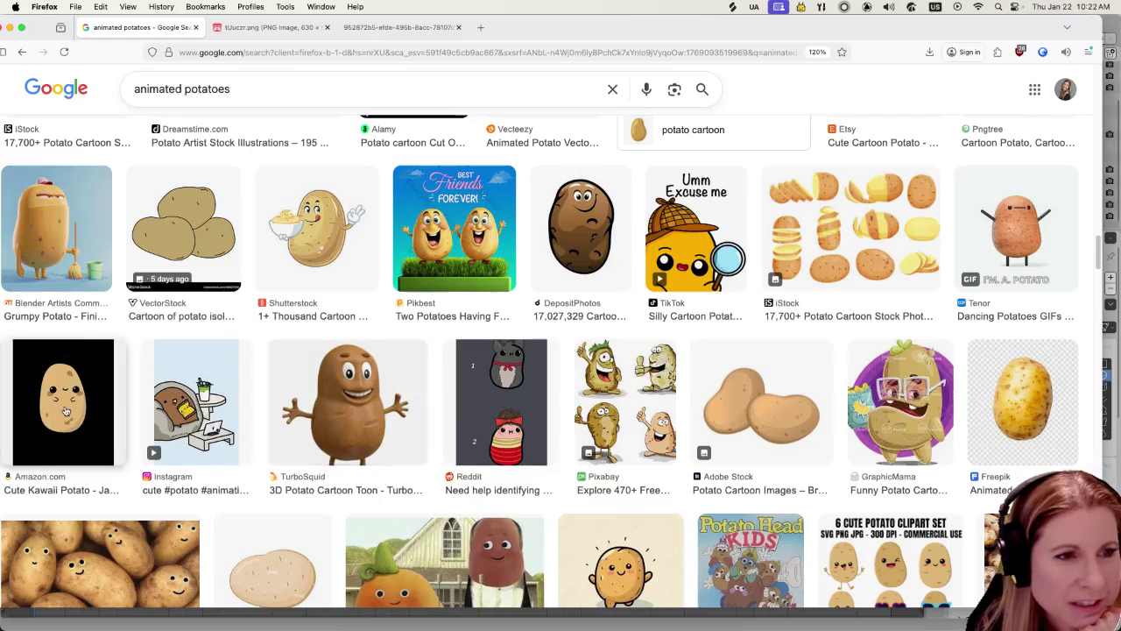
{"action": "scroll", "coordinate": [508, 436], "scroll_direction": "up", "scroll_amount": 5}
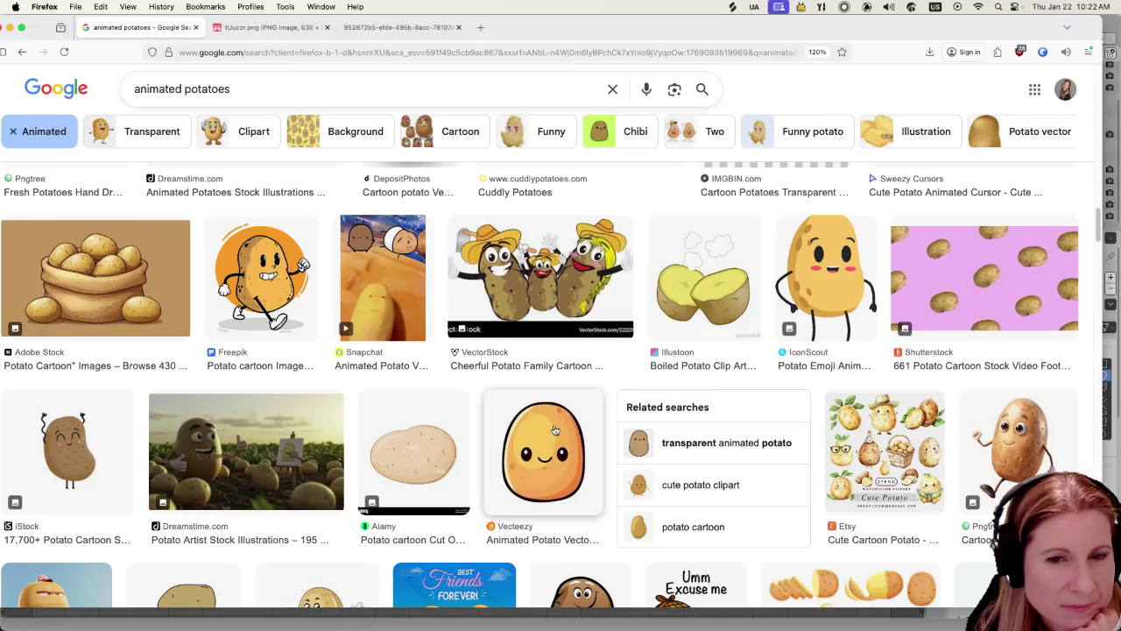
{"action": "scroll", "coordinate": [554, 434], "scroll_direction": "up", "scroll_amount": 3}
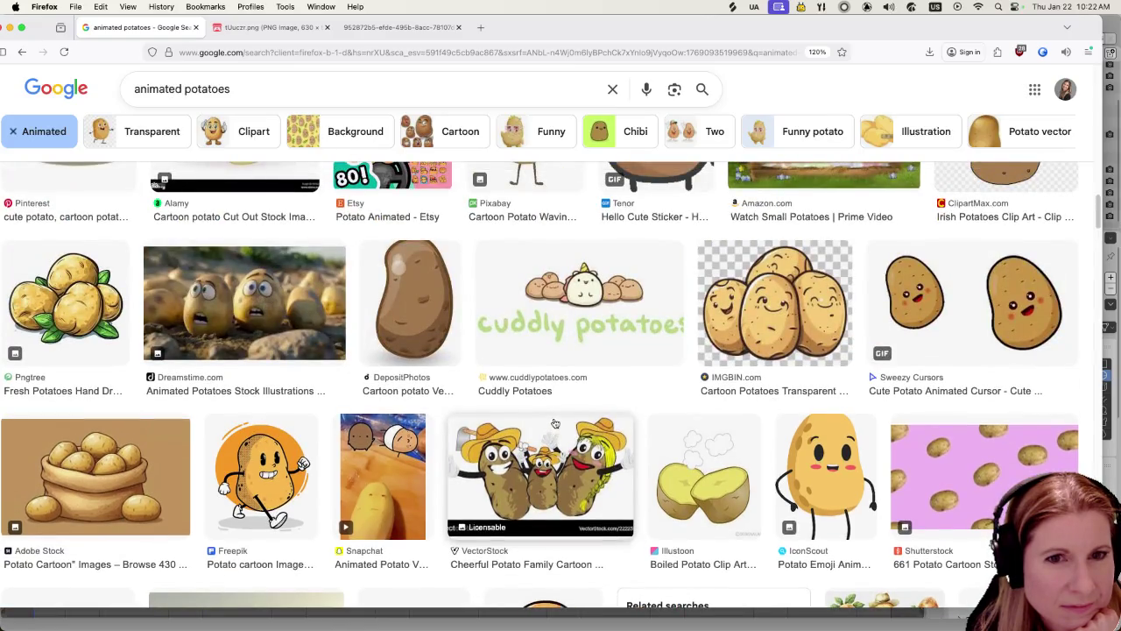
{"action": "scroll", "coordinate": [554, 423], "scroll_direction": "up", "scroll_amount": 4}
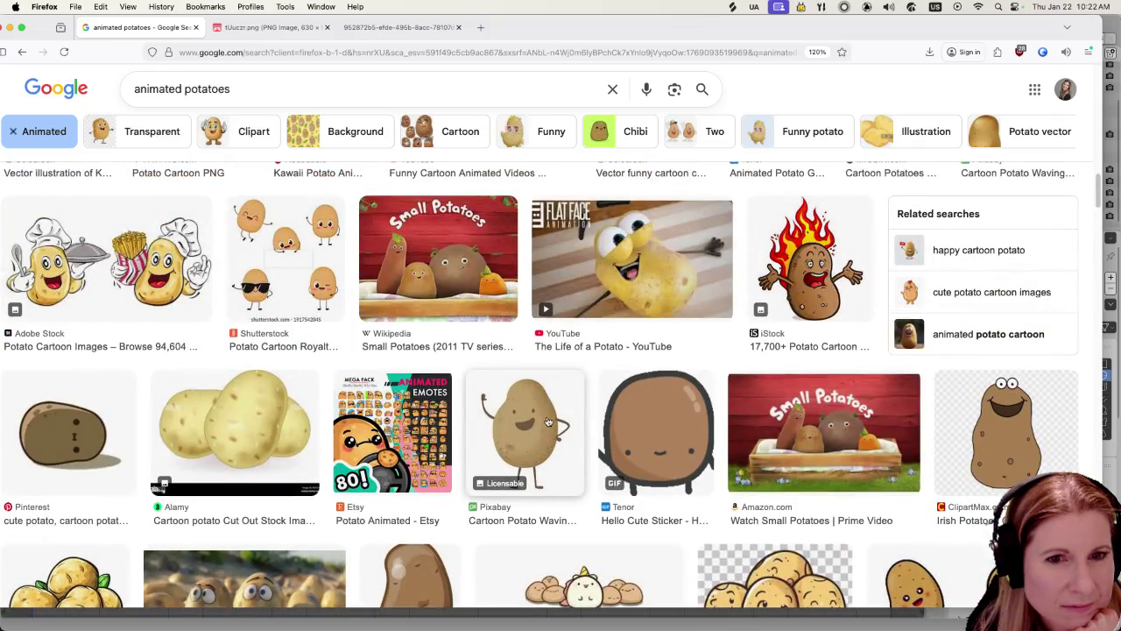
{"action": "scroll", "coordinate": [548, 422], "scroll_direction": "up", "scroll_amount": 2}
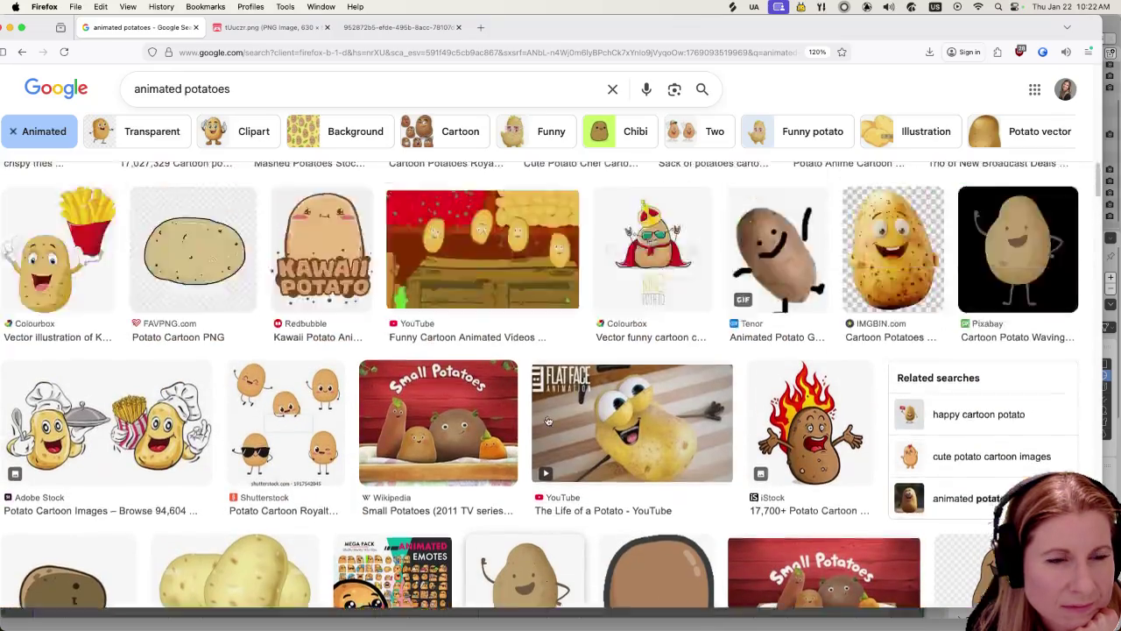
{"action": "scroll", "coordinate": [548, 421], "scroll_direction": "up", "scroll_amount": 4}
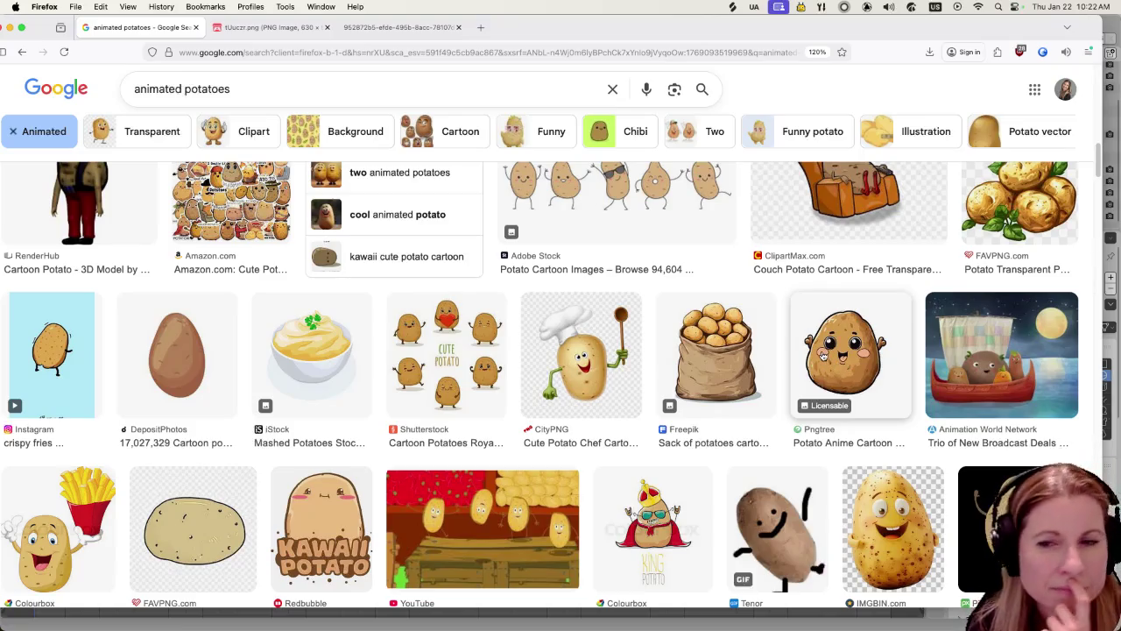
{"action": "scroll", "coordinate": [780, 365], "scroll_direction": "up", "scroll_amount": 2}
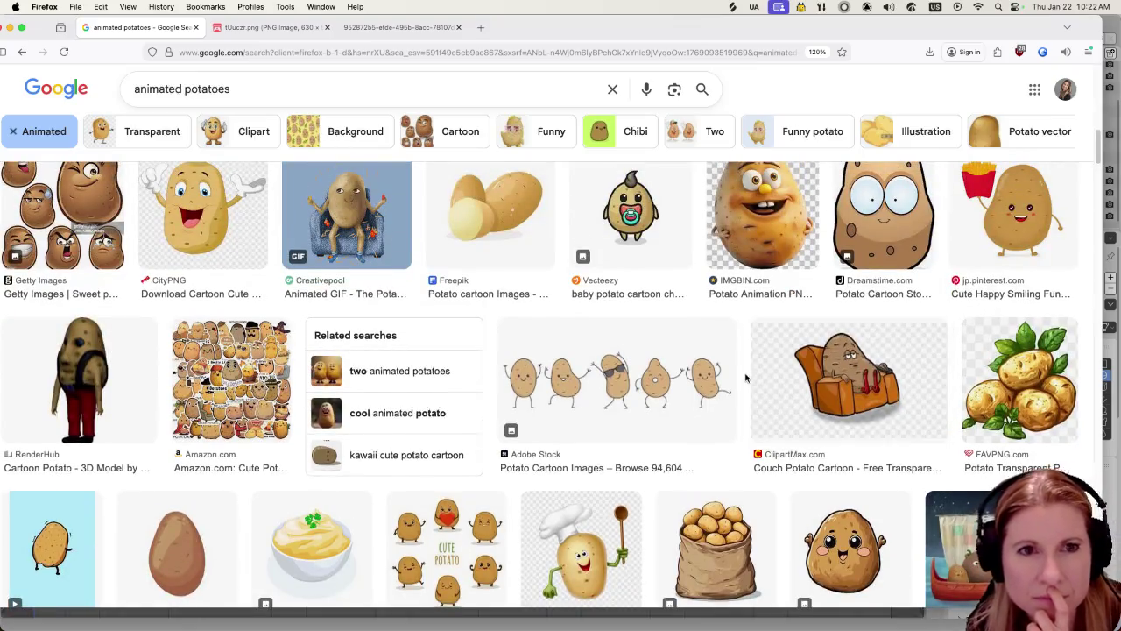
{"action": "scroll", "coordinate": [744, 377], "scroll_direction": "up", "scroll_amount": 2}
{"action": "scroll", "coordinate": [740, 379], "scroll_direction": "up", "scroll_amount": 2}
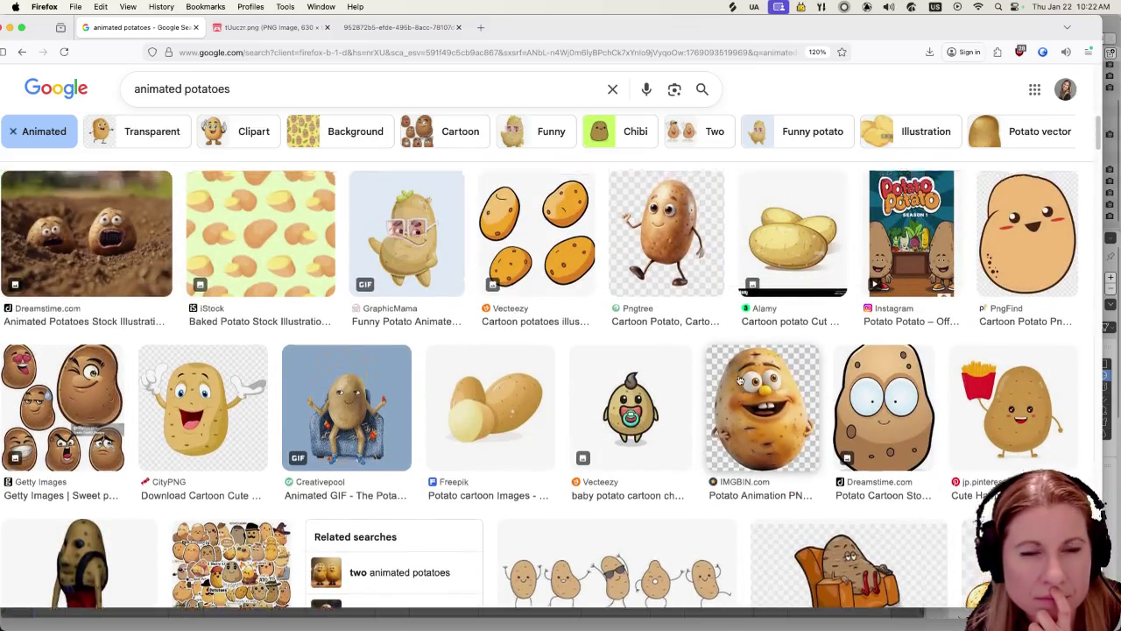
{"action": "scroll", "coordinate": [739, 378], "scroll_direction": "up", "scroll_amount": 3}
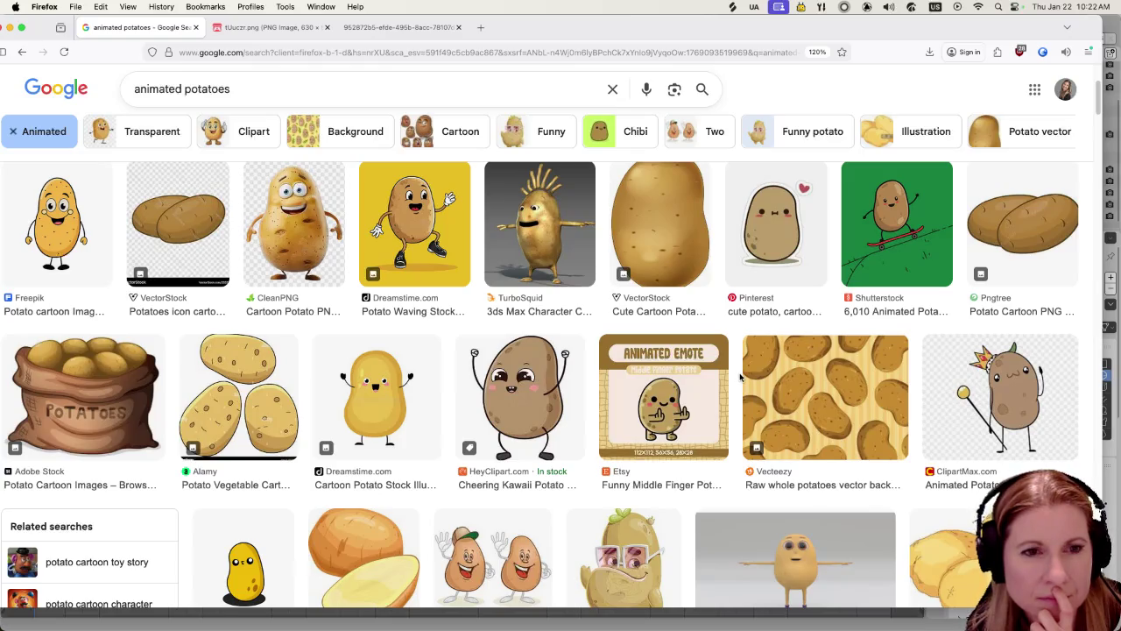
{"action": "scroll", "coordinate": [740, 377], "scroll_direction": "up", "scroll_amount": 3}
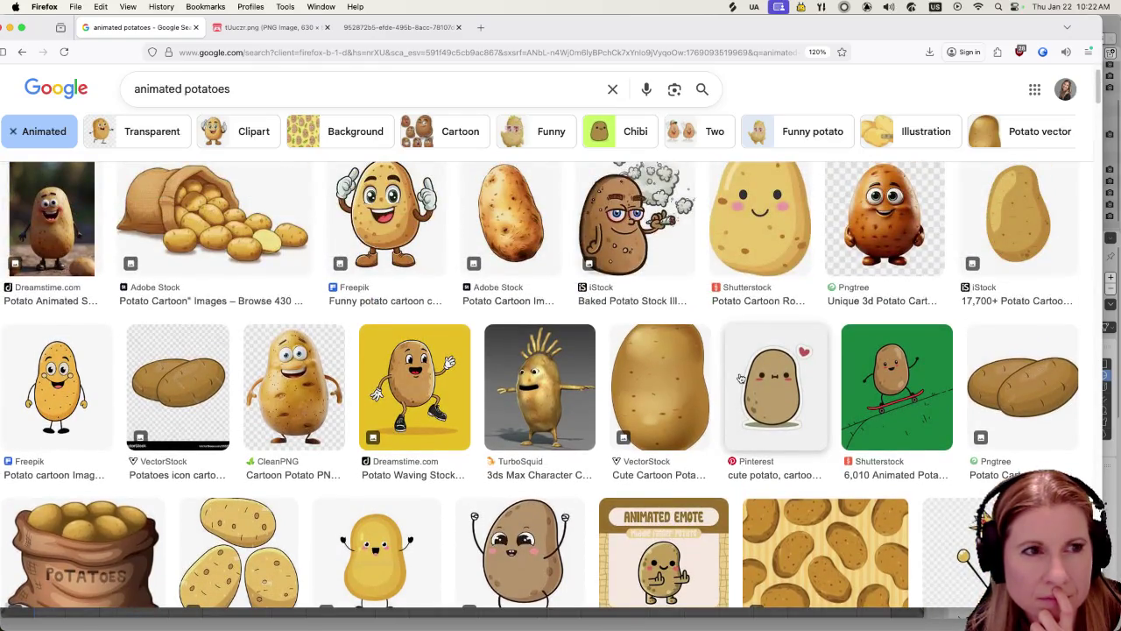
{"action": "scroll", "coordinate": [740, 376], "scroll_direction": "down", "scroll_amount": 4}
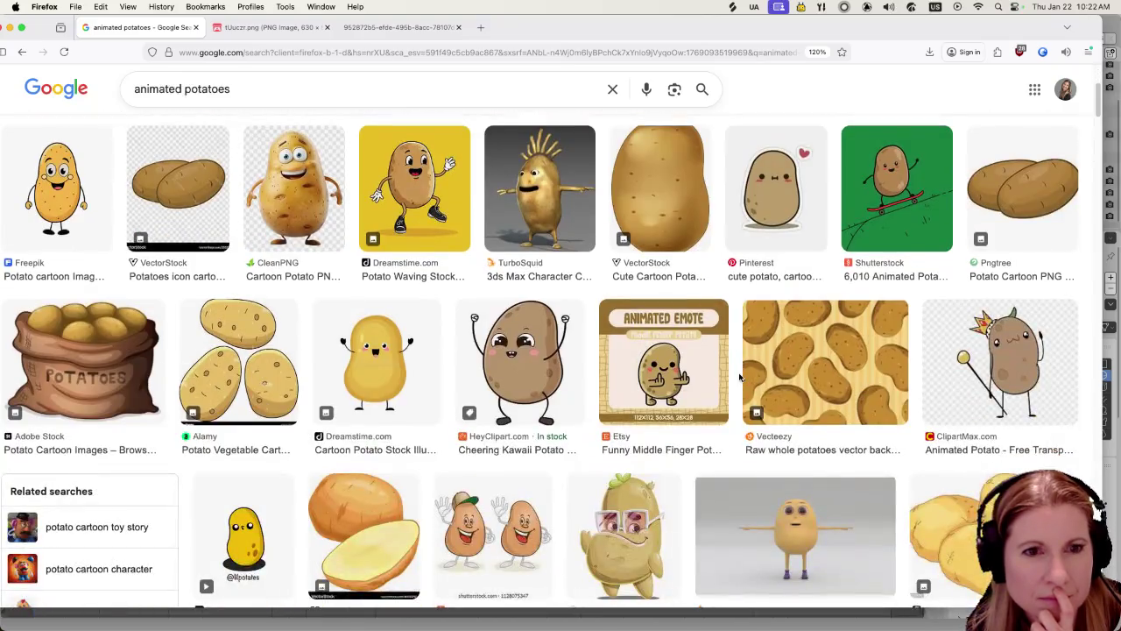
{"action": "scroll", "coordinate": [740, 377], "scroll_direction": "down", "scroll_amount": 4}
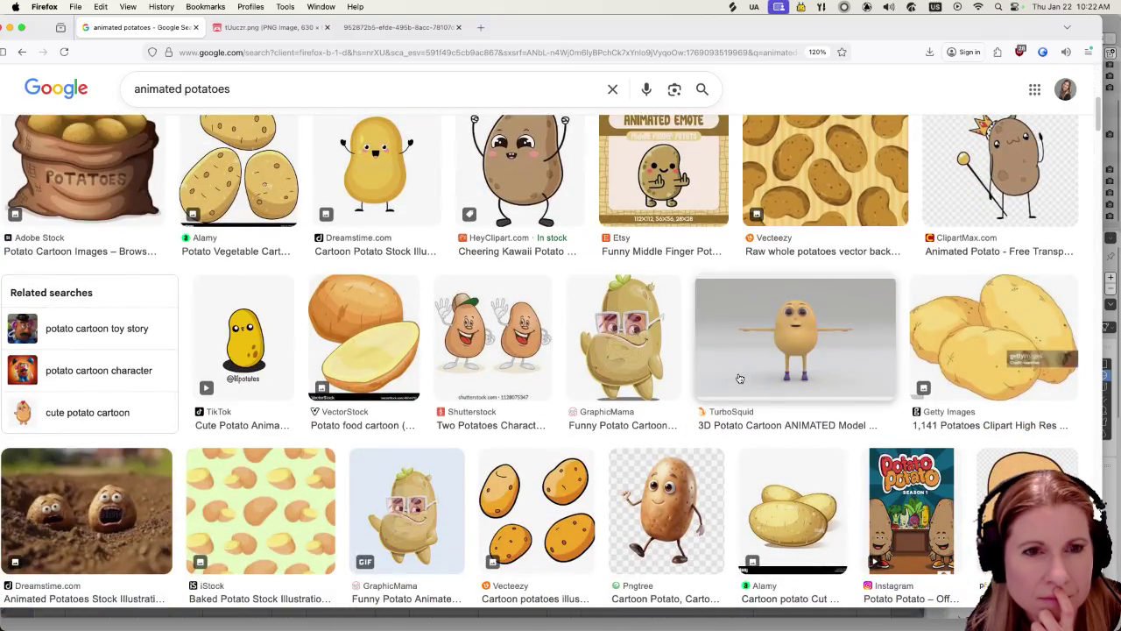
{"action": "scroll", "coordinate": [740, 378], "scroll_direction": "down", "scroll_amount": 3}
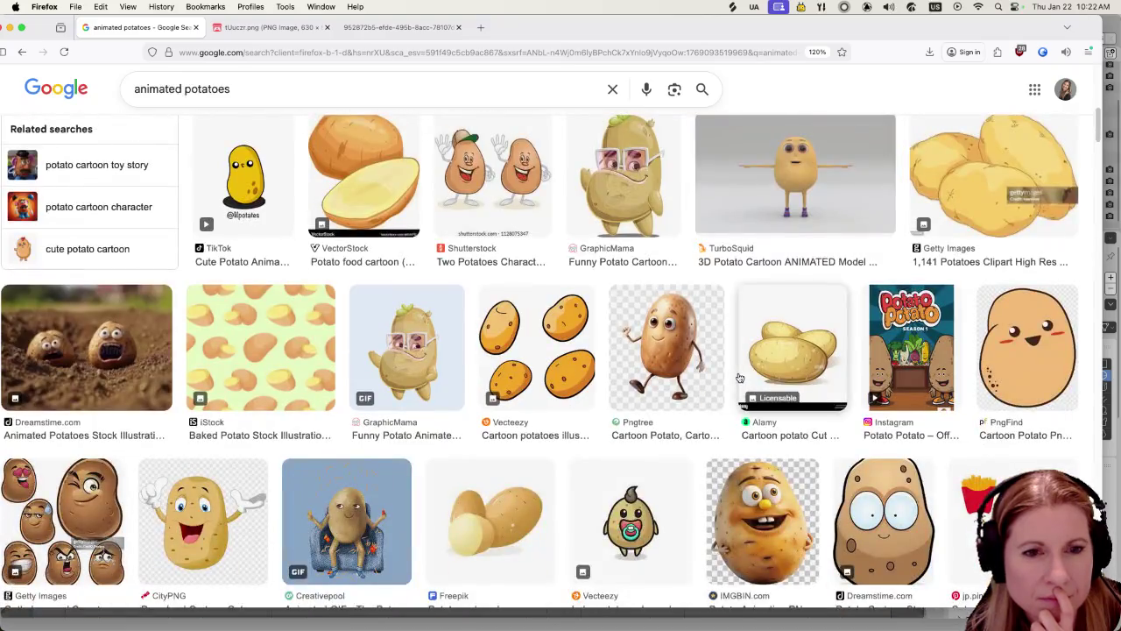
{"action": "scroll", "coordinate": [740, 377], "scroll_direction": "down", "scroll_amount": 2}
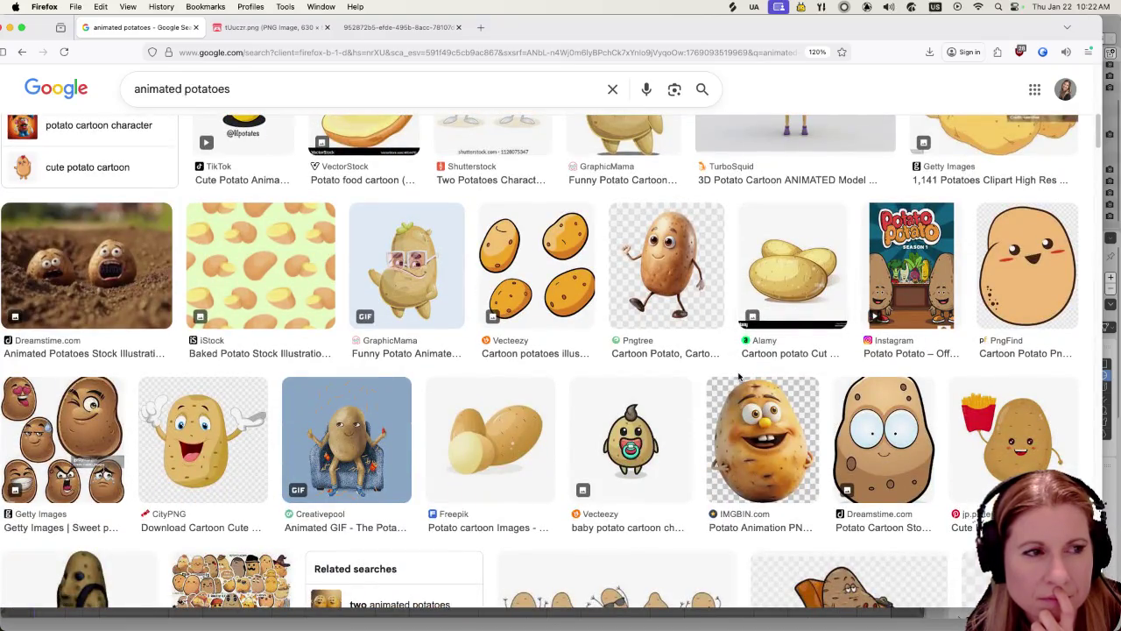
{"action": "scroll", "coordinate": [740, 376], "scroll_direction": "down", "scroll_amount": 3}
{"action": "scroll", "coordinate": [737, 376], "scroll_direction": "down", "scroll_amount": 3}
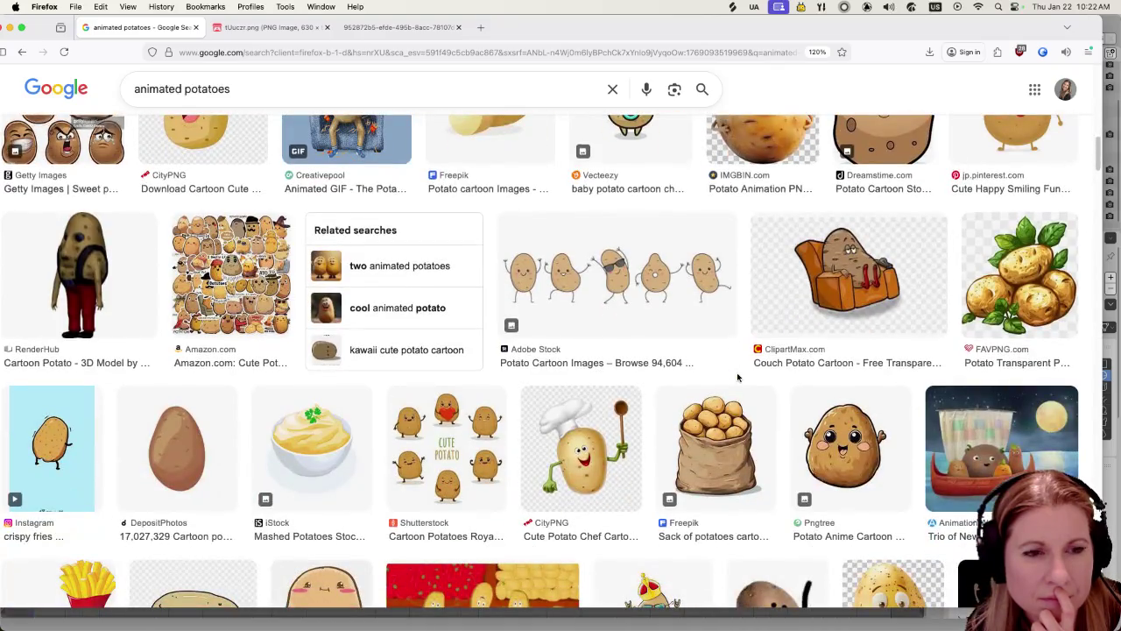
{"action": "scroll", "coordinate": [737, 377], "scroll_direction": "down", "scroll_amount": 2}
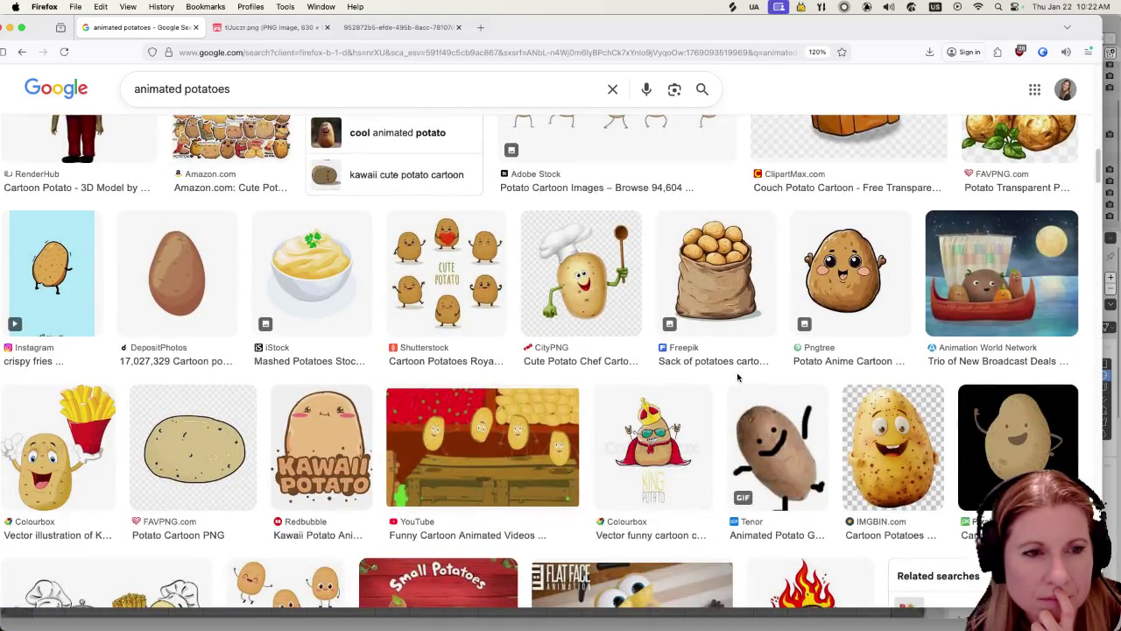
{"action": "scroll", "coordinate": [737, 377], "scroll_direction": "down", "scroll_amount": 2}
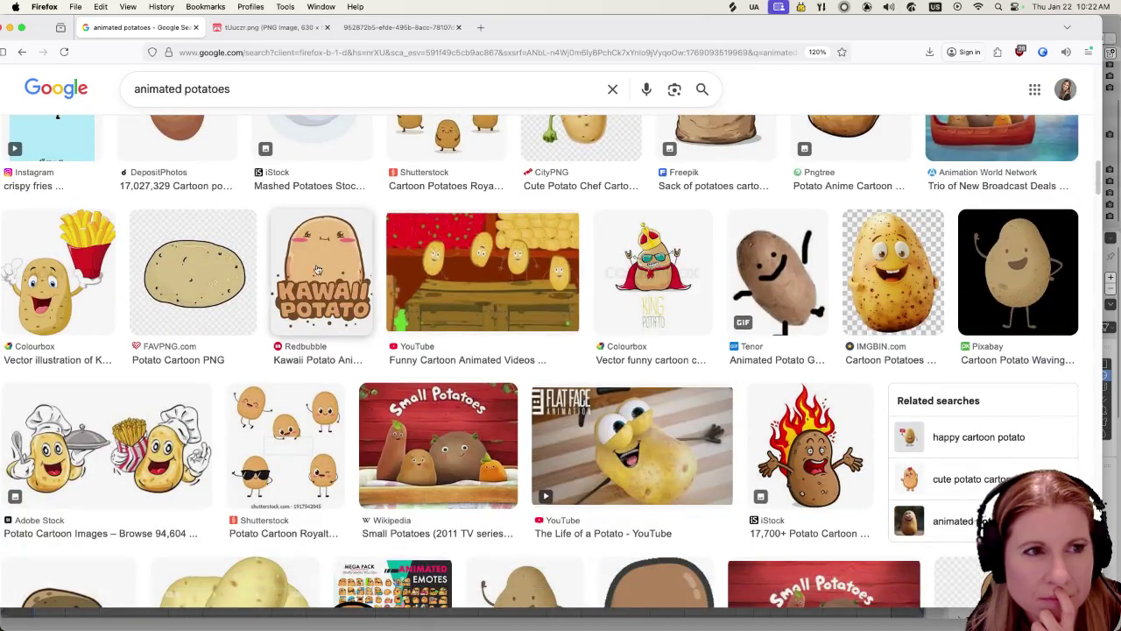
{"action": "left_click", "coordinate": [308, 267]}
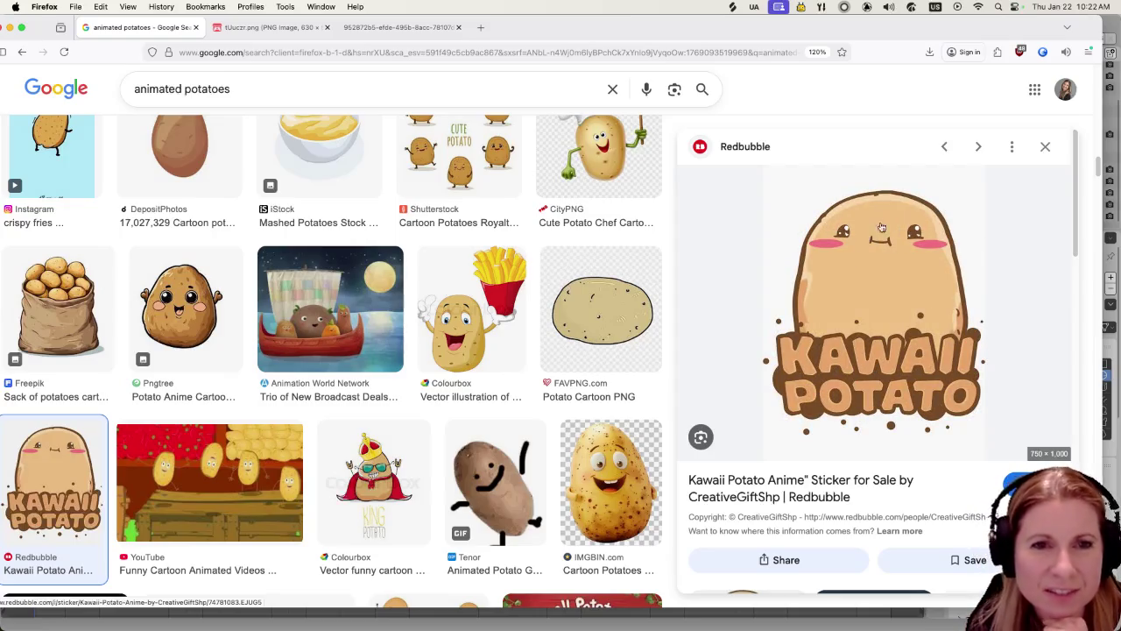
{"action": "left_click", "coordinate": [1045, 146]}
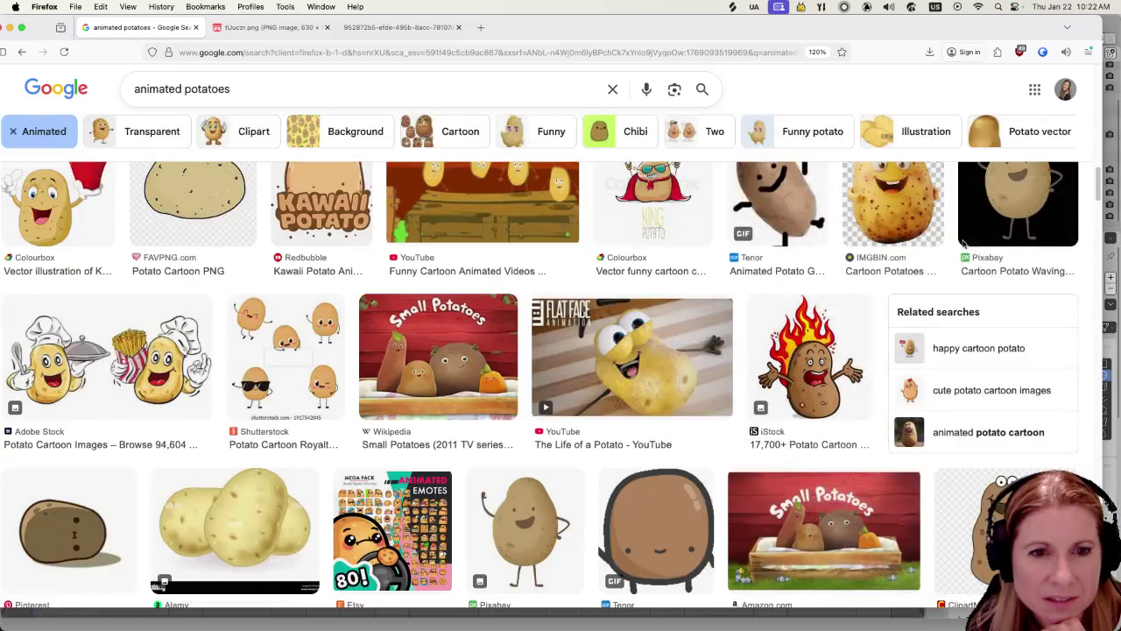
Keep scrolling down through the remaining 'animated potatoes' image results
{"action": "scroll", "coordinate": [778, 377], "scroll_direction": "down", "scroll_amount": 2}
{"action": "scroll", "coordinate": [776, 403], "scroll_direction": "down", "scroll_amount": 2}
{"action": "scroll", "coordinate": [774, 433], "scroll_direction": "down", "scroll_amount": 3}
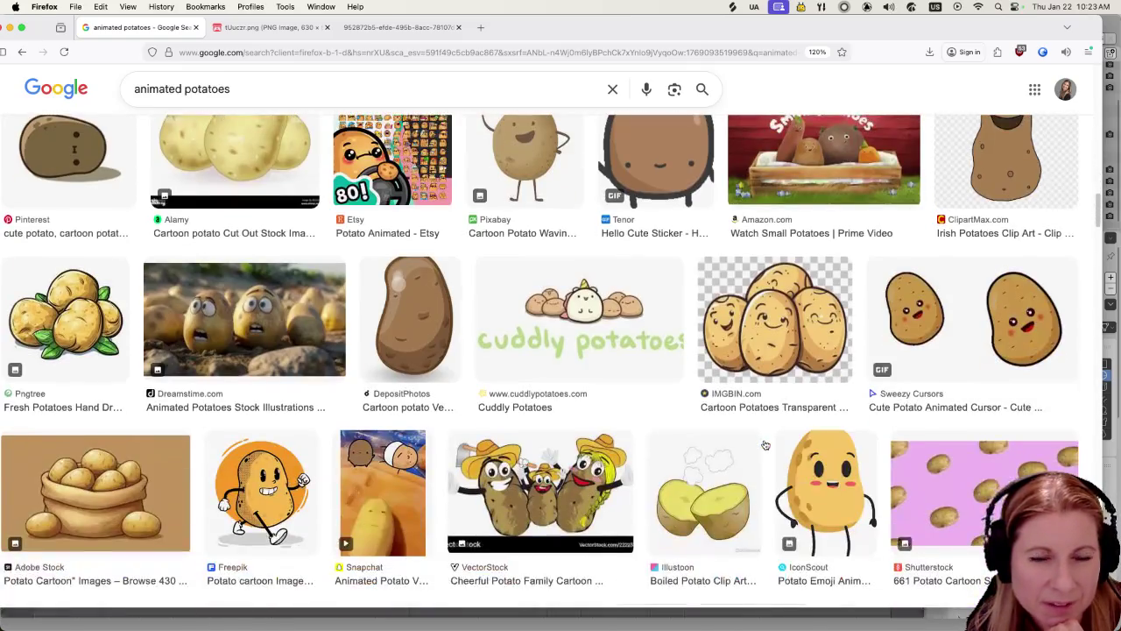
{"action": "scroll", "coordinate": [769, 426], "scroll_direction": "down", "scroll_amount": 3}
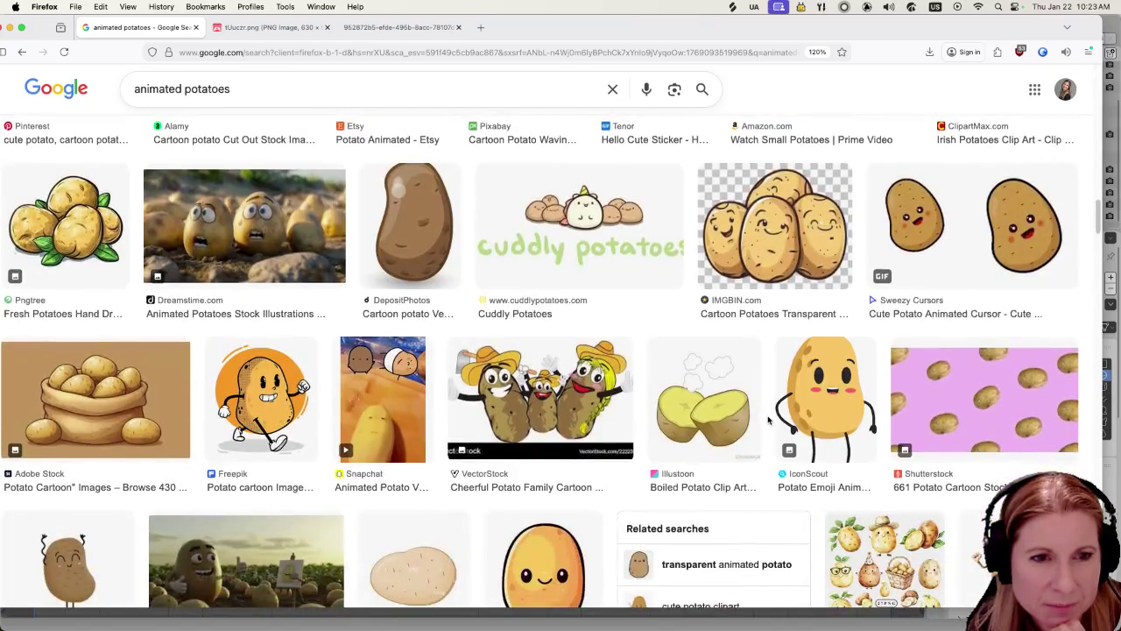
{"action": "scroll", "coordinate": [761, 424], "scroll_direction": "down", "scroll_amount": 2}
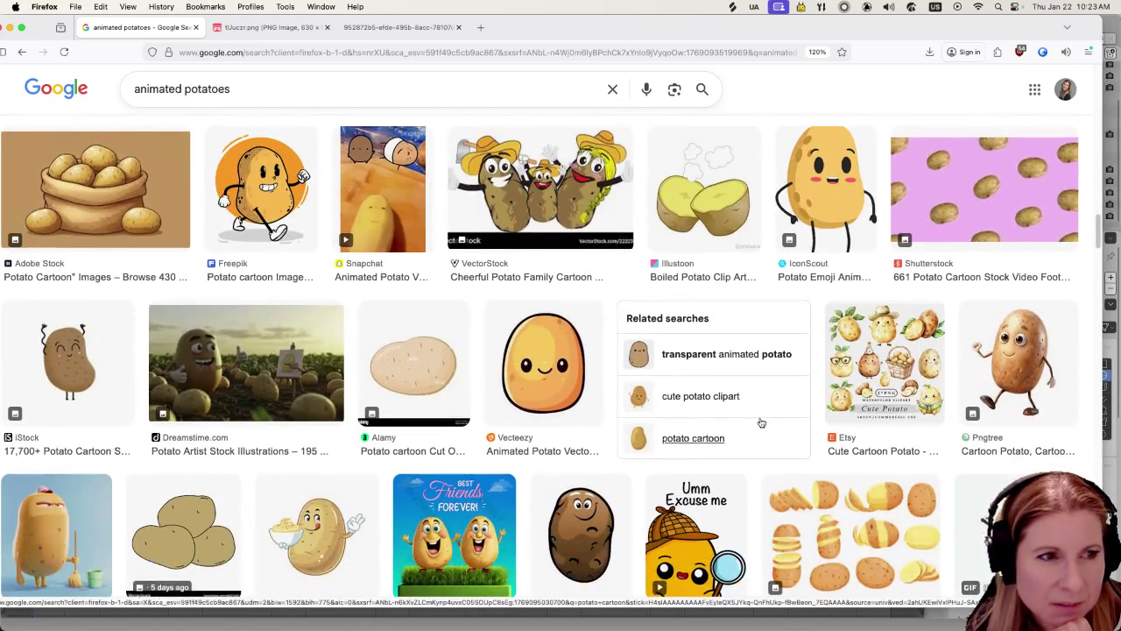
{"action": "scroll", "coordinate": [760, 424], "scroll_direction": "down", "scroll_amount": 1}
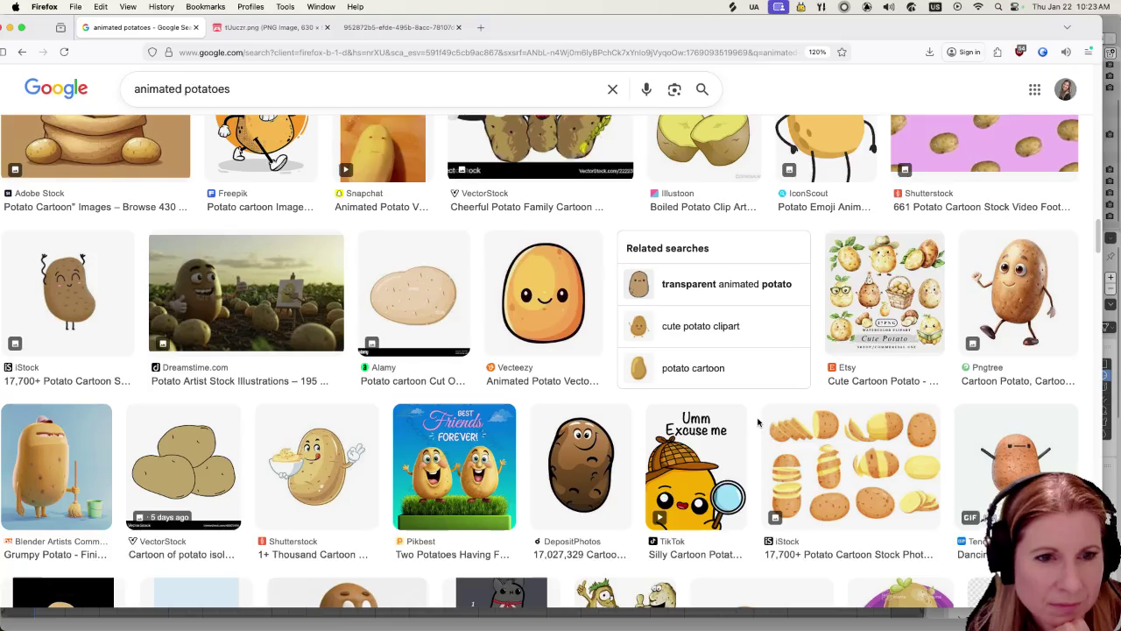
{"action": "scroll", "coordinate": [751, 426], "scroll_direction": "down", "scroll_amount": 1}
{"action": "scroll", "coordinate": [751, 426], "scroll_direction": "down", "scroll_amount": 1}
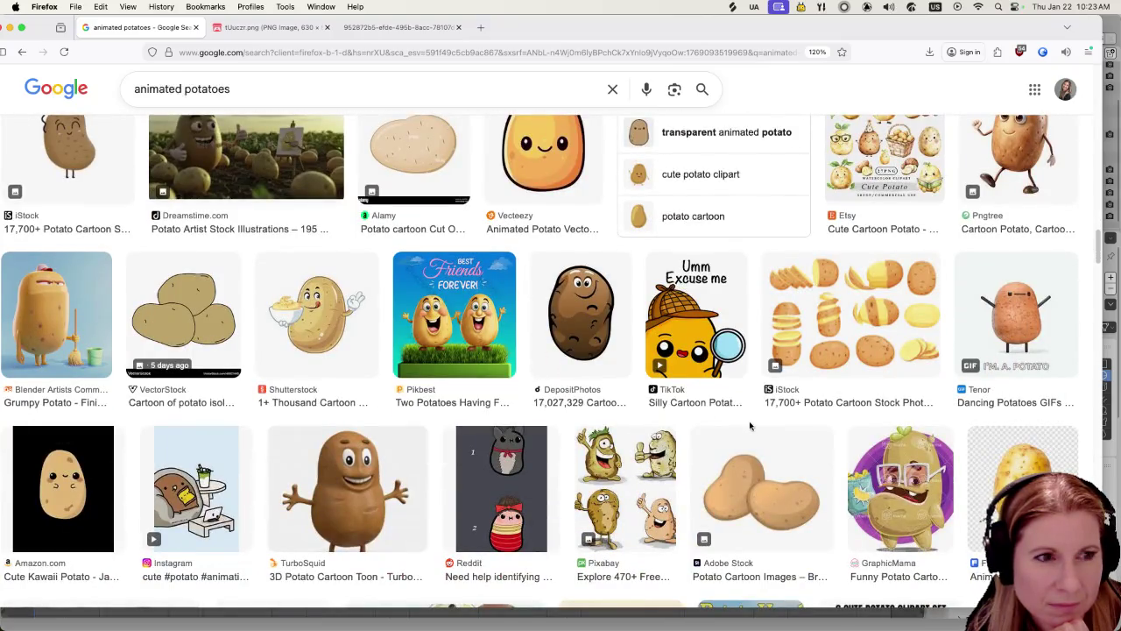
{"action": "scroll", "coordinate": [750, 426], "scroll_direction": "down", "scroll_amount": 1}
{"action": "scroll", "coordinate": [748, 425], "scroll_direction": "down", "scroll_amount": 1}
{"action": "scroll", "coordinate": [743, 422], "scroll_direction": "down", "scroll_amount": 1}
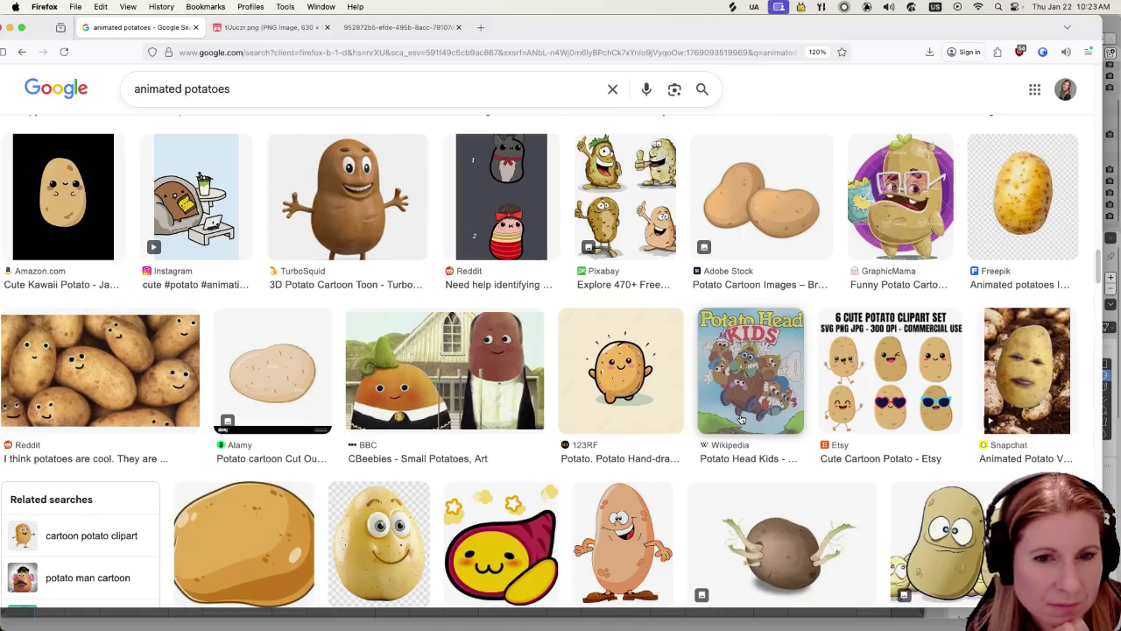
{"action": "scroll", "coordinate": [683, 399], "scroll_direction": "down", "scroll_amount": 2}
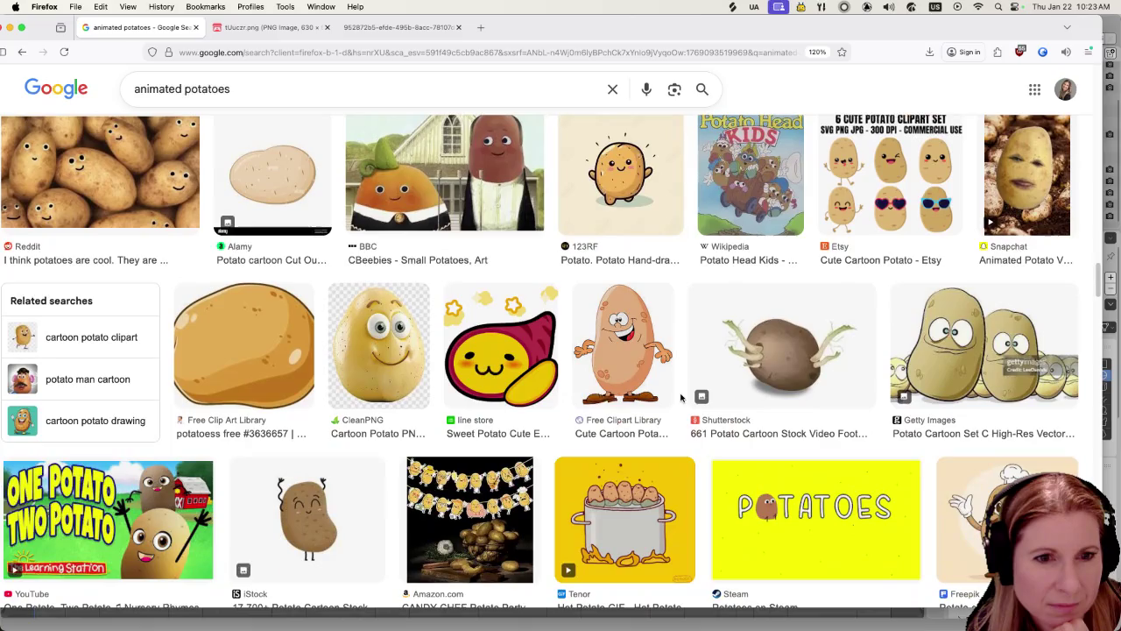
{"action": "scroll", "coordinate": [680, 399], "scroll_direction": "down", "scroll_amount": 2}
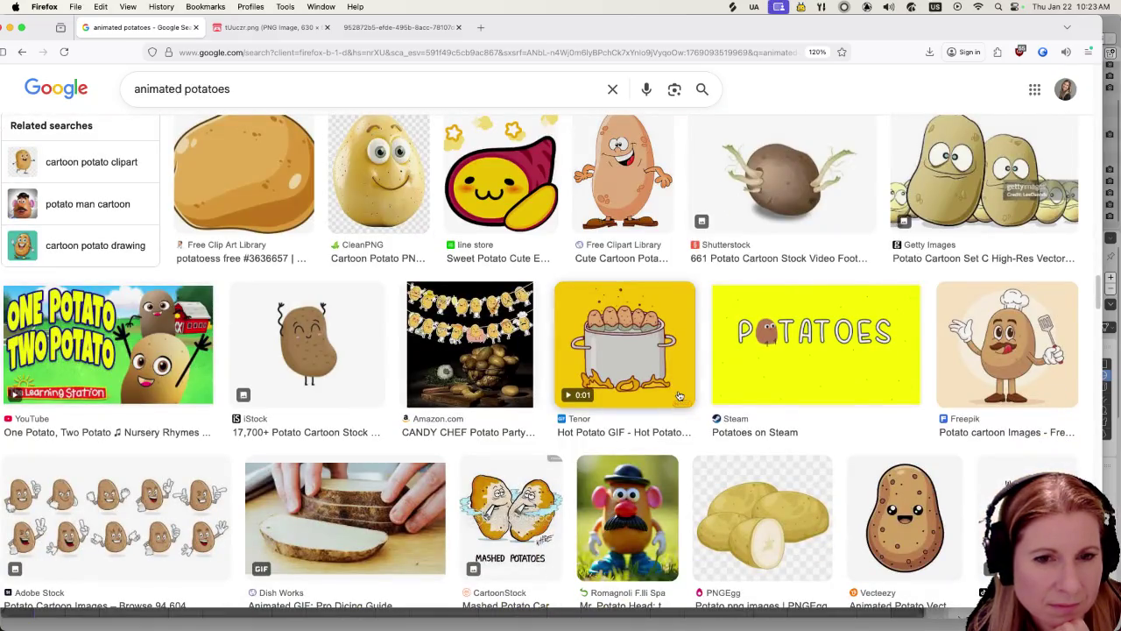
{"action": "scroll", "coordinate": [680, 396], "scroll_direction": "down", "scroll_amount": 2}
{"action": "scroll", "coordinate": [671, 394], "scroll_direction": "down", "scroll_amount": 2}
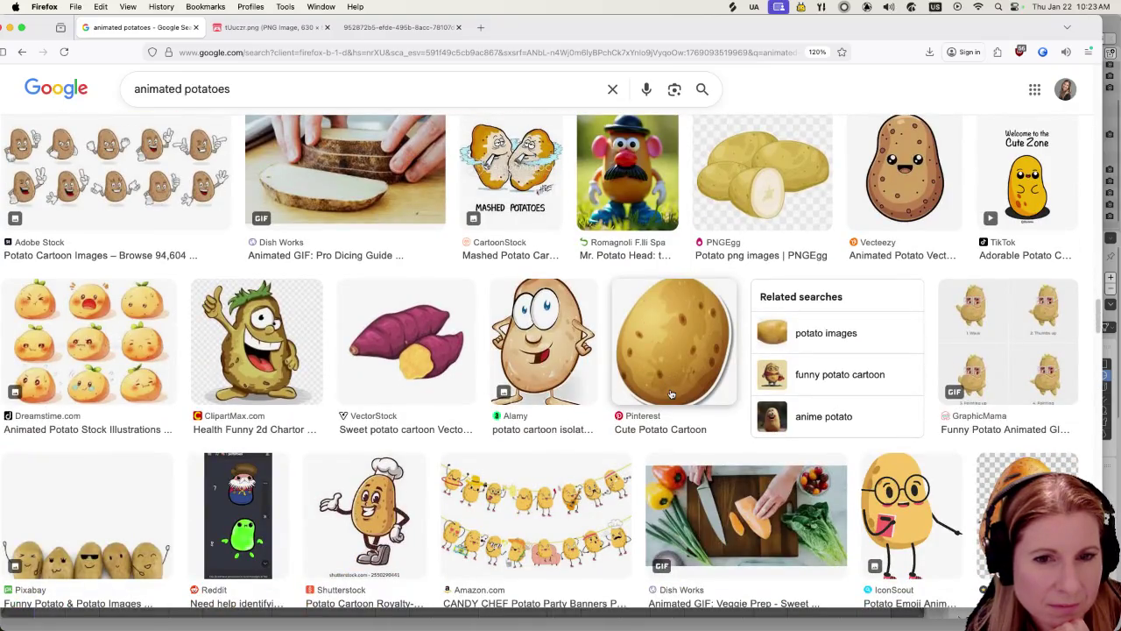
{"action": "scroll", "coordinate": [578, 337], "scroll_direction": "down", "scroll_amount": 2}
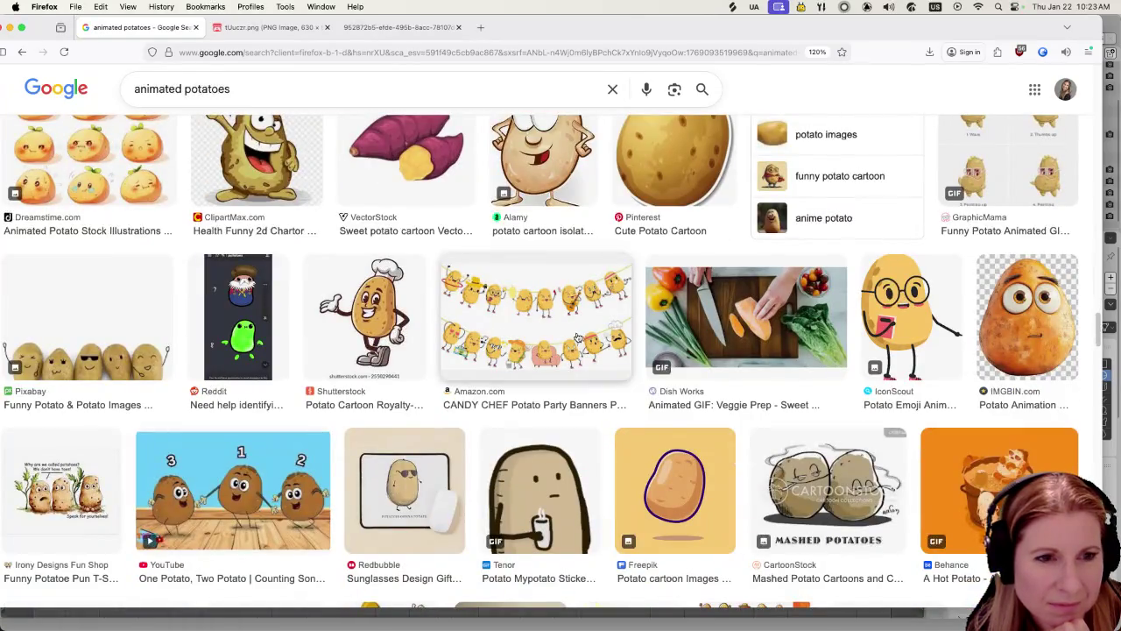
{"action": "scroll", "coordinate": [515, 345], "scroll_direction": "down", "scroll_amount": 1}
{"action": "scroll", "coordinate": [516, 345], "scroll_direction": "down", "scroll_amount": 1}
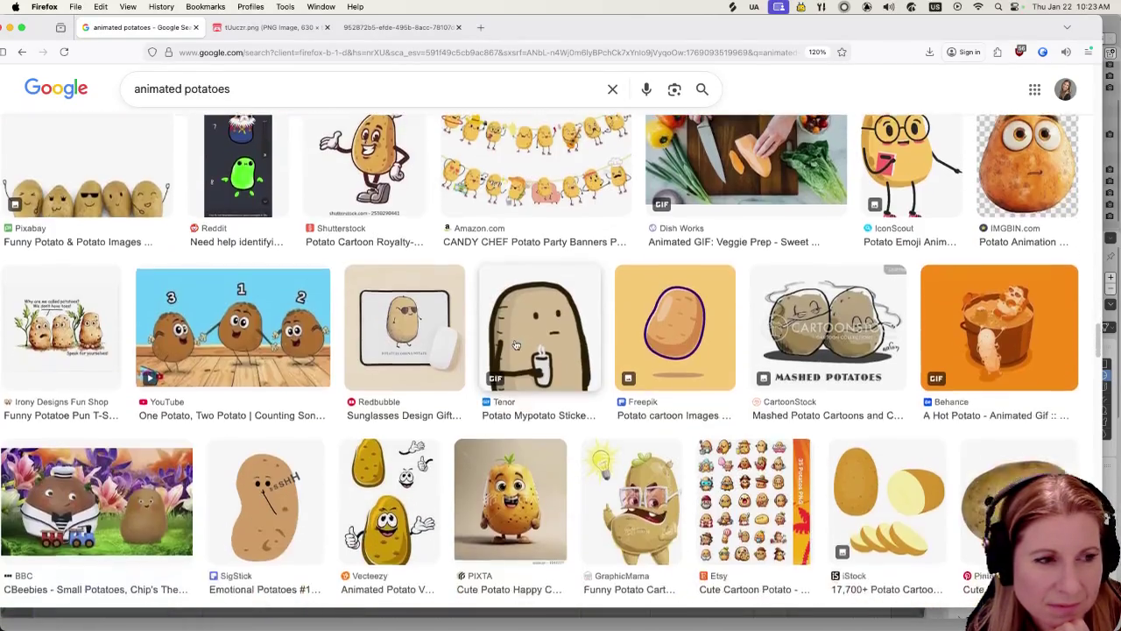
{"action": "mouse_move", "coordinate": [560, 624]}
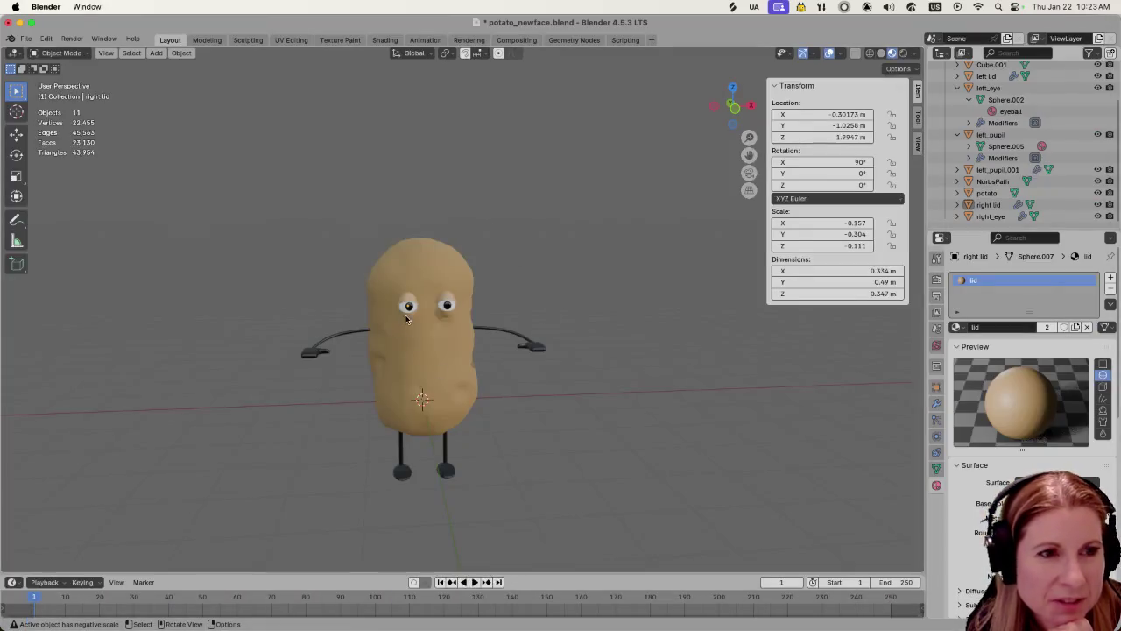
{"action": "scroll", "coordinate": [637, 285], "scroll_direction": "up", "scroll_amount": 3}
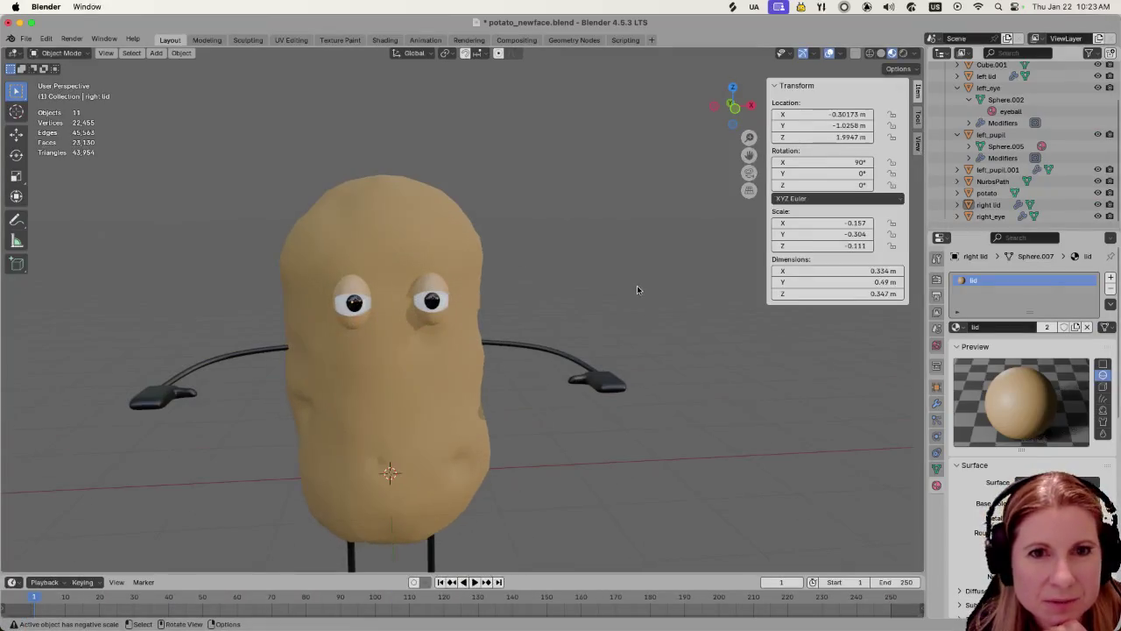
Hide 'right lid' and 'left lid' in the Outliner and zoom in on the eyes
{"action": "left_click", "coordinate": [1099, 204]}
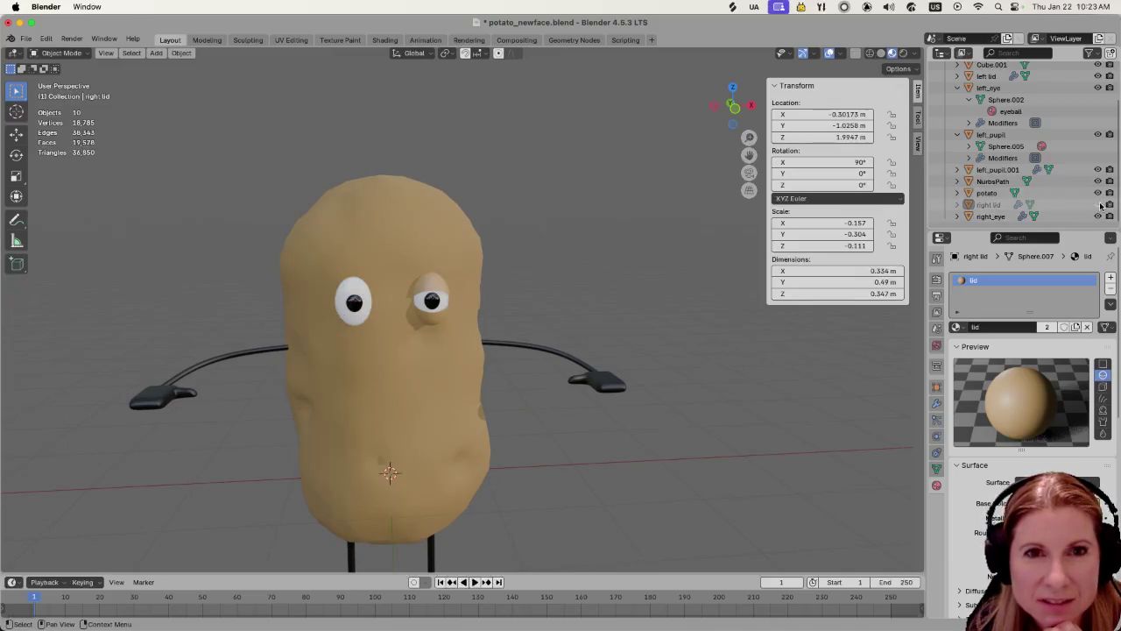
{"action": "left_click", "coordinate": [1098, 76]}
{"action": "scroll", "coordinate": [389, 327], "scroll_direction": "up", "scroll_amount": 4}
{"action": "scroll", "coordinate": [359, 348], "scroll_direction": "up", "scroll_amount": 2}
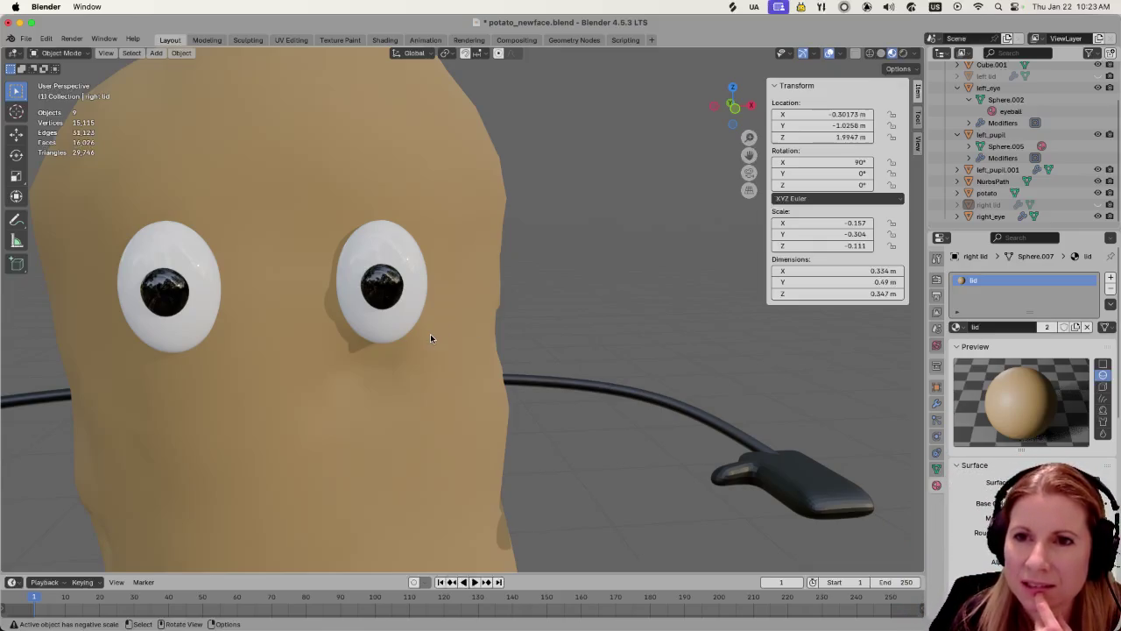
{"action": "scroll", "coordinate": [263, 377], "scroll_direction": "down", "scroll_amount": 2}
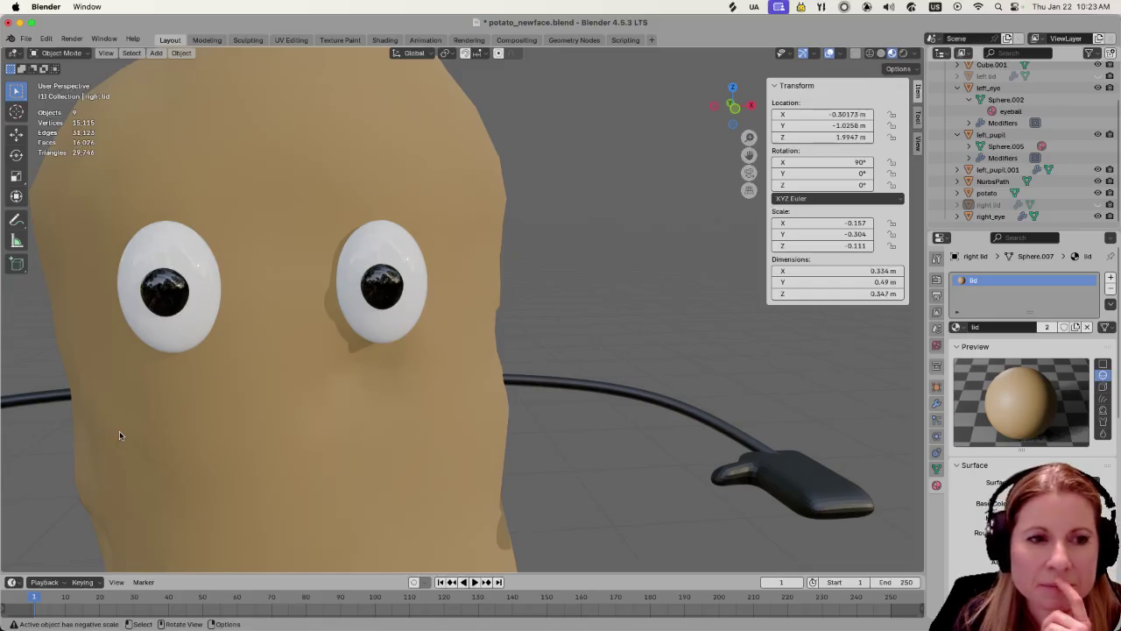
{"action": "scroll", "coordinate": [386, 458], "scroll_direction": "down", "scroll_amount": 3}
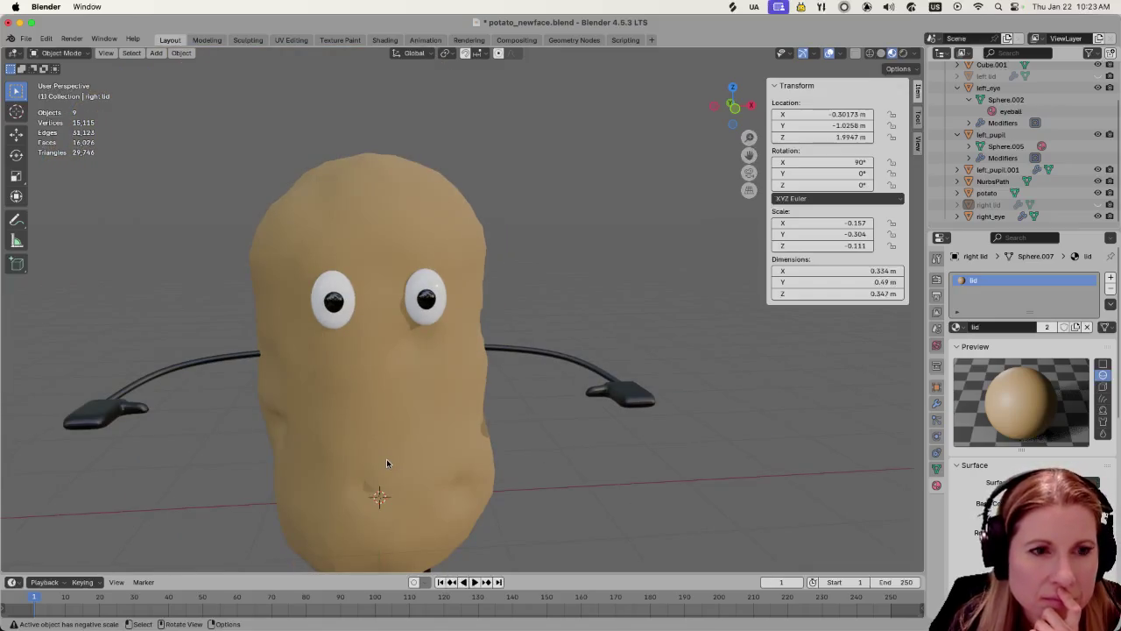
Select and deselect the arms curve while zooming to inspect the potato
{"action": "left_click", "coordinate": [186, 371]}
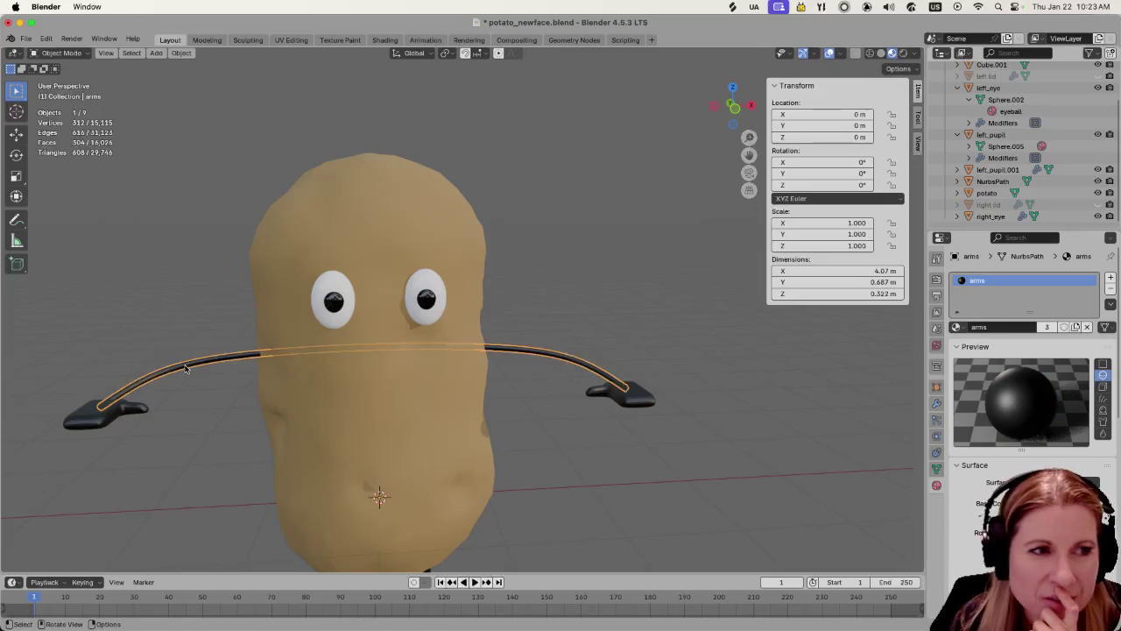
{"action": "left_click", "coordinate": [614, 491]}
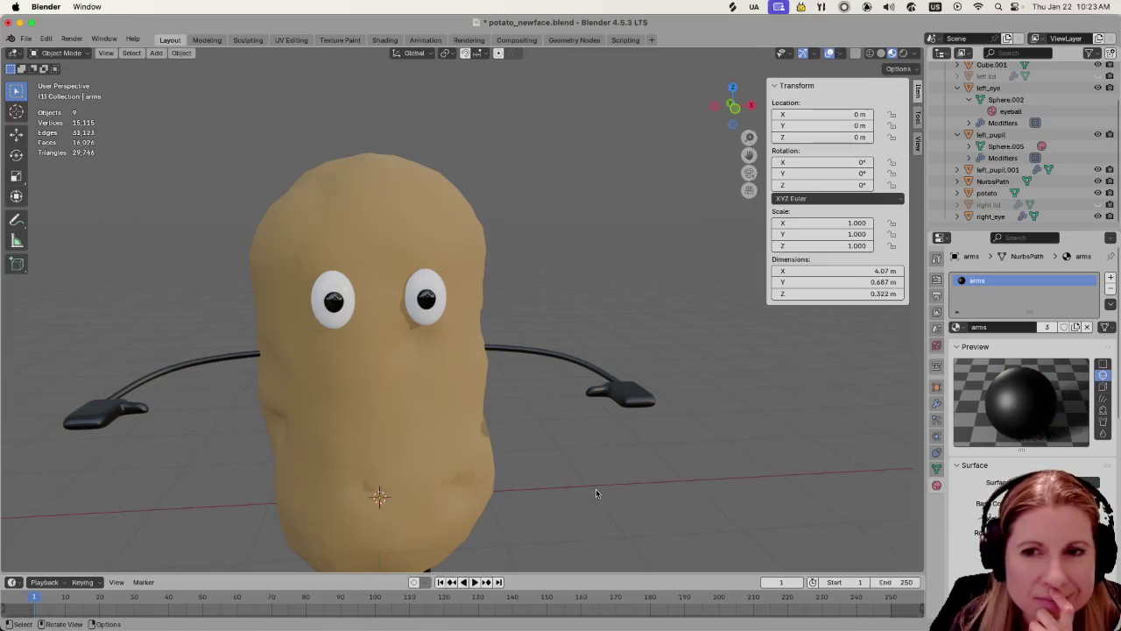
{"action": "scroll", "coordinate": [523, 485], "scroll_direction": "down", "scroll_amount": 3}
{"action": "scroll", "coordinate": [523, 485], "scroll_direction": "down", "scroll_amount": 2}
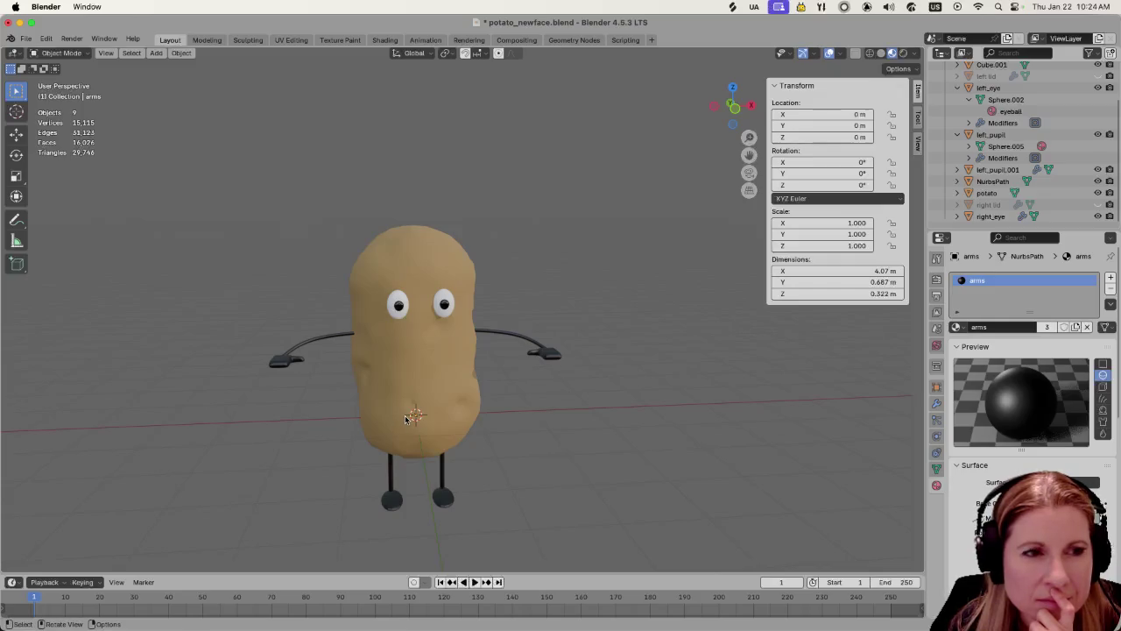
{"action": "scroll", "coordinate": [405, 419], "scroll_direction": "up", "scroll_amount": 2}
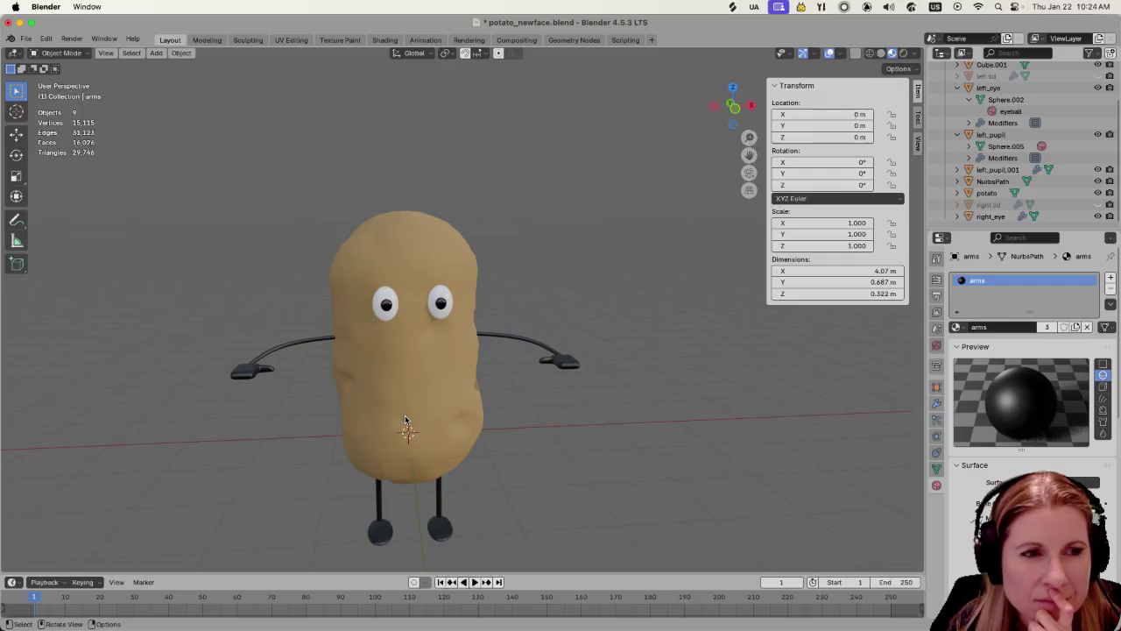
{"action": "scroll", "coordinate": [404, 417], "scroll_direction": "up", "scroll_amount": 2}
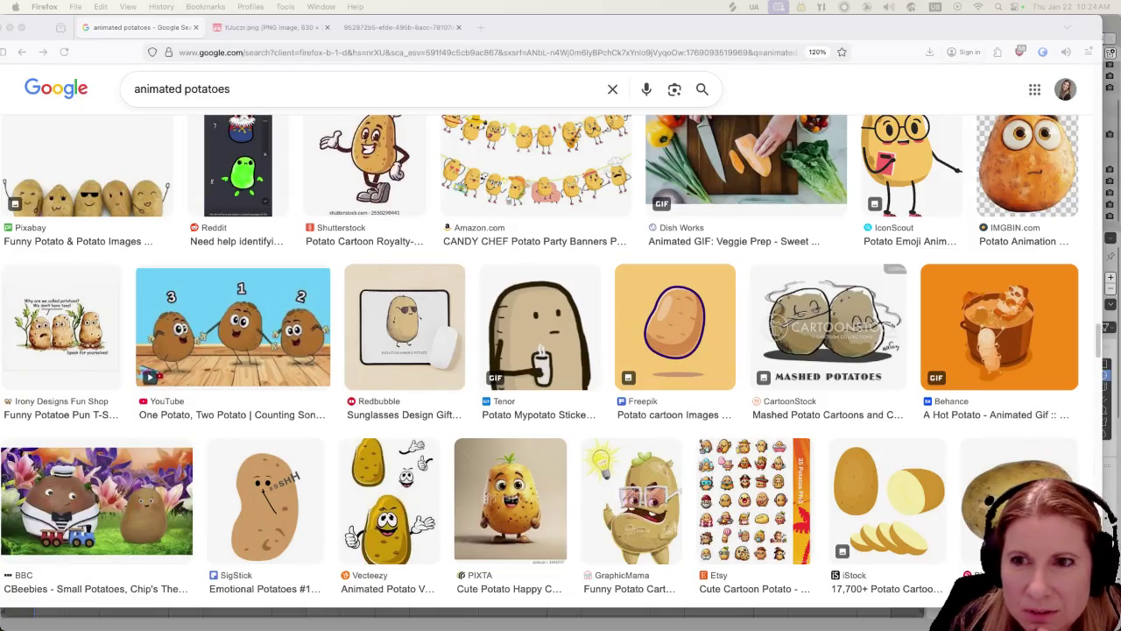
Open the fast-food couch potato image in a new tab, compare it, and end on the sprouting potato
{"action": "left_click_drag", "start_coordinate": [618, 87], "coordinate": [525, 27]}
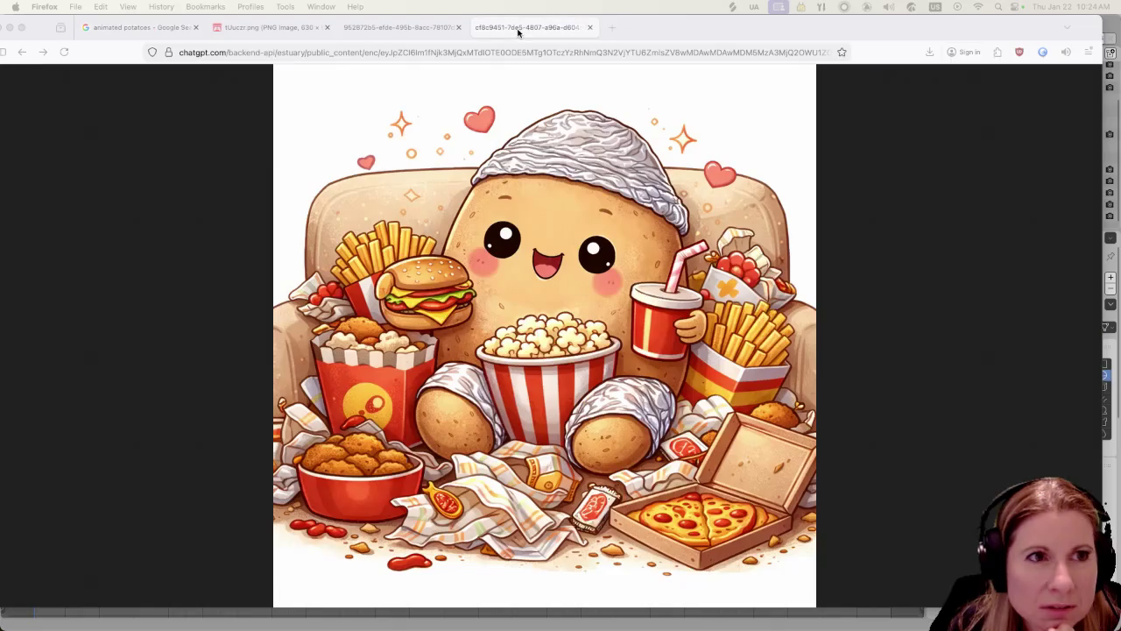
{"action": "left_click", "coordinate": [399, 27]}
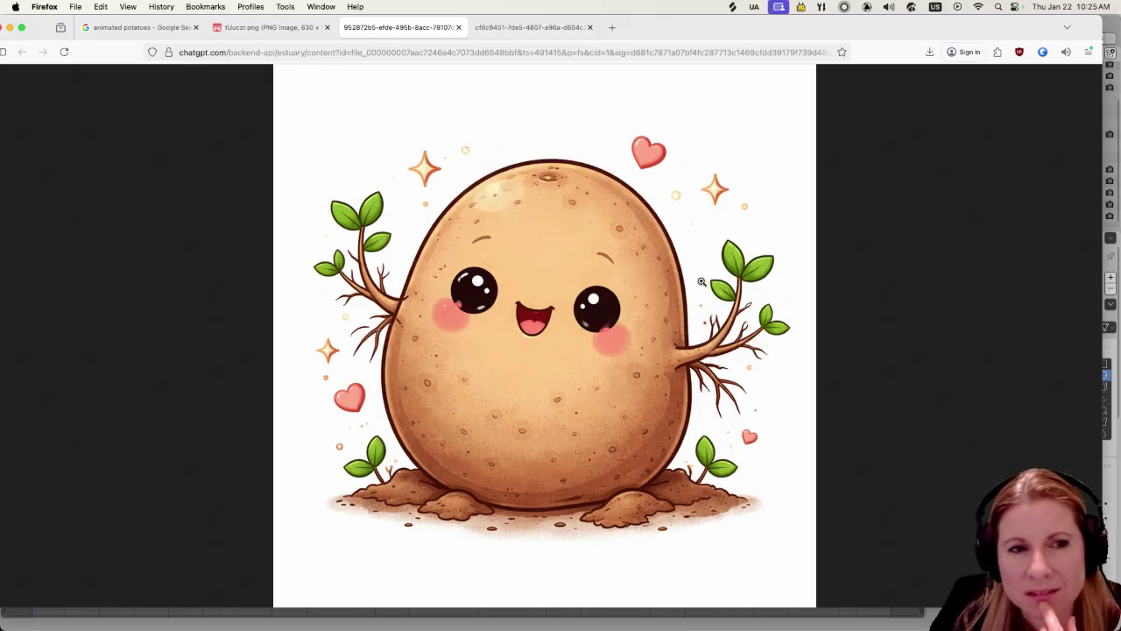
{"action": "left_click", "coordinate": [562, 26]}
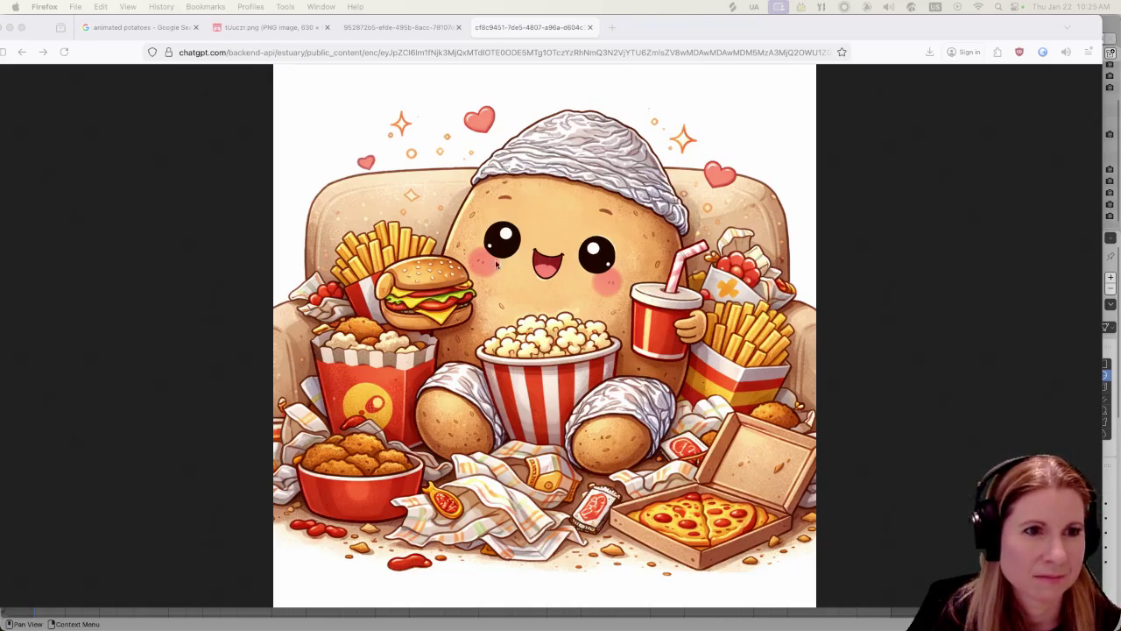
{"action": "left_click", "coordinate": [399, 29]}
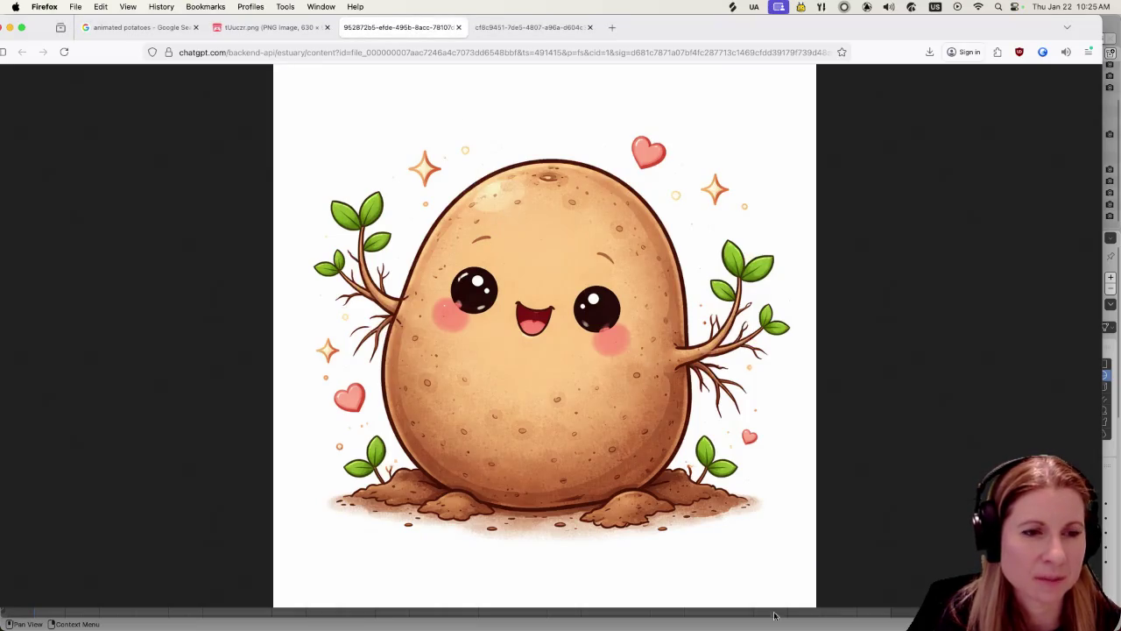
{"action": "mouse_move", "coordinate": [560, 624]}
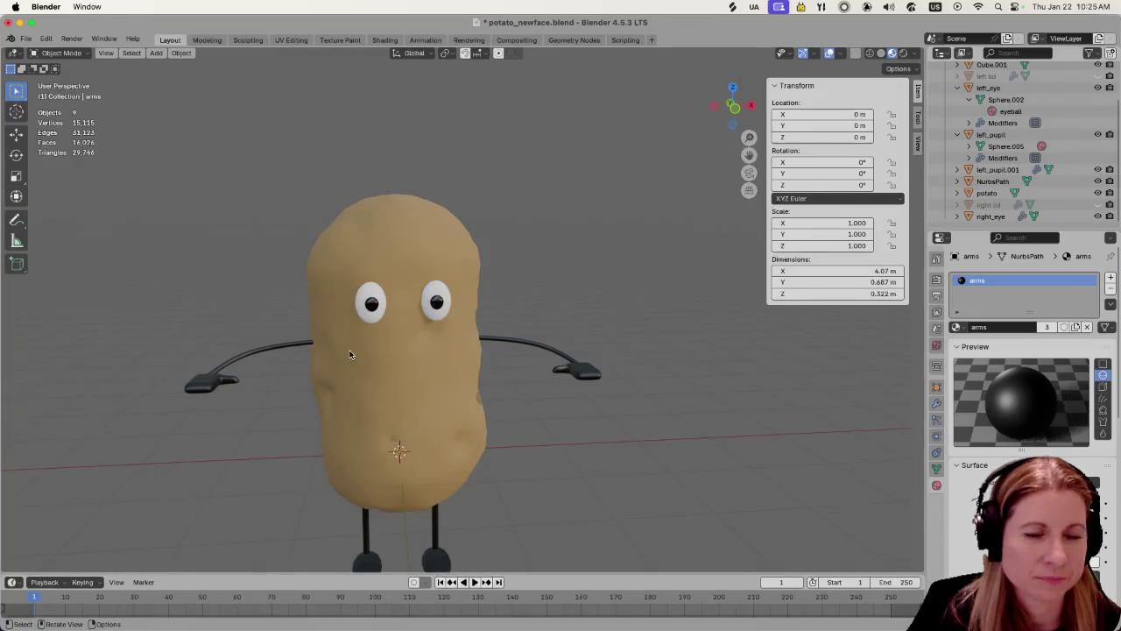
Select both pupils and move them -0.2202 m along Y onto the white eyeballs
{"action": "scroll", "coordinate": [346, 349], "scroll_direction": "up", "scroll_amount": 5}
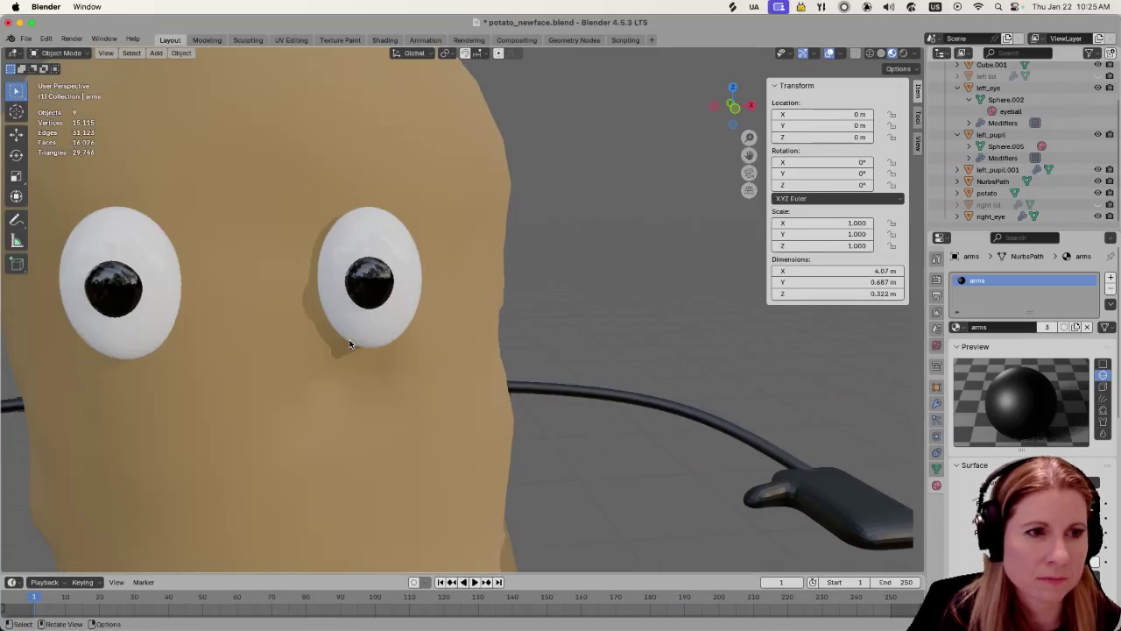
{"action": "left_click", "coordinate": [108, 291]}
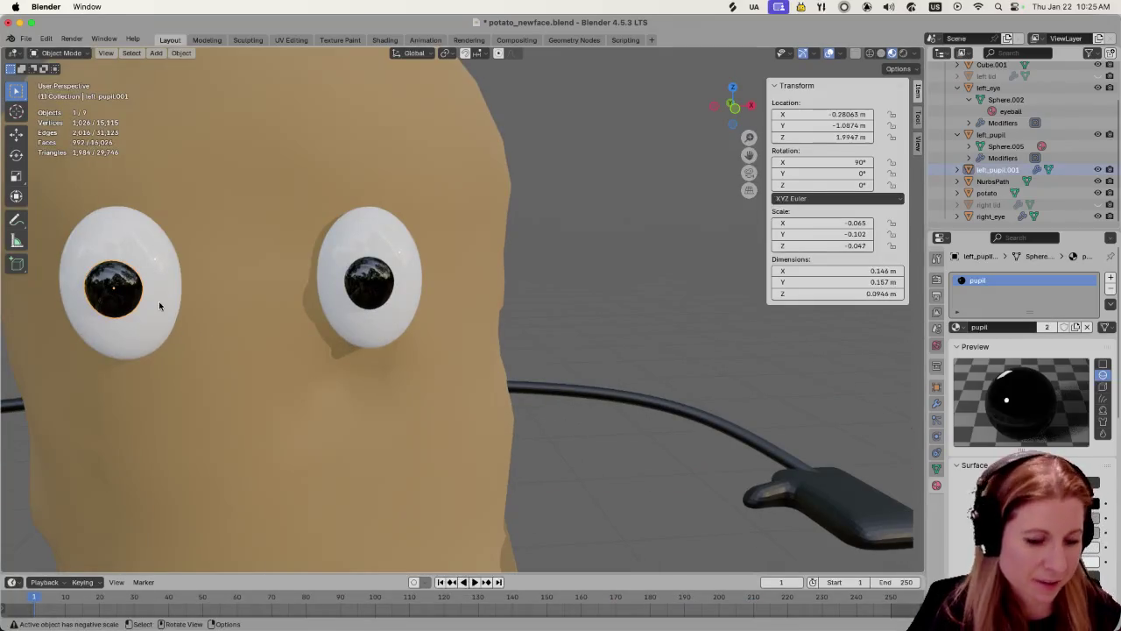
{"action": "scroll", "coordinate": [219, 325], "scroll_direction": "down", "scroll_amount": 3}
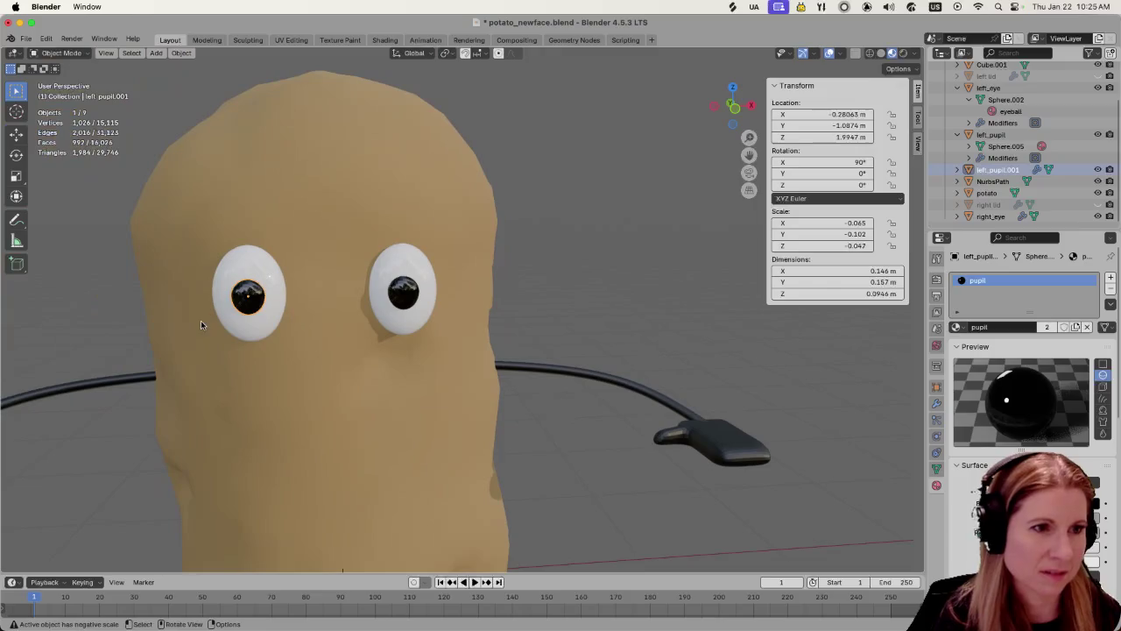
{"action": "left_click", "coordinate": [413, 293], "text": "shift"}
{"action": "middle_click_drag", "start_coordinate": [431, 366], "coordinate": [306, 359]}
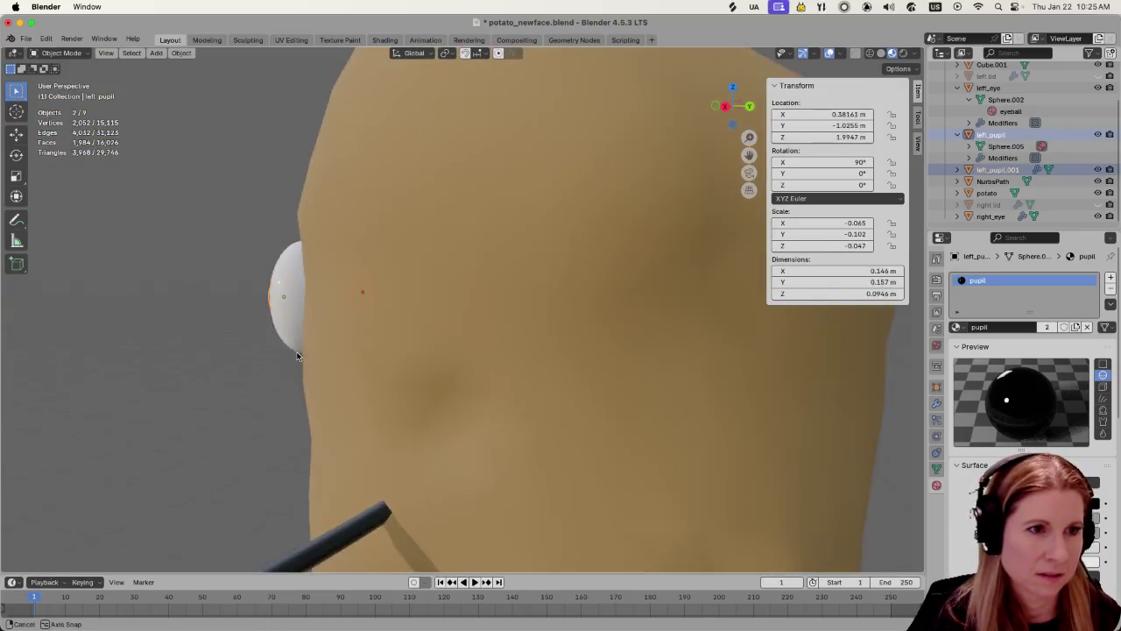
{"action": "key", "text": "g"}
{"action": "key", "text": "y"}
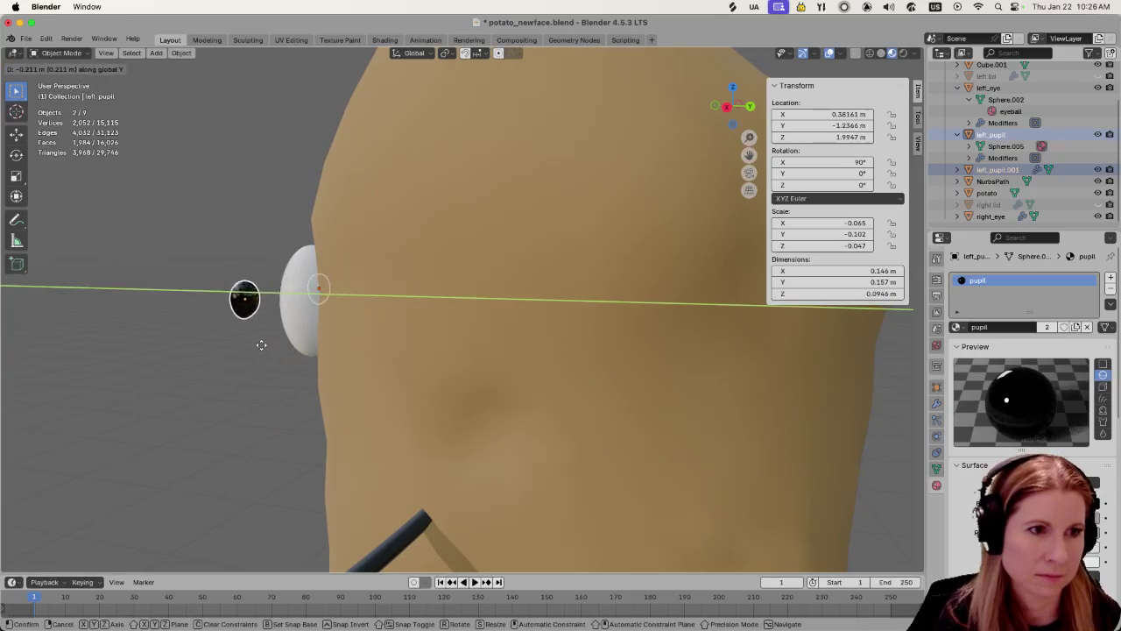
{"action": "left_click", "coordinate": [262, 352]}
Select both white eyeballs and orbit to a front view of the face
{"action": "middle_click_drag", "start_coordinate": [246, 393], "coordinate": [260, 288]}
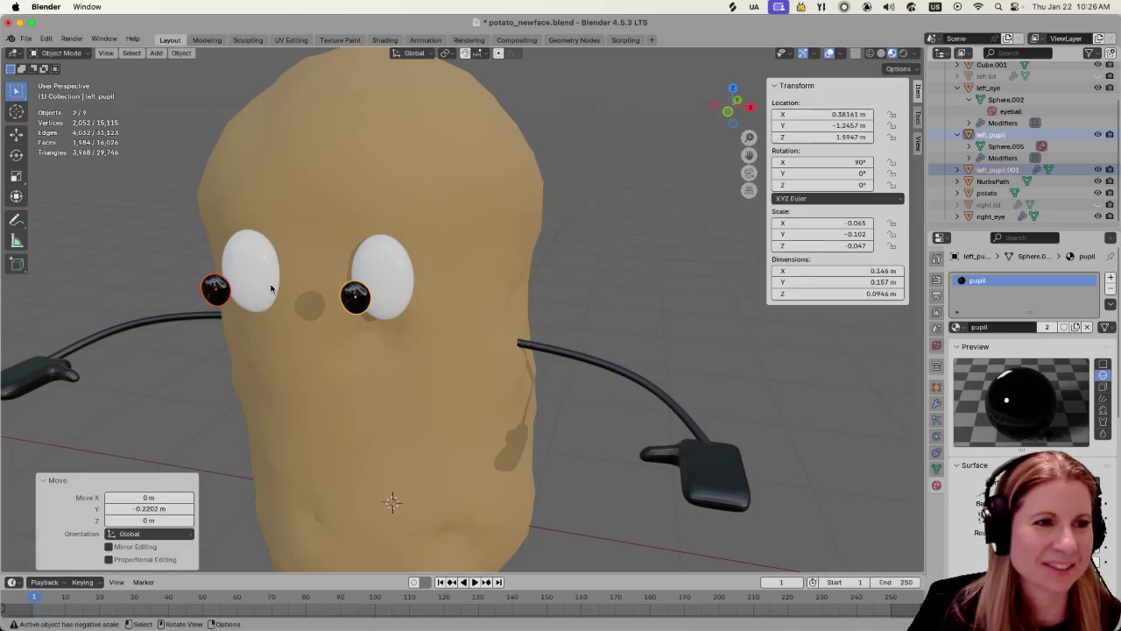
{"action": "left_click", "coordinate": [270, 298]}
{"action": "left_click", "coordinate": [397, 284], "text": "shift"}
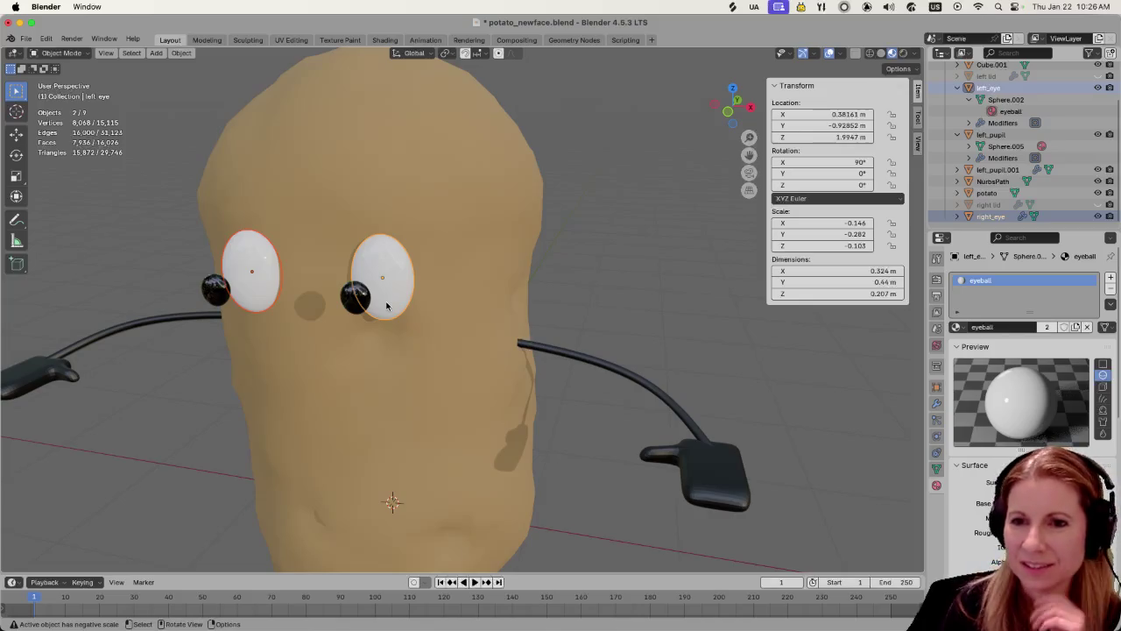
{"action": "mouse_move", "coordinate": [468, 314]}
{"action": "middle_mouse_down"}
{"action": "mouse_move", "coordinate": [484, 309]}
{"action": "mouse_move", "coordinate": [468, 312]}
{"action": "middle_mouse_up"}
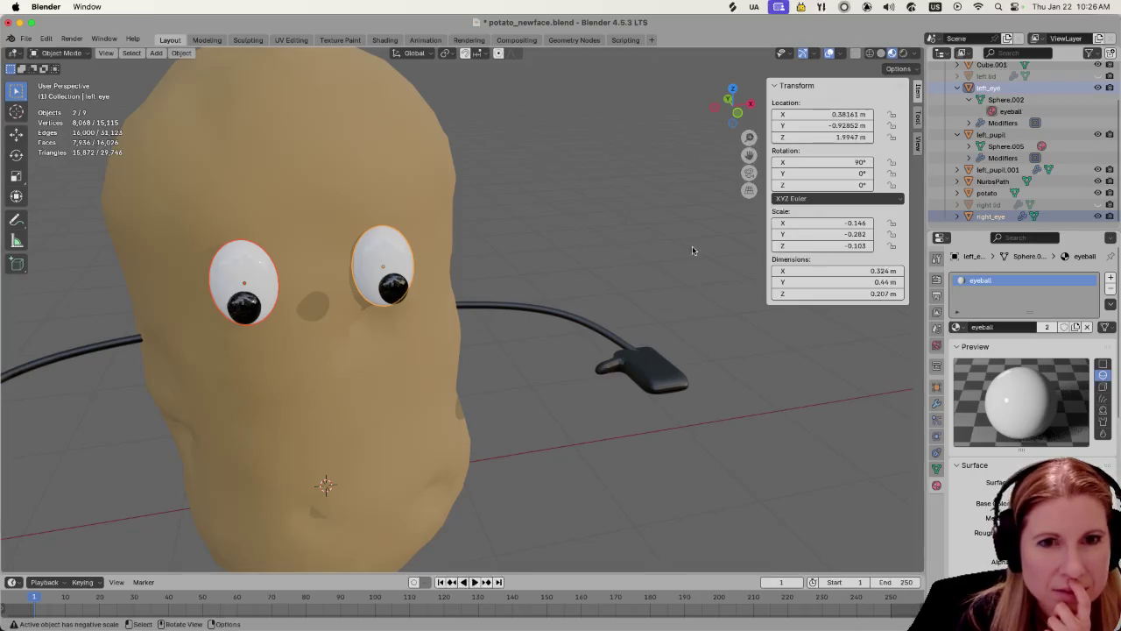
Assign the pupil material to both eyeballs so they turn glossy black
{"action": "left_click", "coordinate": [957, 327]}
{"action": "left_click", "coordinate": [969, 417]}
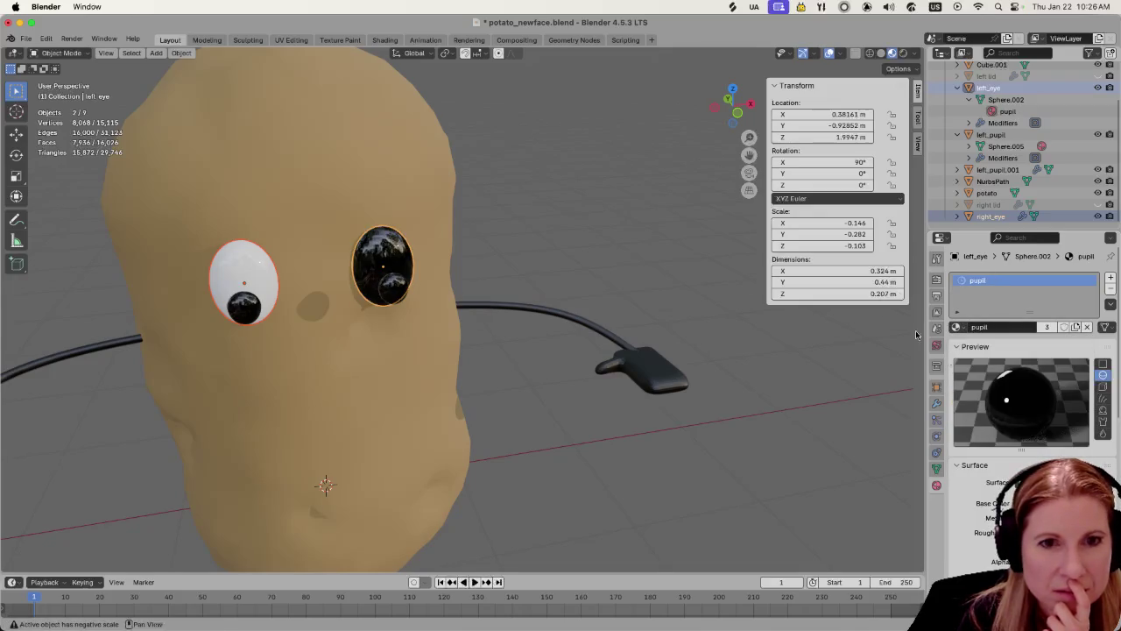
{"action": "left_click", "coordinate": [249, 283]}
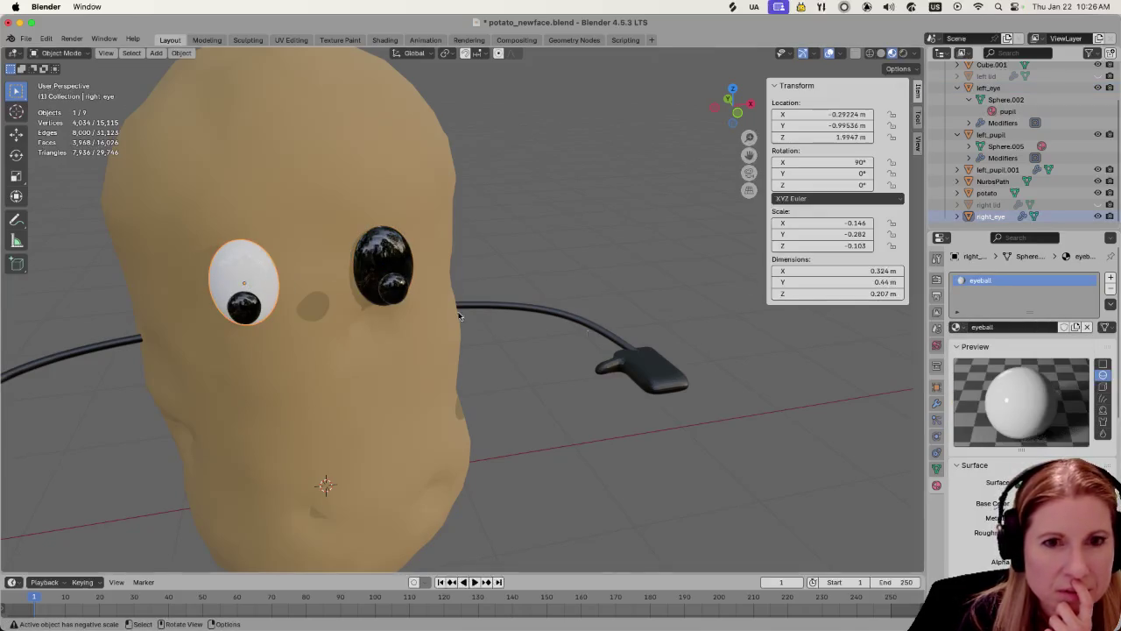
{"action": "left_click", "coordinate": [960, 327]}
{"action": "left_click", "coordinate": [979, 415]}
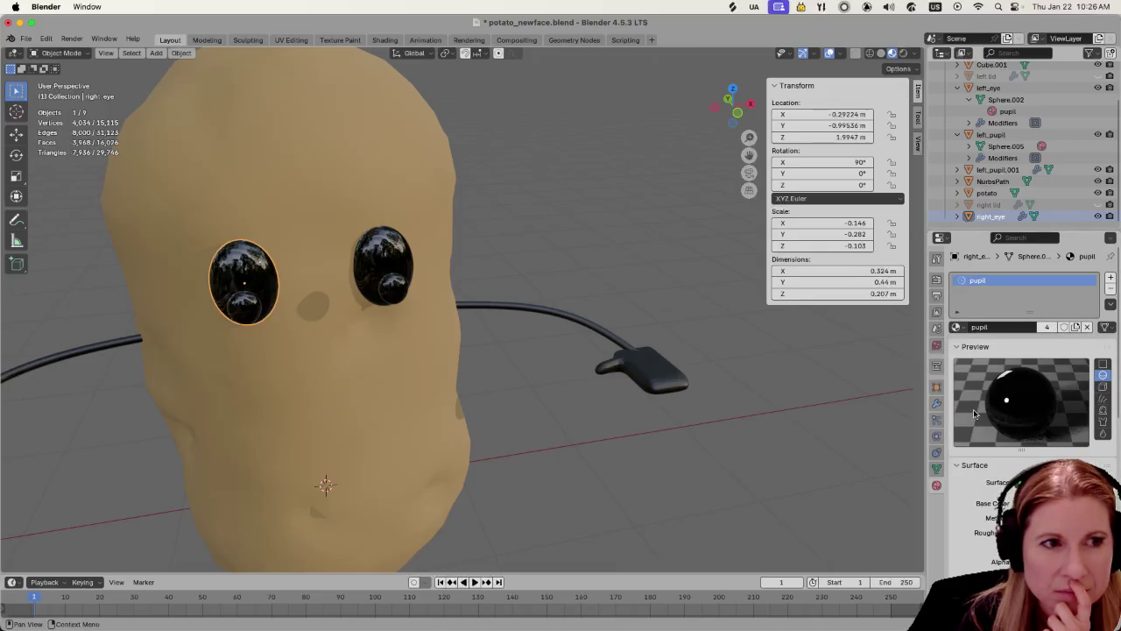
{"action": "left_click", "coordinate": [539, 470]}
Give both pupils the white eyeball material, then select both pupils from a side view
{"action": "left_click", "coordinate": [385, 289]}
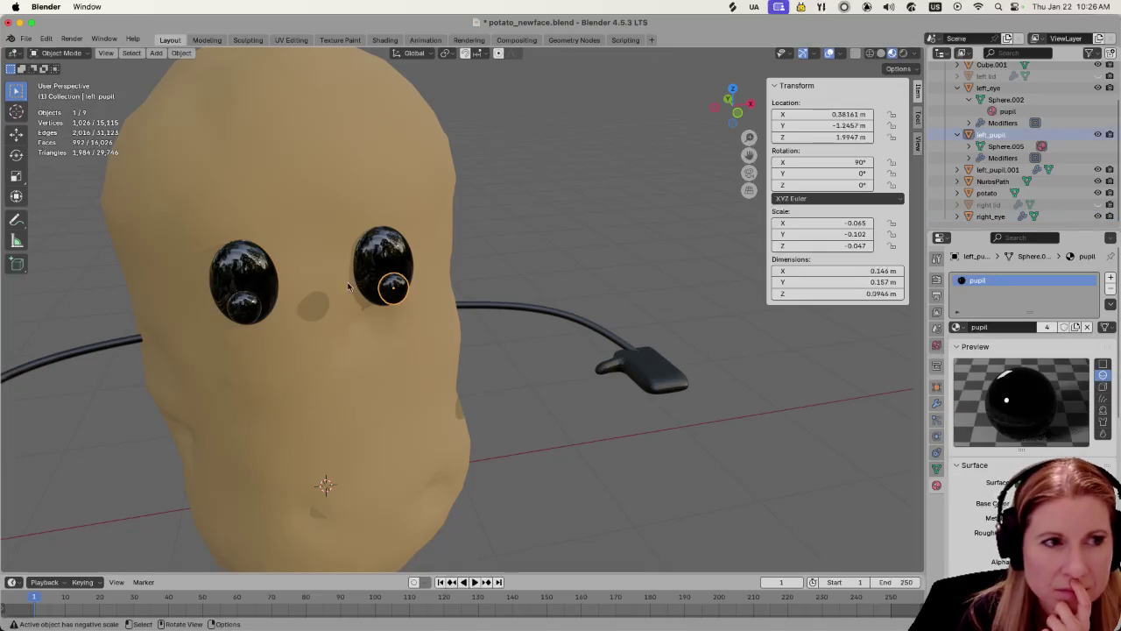
{"action": "left_click", "coordinate": [250, 308], "text": "shift"}
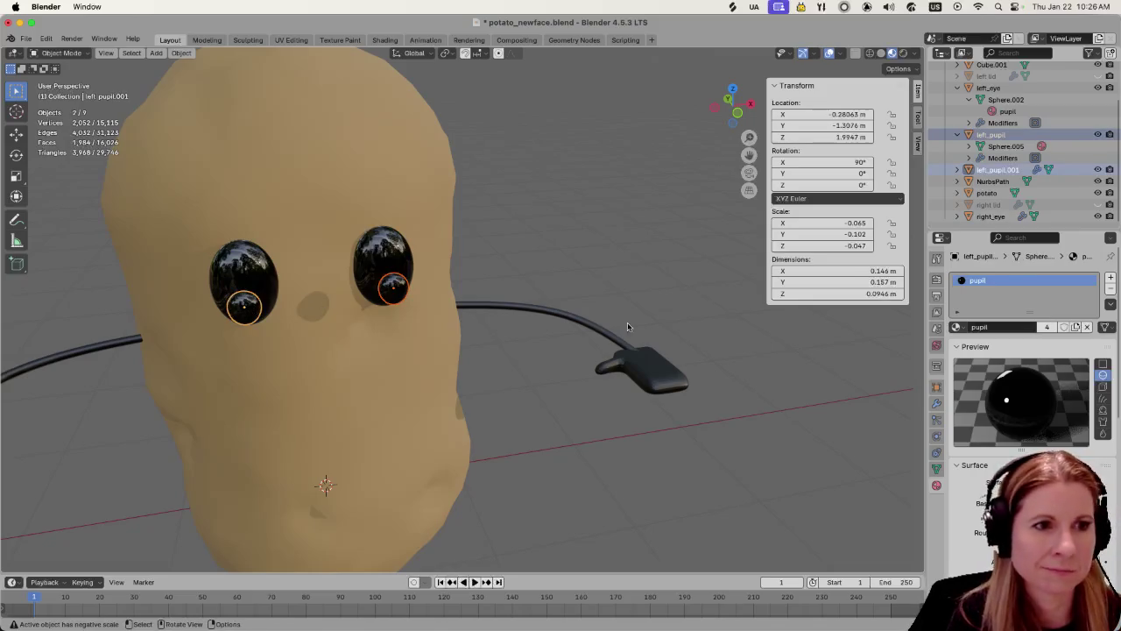
{"action": "left_click", "coordinate": [960, 327]}
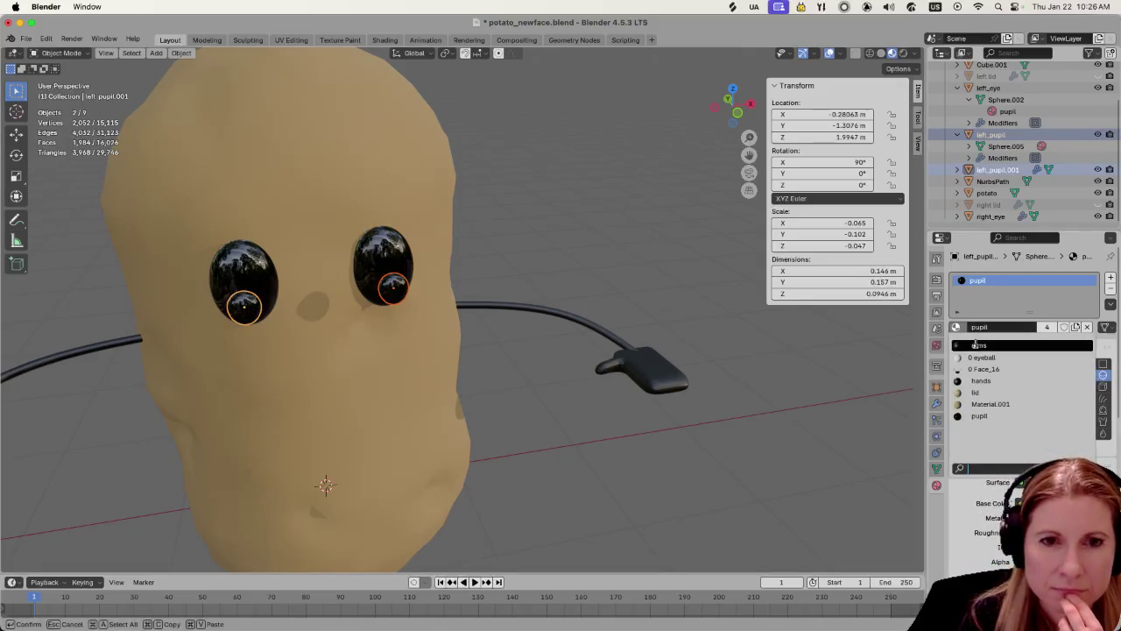
{"action": "left_click", "coordinate": [980, 357]}
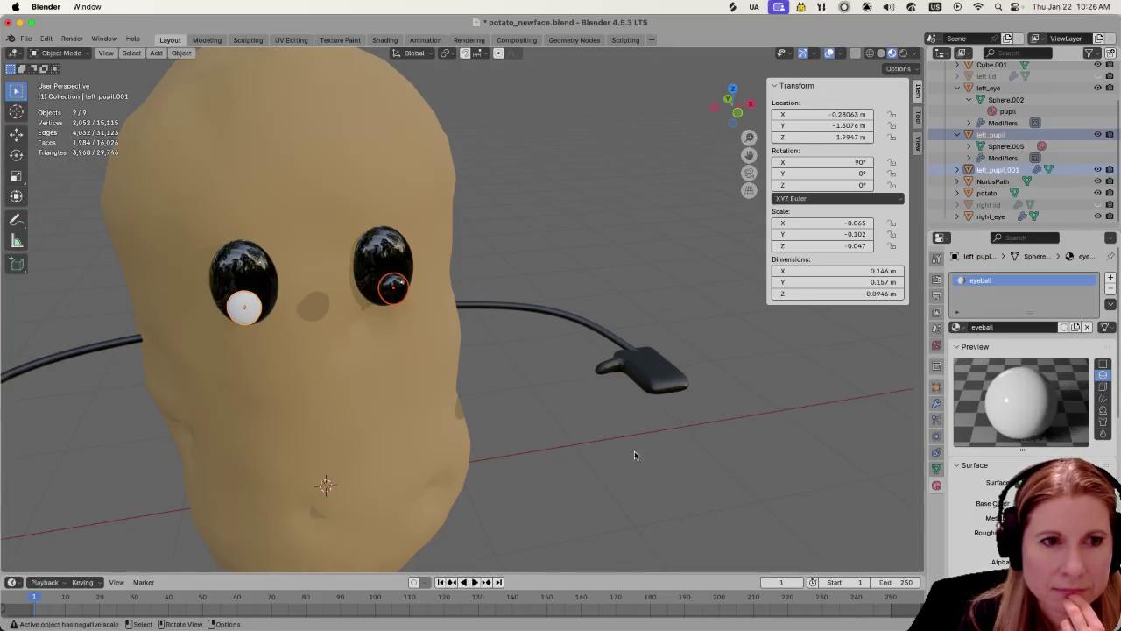
{"action": "key", "text": "alt+a"}
{"action": "left_click", "coordinate": [394, 289]}
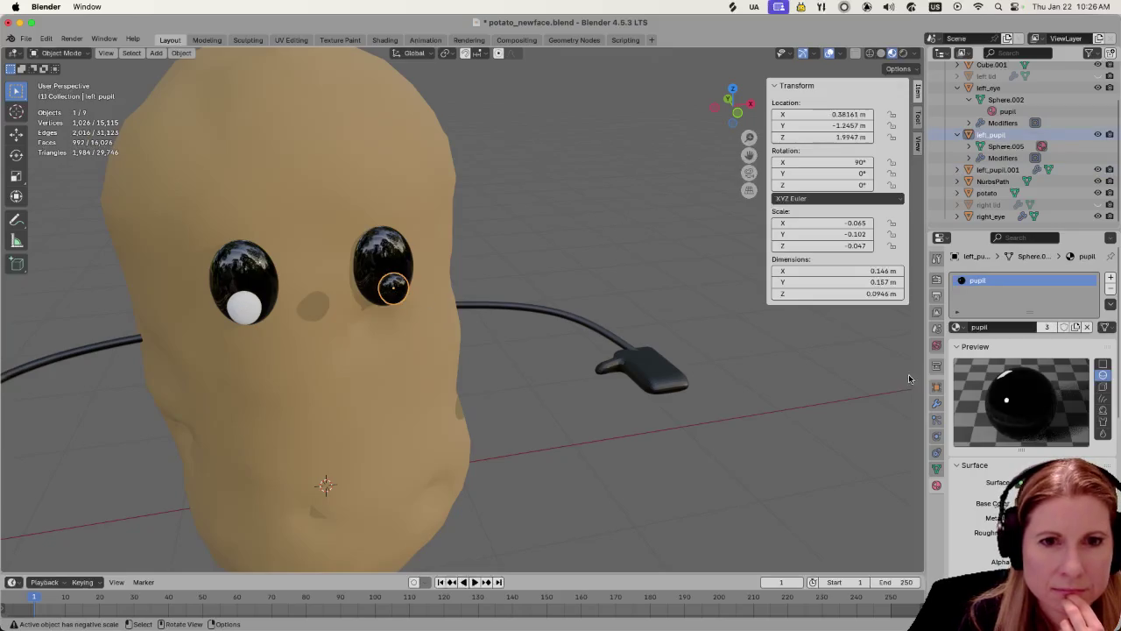
{"action": "left_click", "coordinate": [956, 326]}
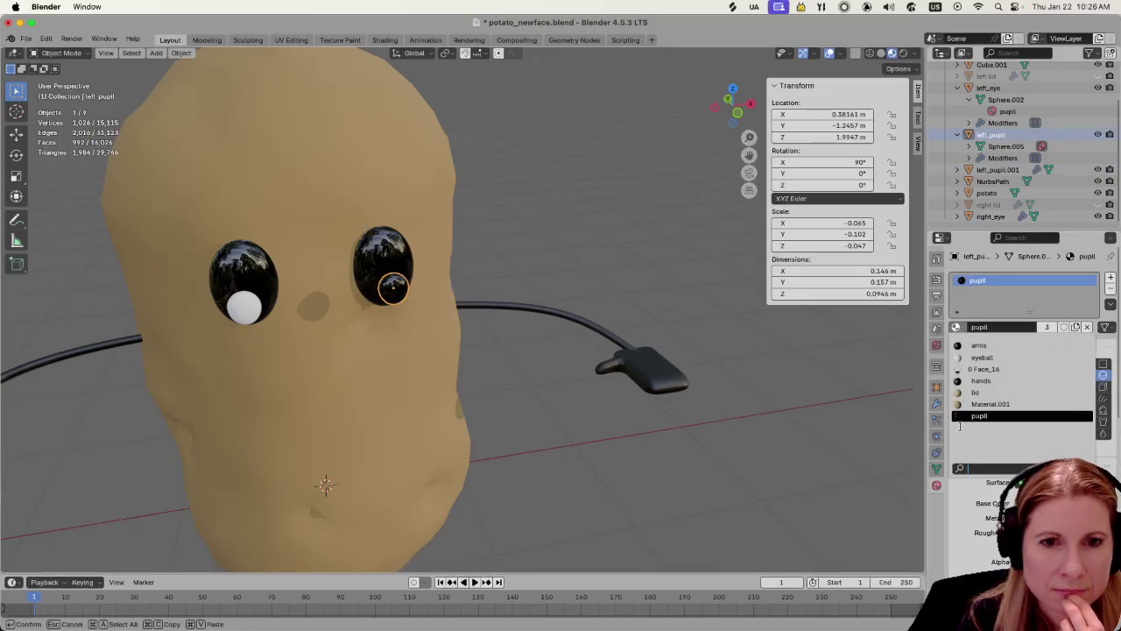
{"action": "left_click", "coordinate": [1005, 358]}
{"action": "middle_click_drag", "start_coordinate": [477, 399], "coordinate": [298, 368]}
{"action": "left_click", "coordinate": [150, 288], "text": "shift"}
{"action": "mouse_move", "coordinate": [290, 309]}
{"action": "middle_mouse_down"}
{"action": "mouse_move", "coordinate": [378, 357]}
{"action": "mouse_move", "coordinate": [295, 358]}
{"action": "middle_mouse_up"}
Move both white pupils back along Y onto the black eyes, then select the arms curve
{"action": "key", "text": "g"}
{"action": "key", "text": "y"}
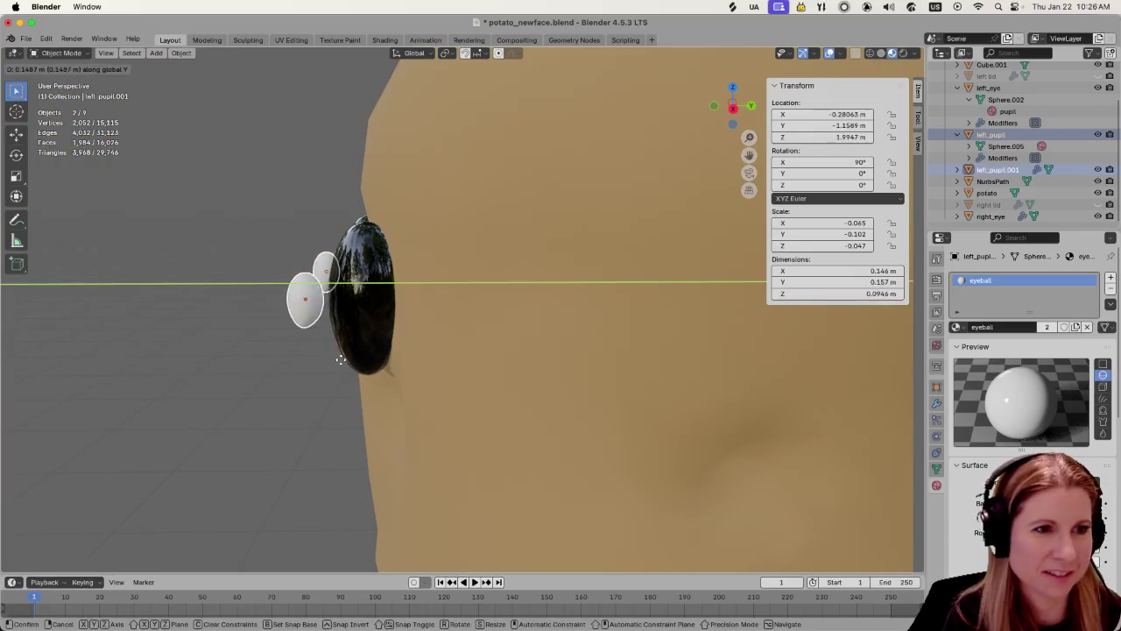
{"action": "left_click", "coordinate": [358, 359]}
{"action": "middle_click_drag", "start_coordinate": [234, 367], "coordinate": [370, 375]}
{"action": "scroll", "coordinate": [371, 375], "scroll_direction": "down", "scroll_amount": 2}
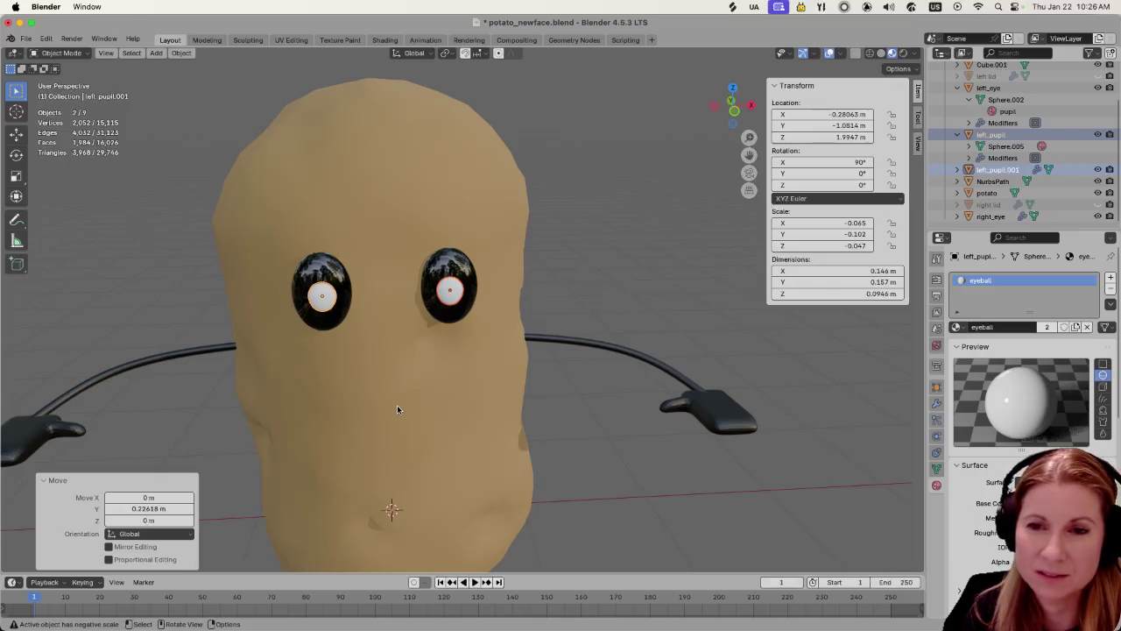
{"action": "left_click", "coordinate": [170, 348]}
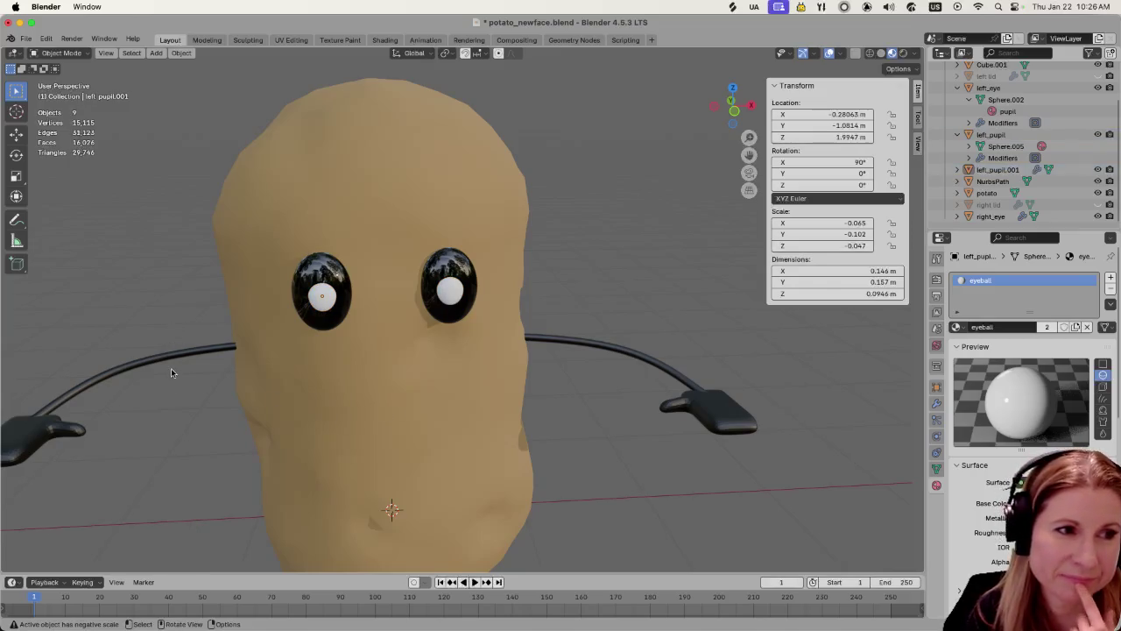
{"action": "left_click", "coordinate": [162, 358]}
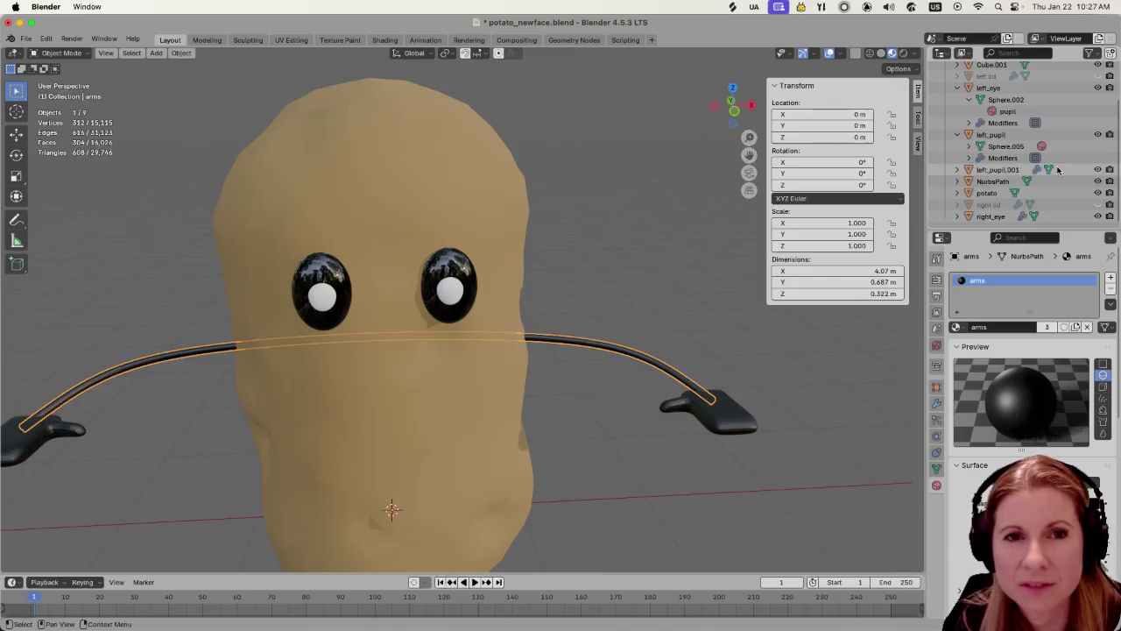
Add a Solidify modifier from the Generate category to the arms in Modifier Properties
{"action": "scroll", "coordinate": [1051, 161], "scroll_direction": "up", "scroll_amount": 3}
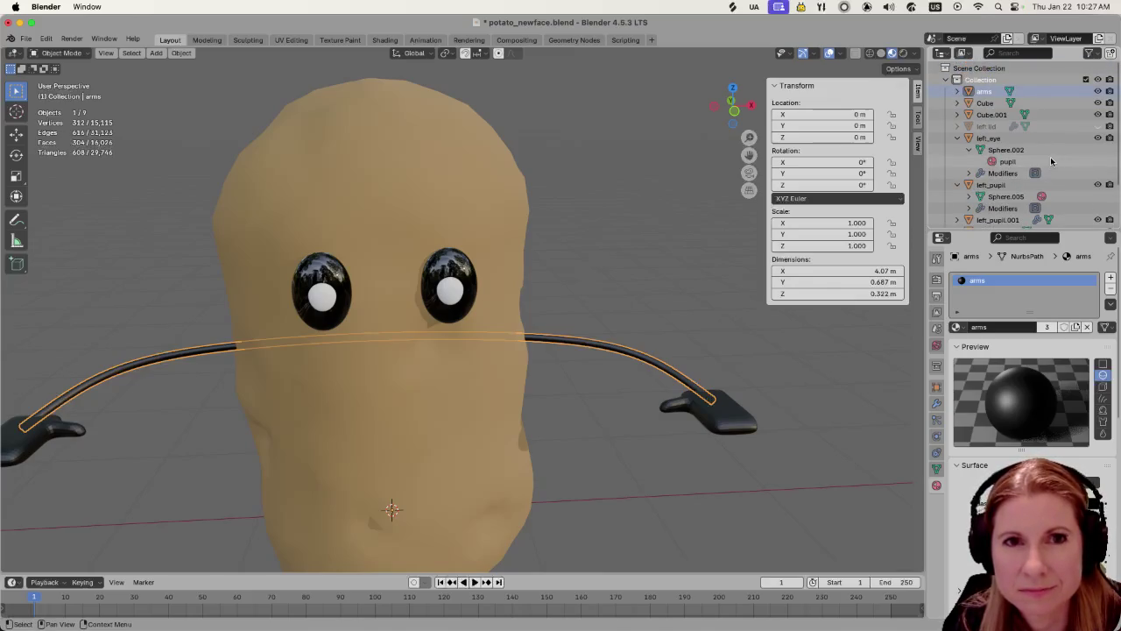
{"action": "left_click", "coordinate": [957, 92]}
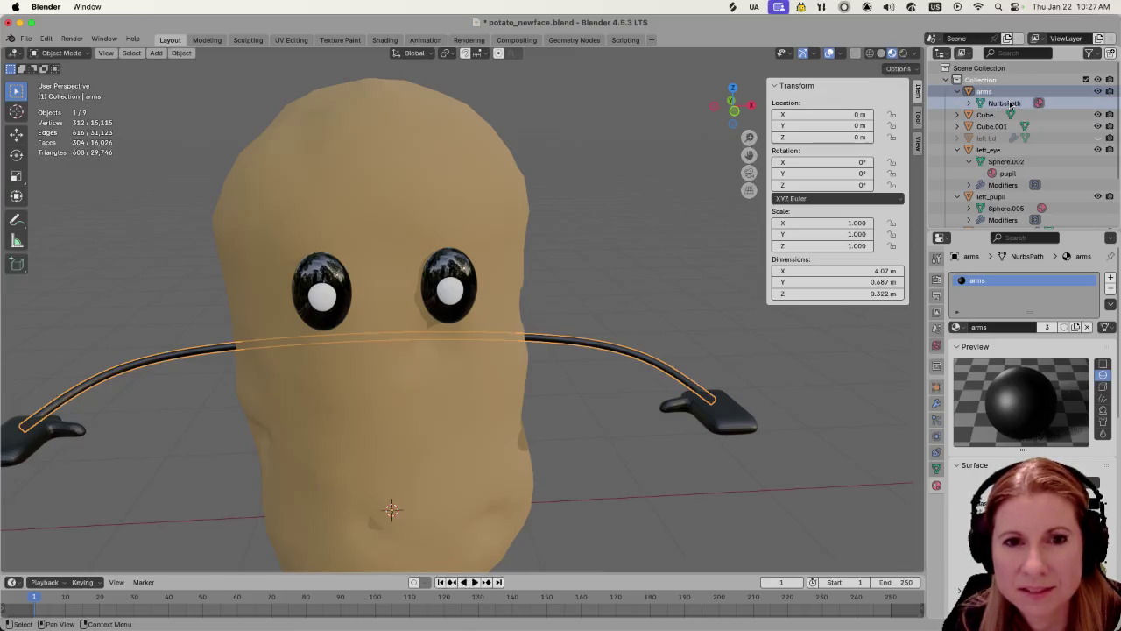
{"action": "left_click", "coordinate": [937, 404]}
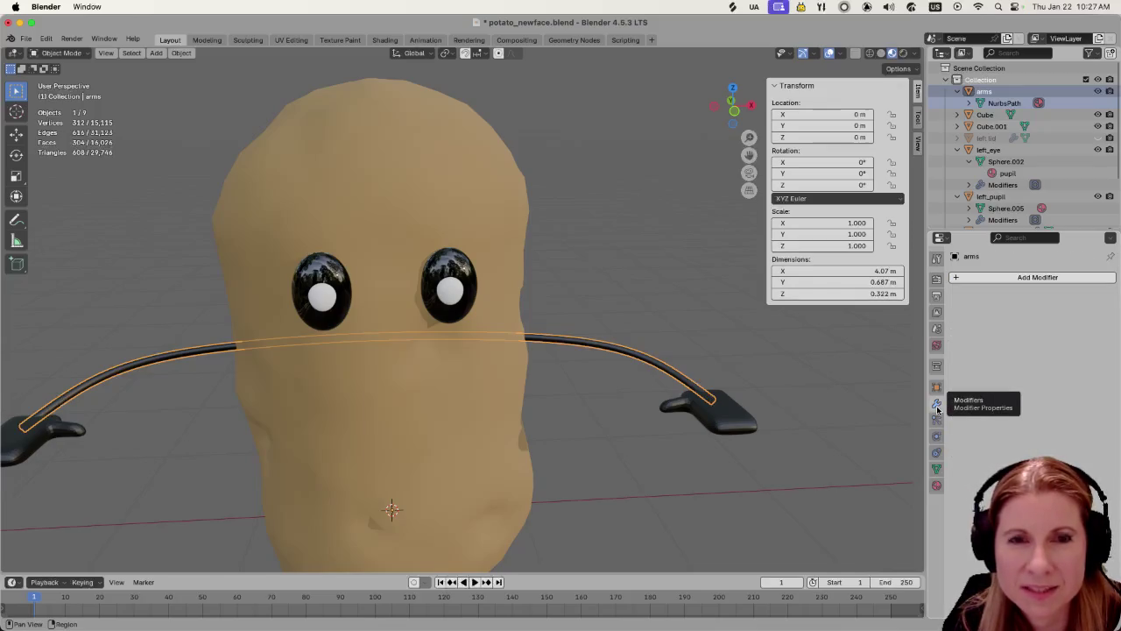
{"action": "left_click", "coordinate": [970, 104]}
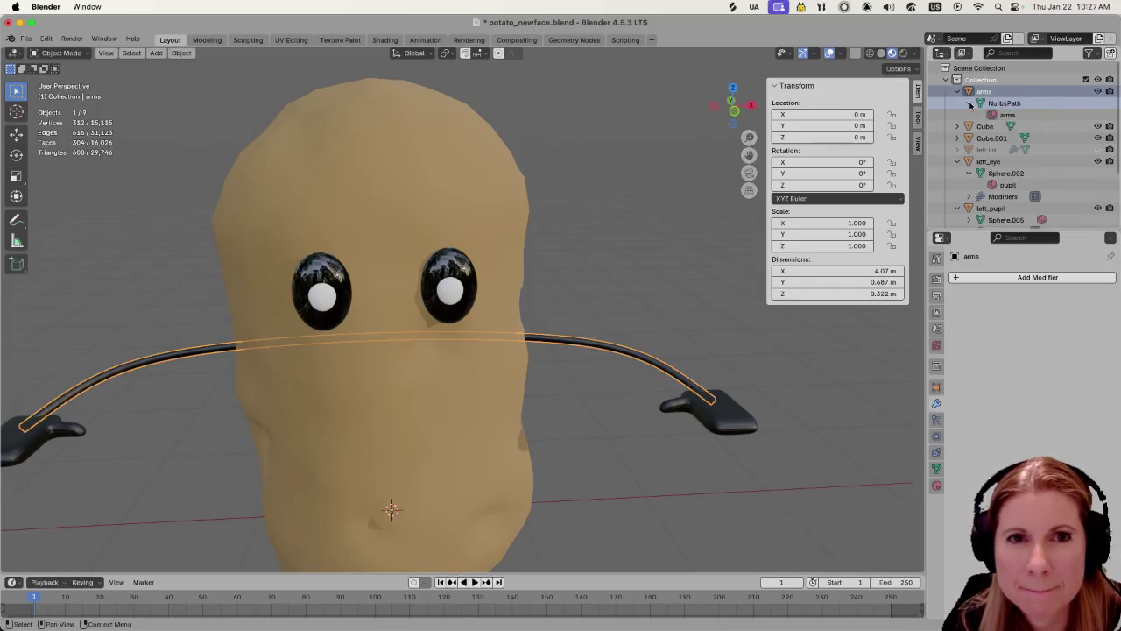
{"action": "left_click", "coordinate": [969, 104]}
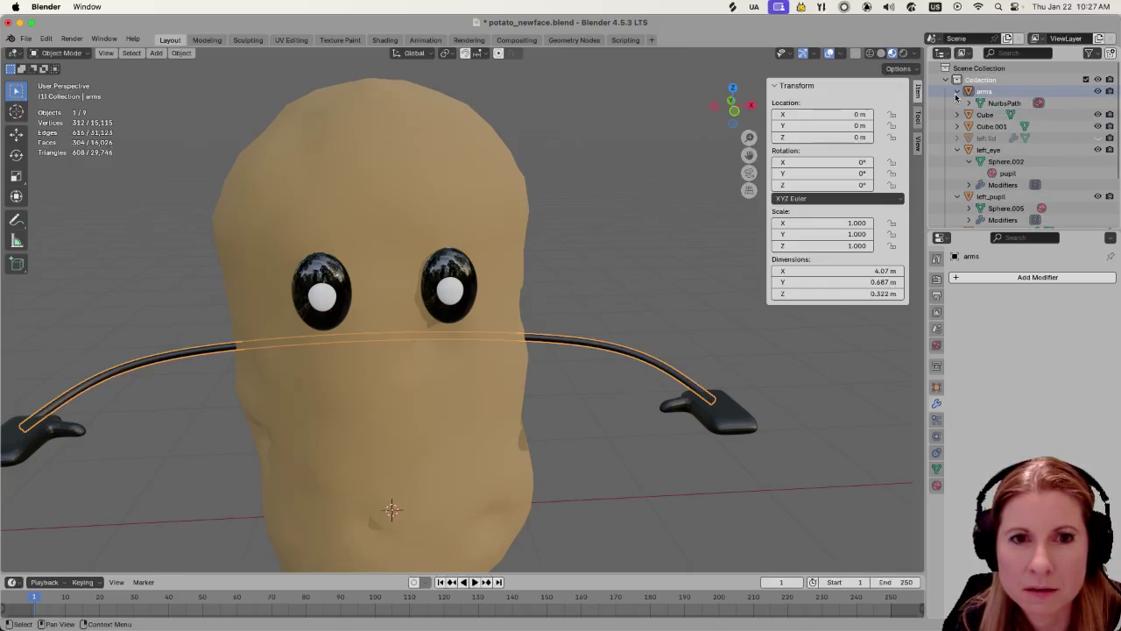
{"action": "left_click", "coordinate": [958, 277]}
{"action": "mouse_move", "coordinate": [906, 318]}
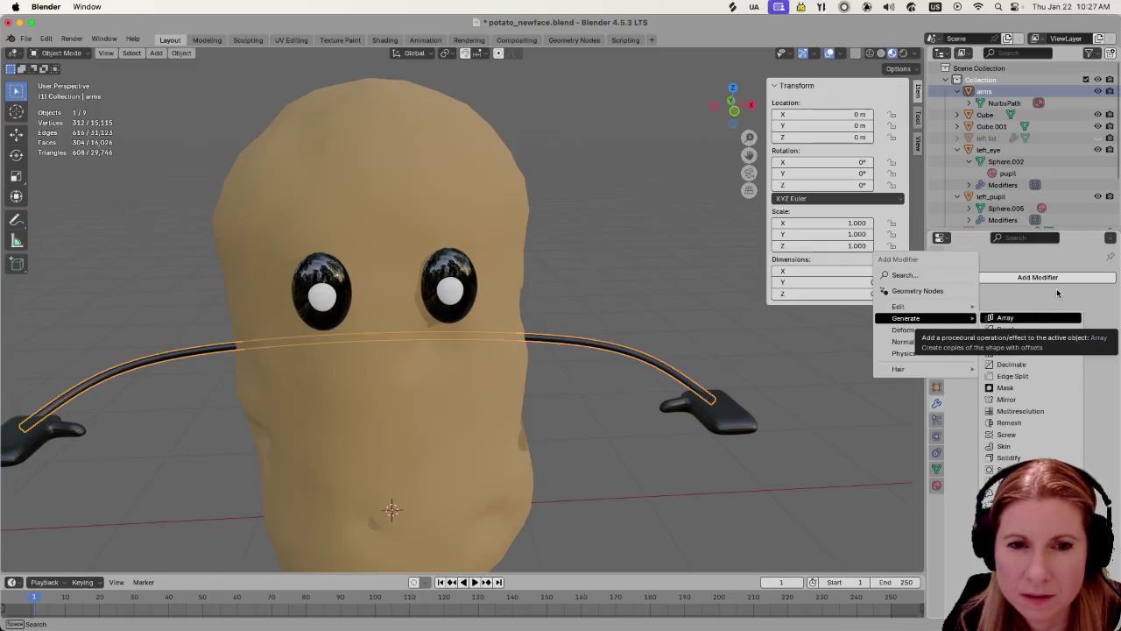
{"action": "left_click", "coordinate": [1008, 457]}
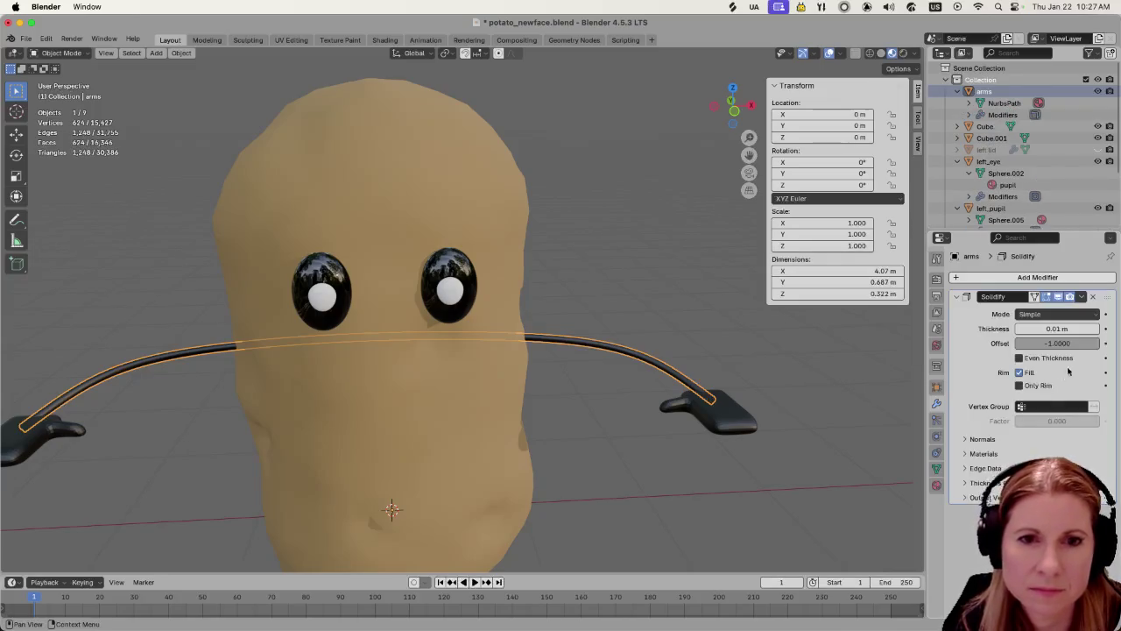
Set the arms' Solidify thickness to 0.15 m and zoom in to inspect the bands
{"action": "left_click_drag", "start_coordinate": [1057, 329], "coordinate": [1057, 328]}
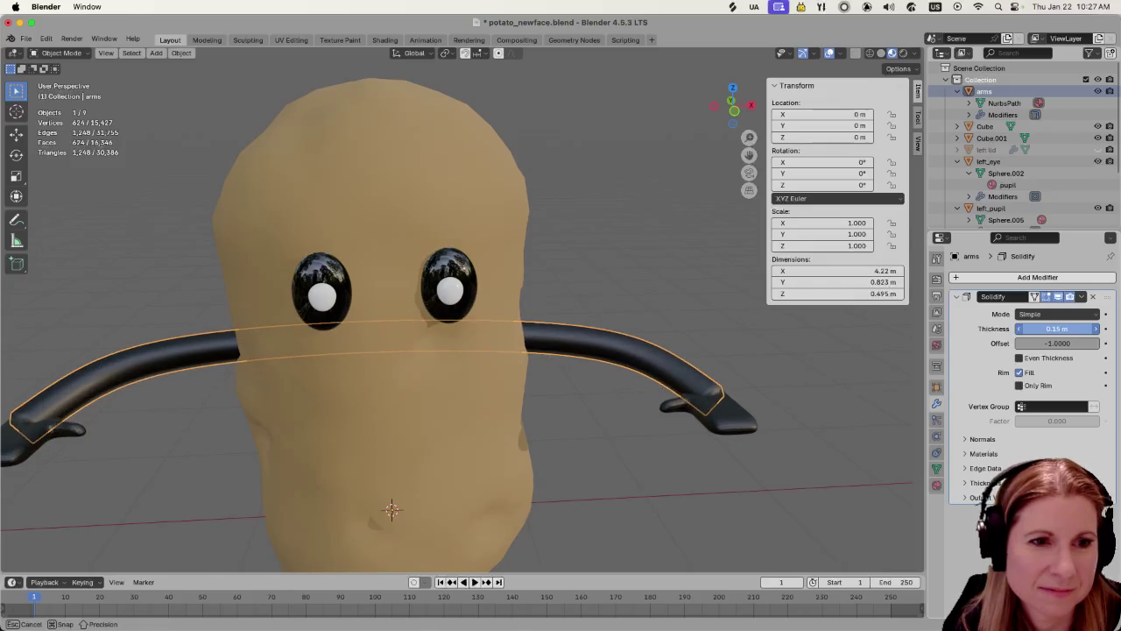
{"action": "scroll", "coordinate": [843, 387], "scroll_direction": "down", "scroll_amount": 3}
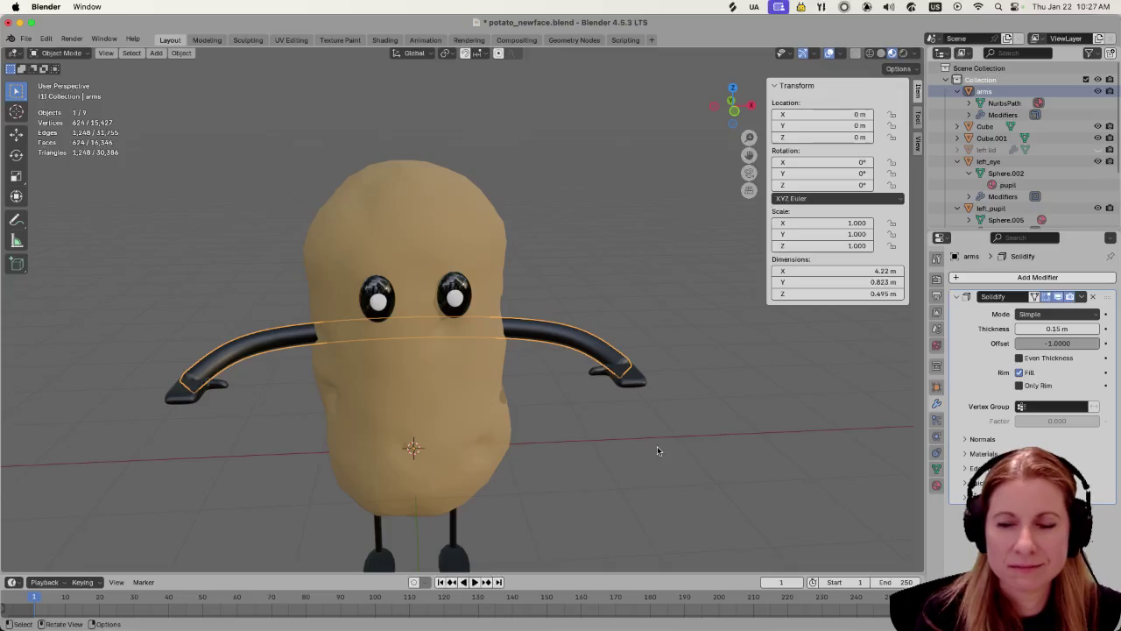
{"action": "scroll", "coordinate": [658, 450], "scroll_direction": "up", "scroll_amount": 2}
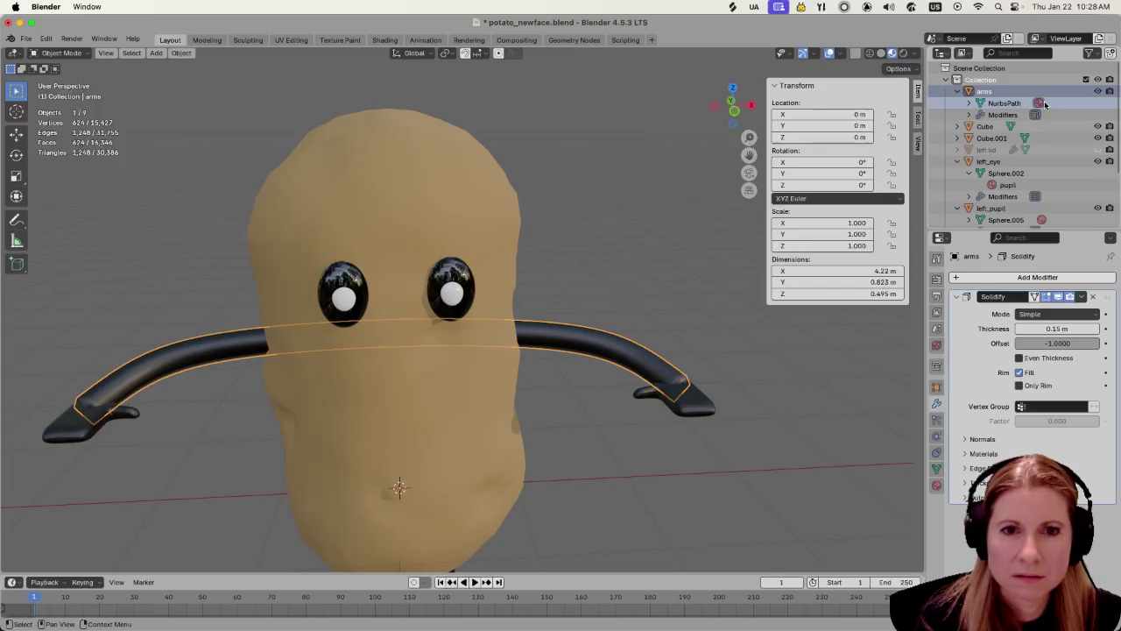
{"action": "left_click", "coordinate": [936, 485]}
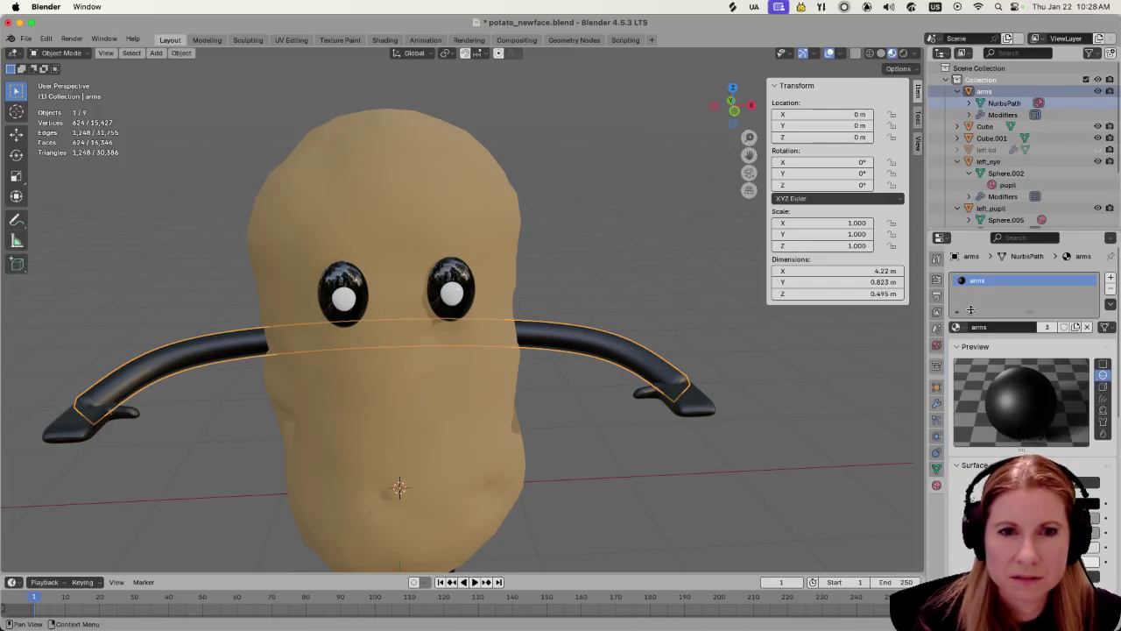
{"action": "left_click", "coordinate": [956, 327]}
{"action": "left_click", "coordinate": [990, 403]}
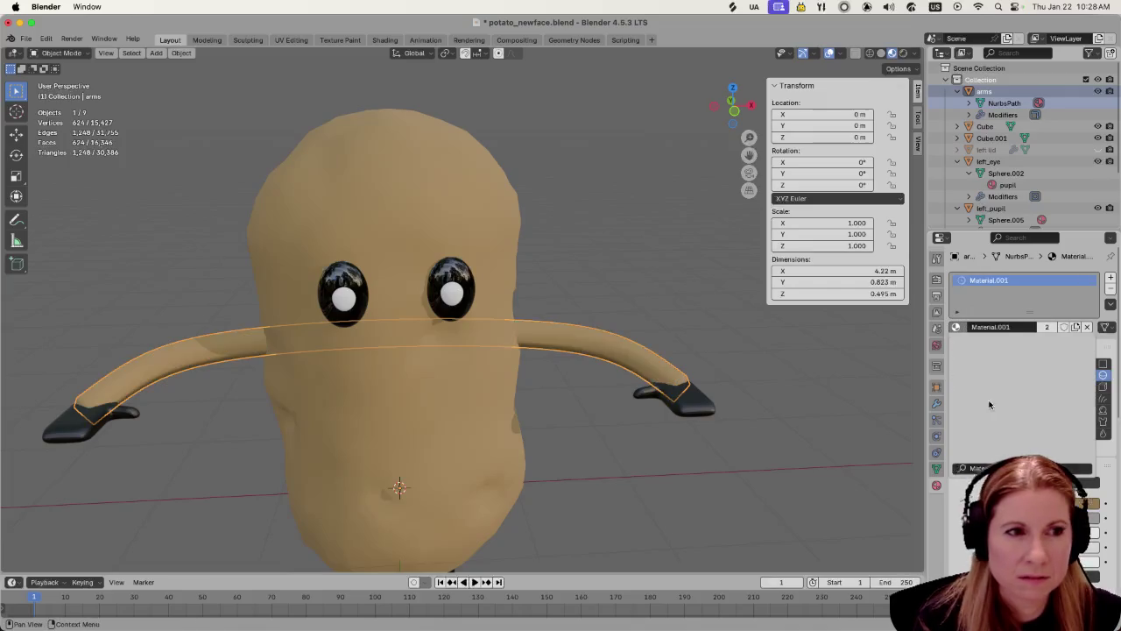
{"action": "left_click", "coordinate": [791, 520]}
{"action": "scroll", "coordinate": [720, 509], "scroll_direction": "down", "scroll_amount": 2}
{"action": "scroll", "coordinate": [715, 504], "scroll_direction": "up", "scroll_amount": 2}
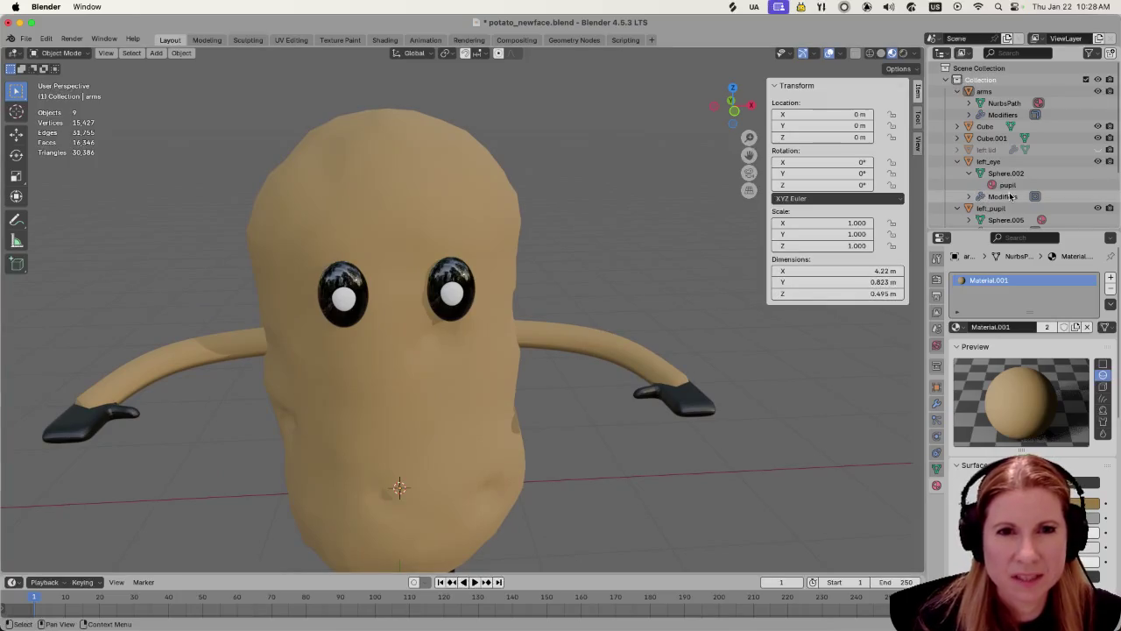
{"action": "scroll", "coordinate": [1004, 166], "scroll_direction": "down", "scroll_amount": 3}
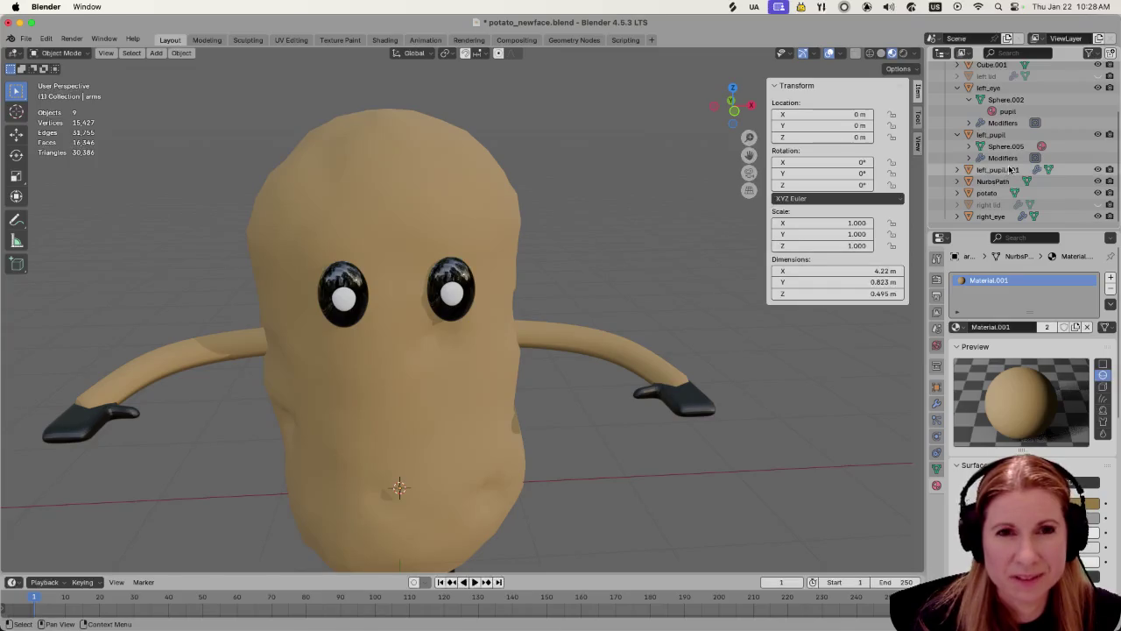
{"action": "scroll", "coordinate": [990, 114], "scroll_direction": "up", "scroll_amount": 3}
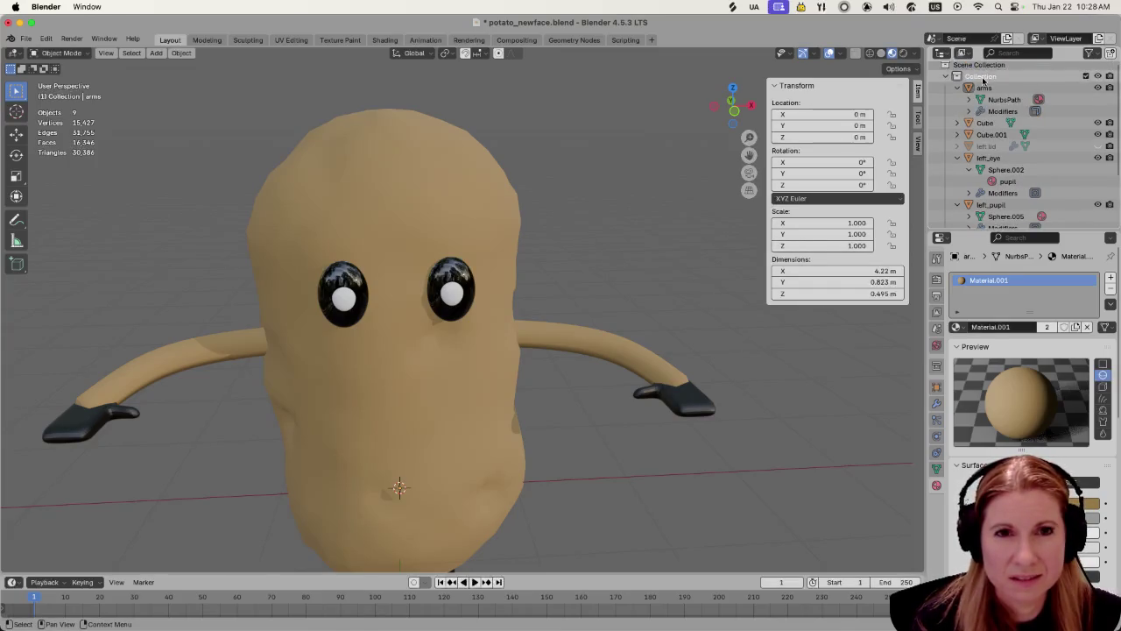
Rename the Cube object to 'hands' in the Outliner
{"action": "left_click", "coordinate": [1007, 121]}
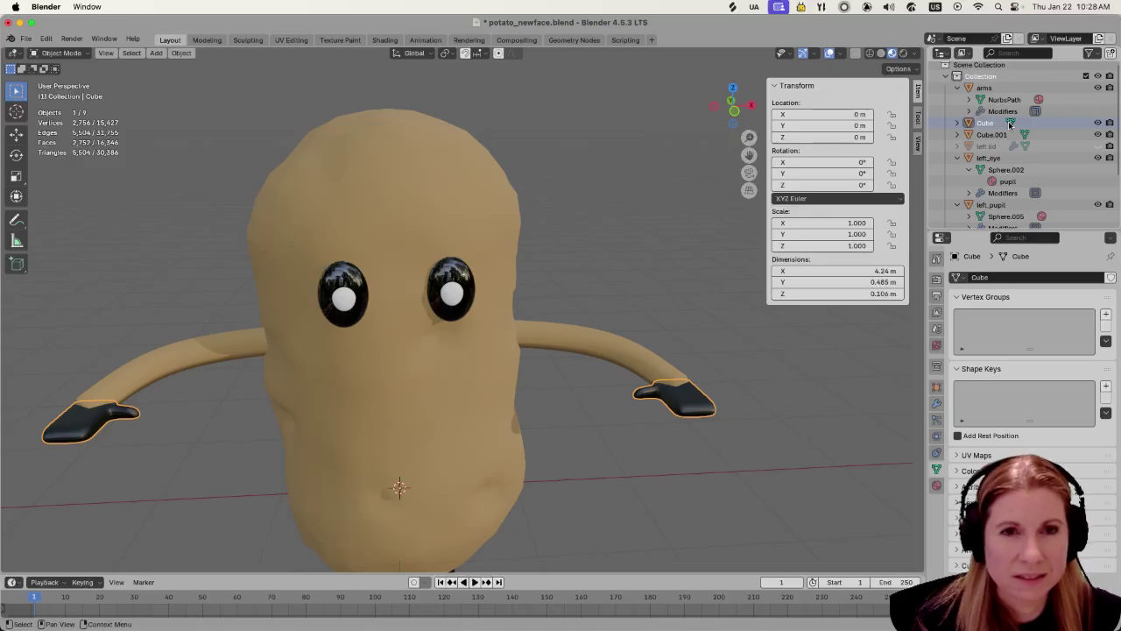
{"action": "scroll", "coordinate": [1003, 131], "scroll_direction": "up", "scroll_amount": 1}
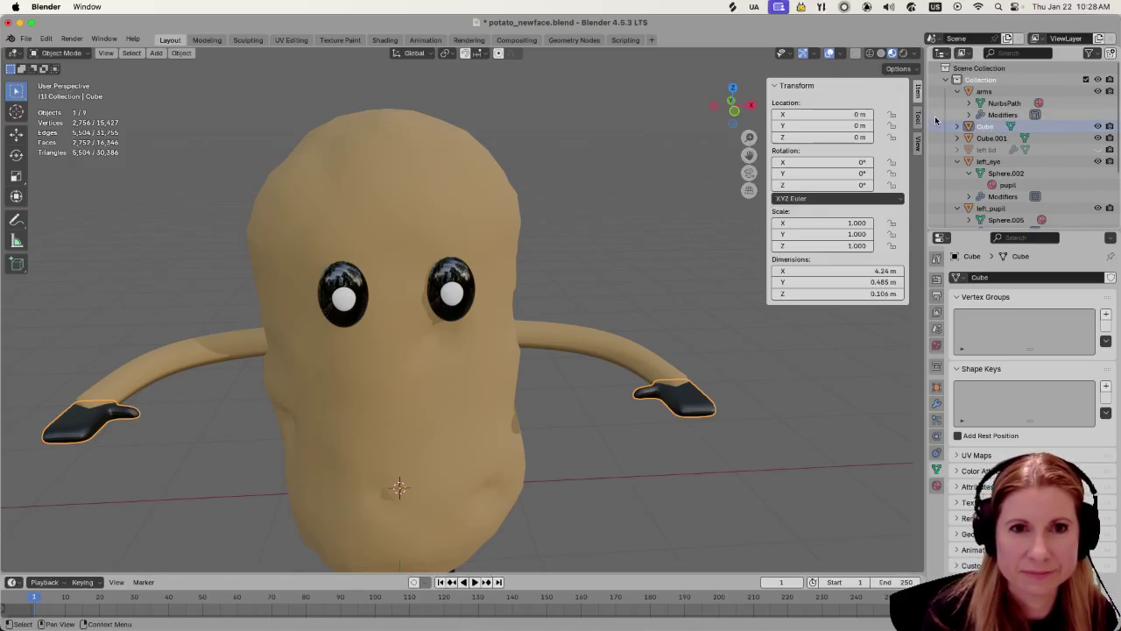
{"action": "double_click", "coordinate": [1003, 127]}
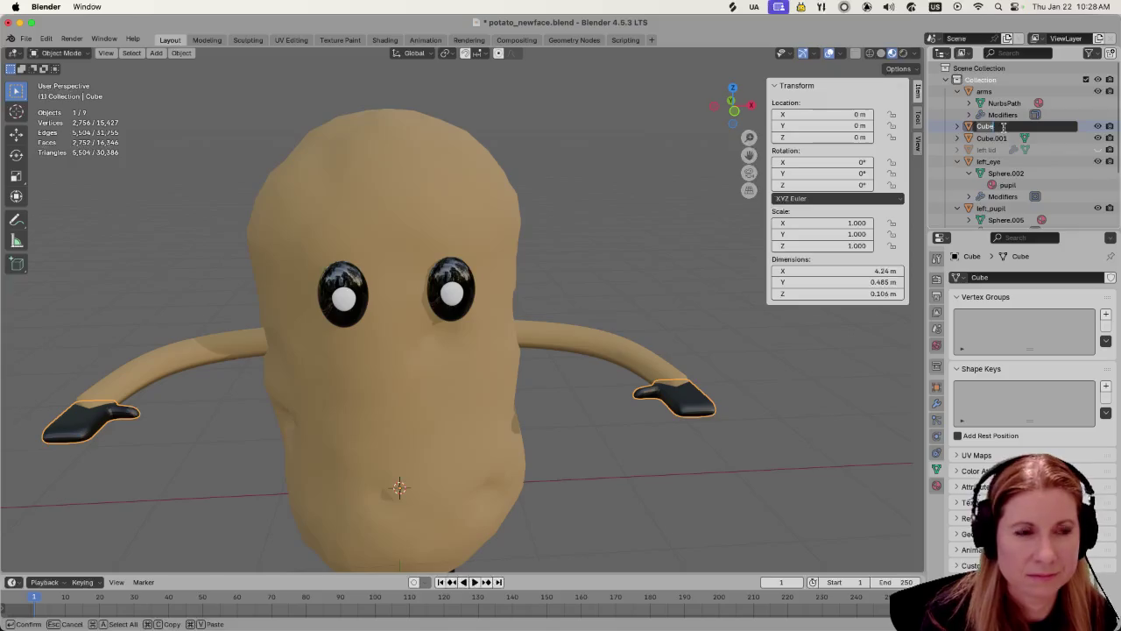
{"action": "type", "text": "hands"}
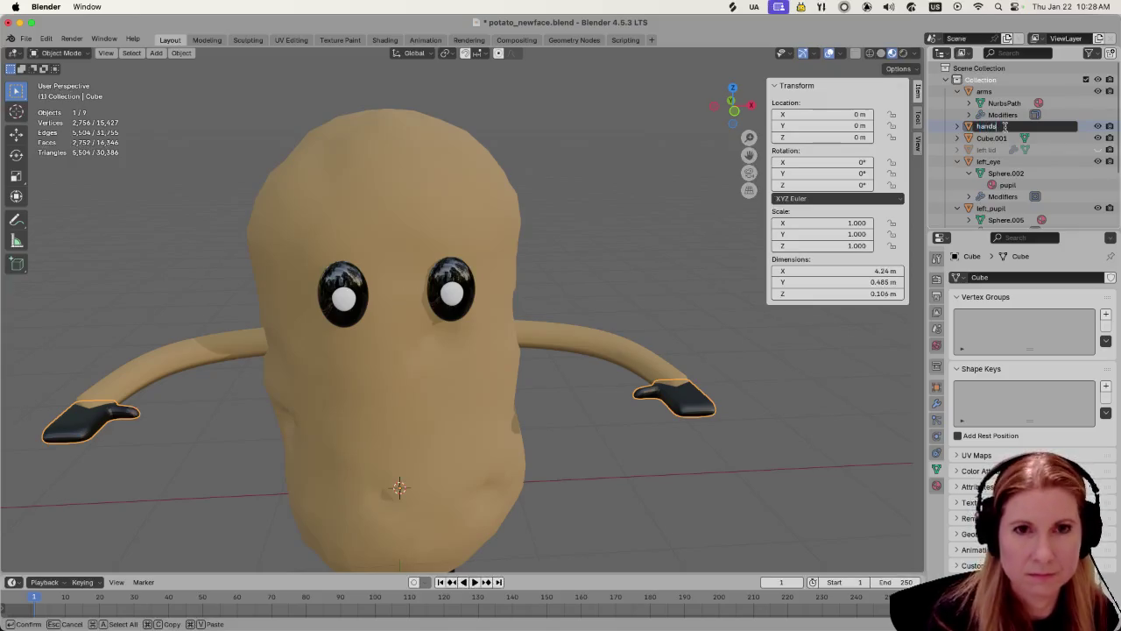
{"action": "key", "text": "Return"}
Rename the Cube.001 object to 'feet'
{"action": "left_click", "coordinate": [998, 127]}
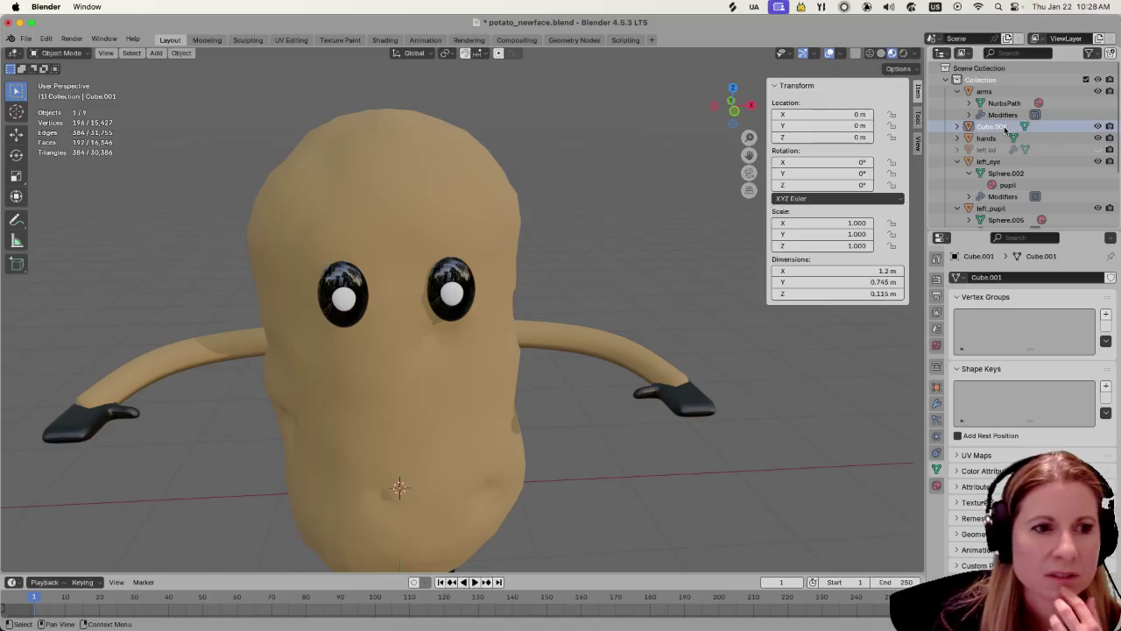
{"action": "scroll", "coordinate": [662, 261], "scroll_direction": "down", "scroll_amount": 4}
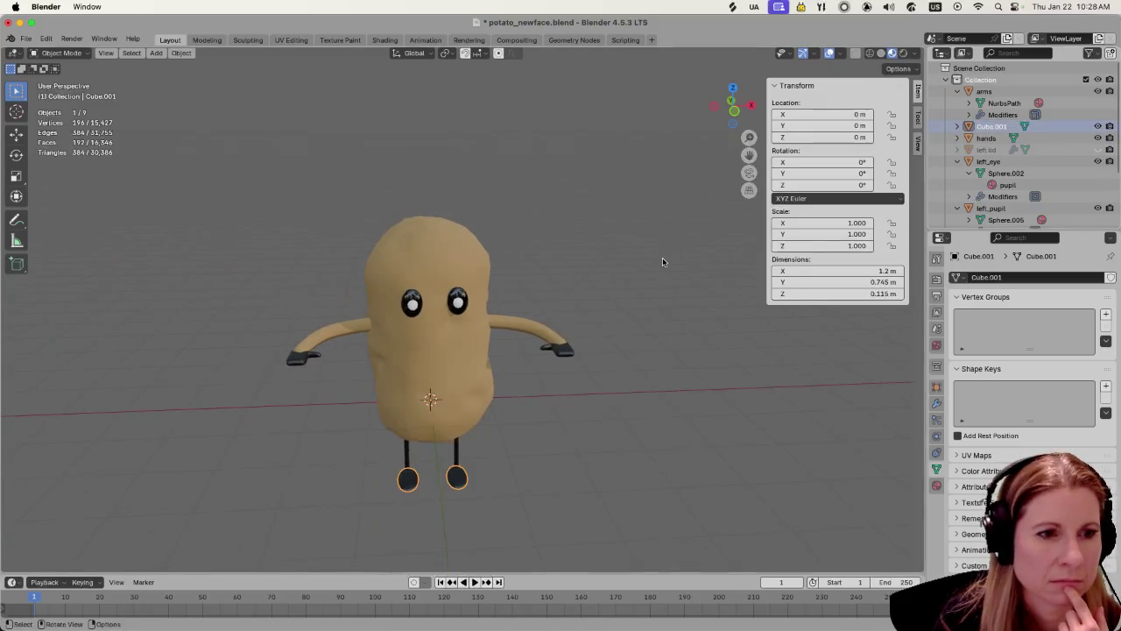
{"action": "double_click", "coordinate": [1011, 128]}
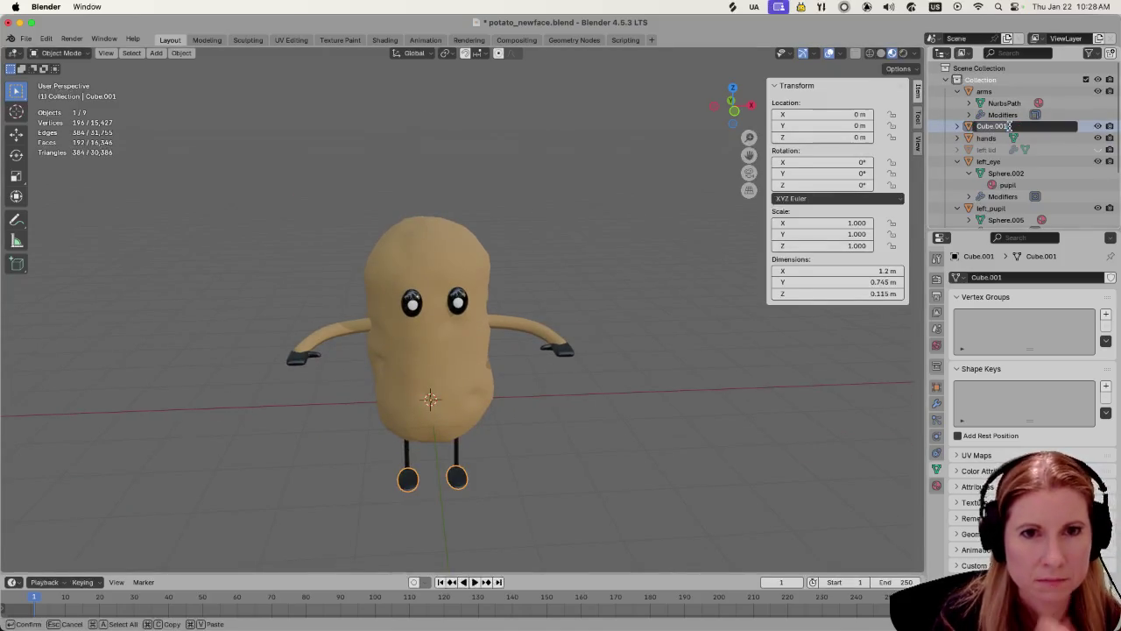
{"action": "key", "text": "BackSpace"}
{"action": "type", "text": "feet"}
{"action": "key", "text": "Return"}
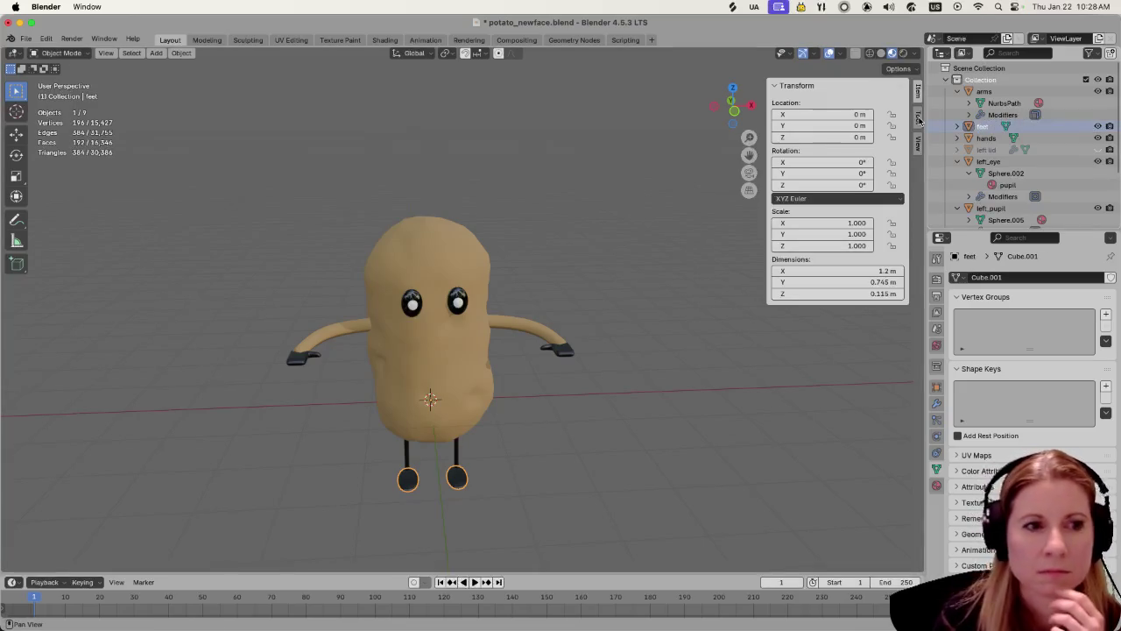
{"action": "scroll", "coordinate": [1004, 173], "scroll_direction": "down", "scroll_amount": 2}
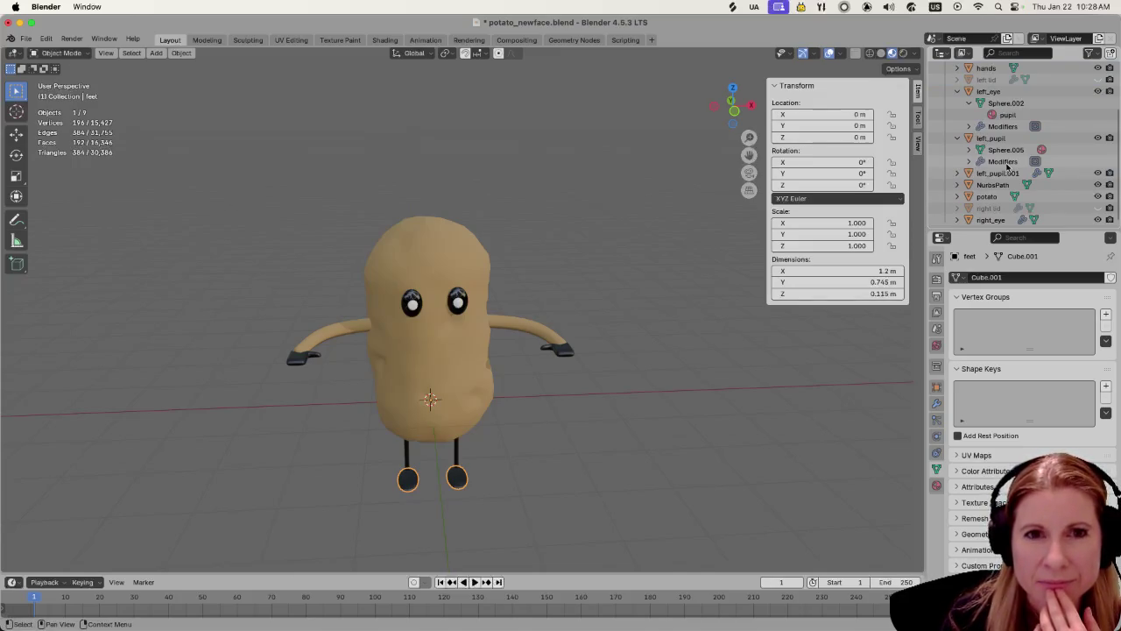
{"action": "scroll", "coordinate": [1002, 167], "scroll_direction": "up", "scroll_amount": 2}
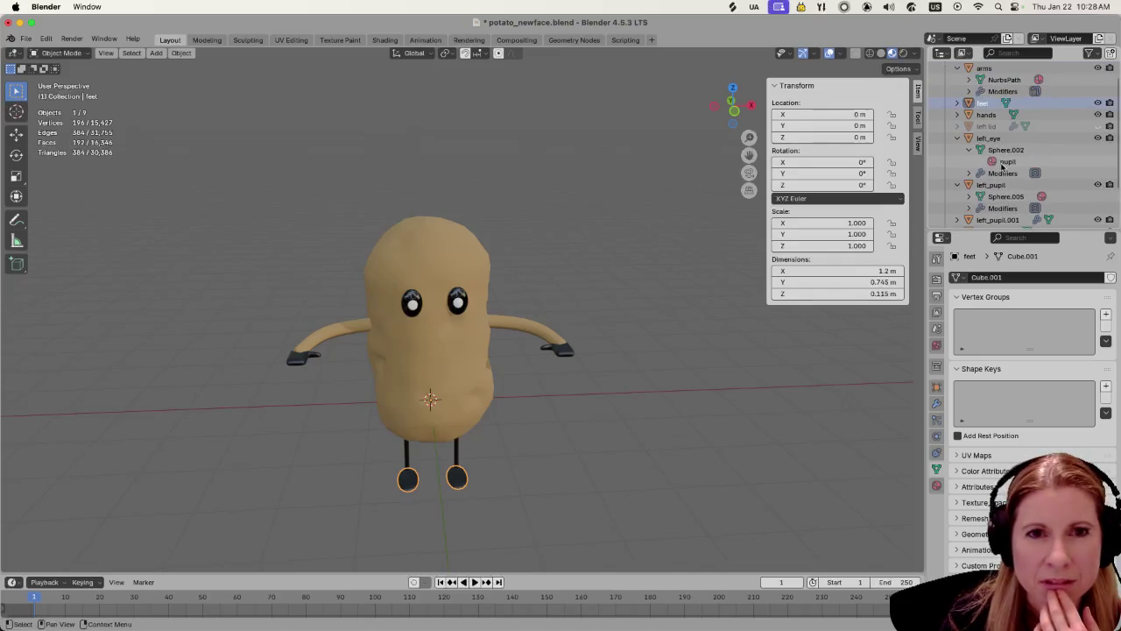
Assign the tan Material.001 to the hands object
{"action": "left_click", "coordinate": [986, 115]}
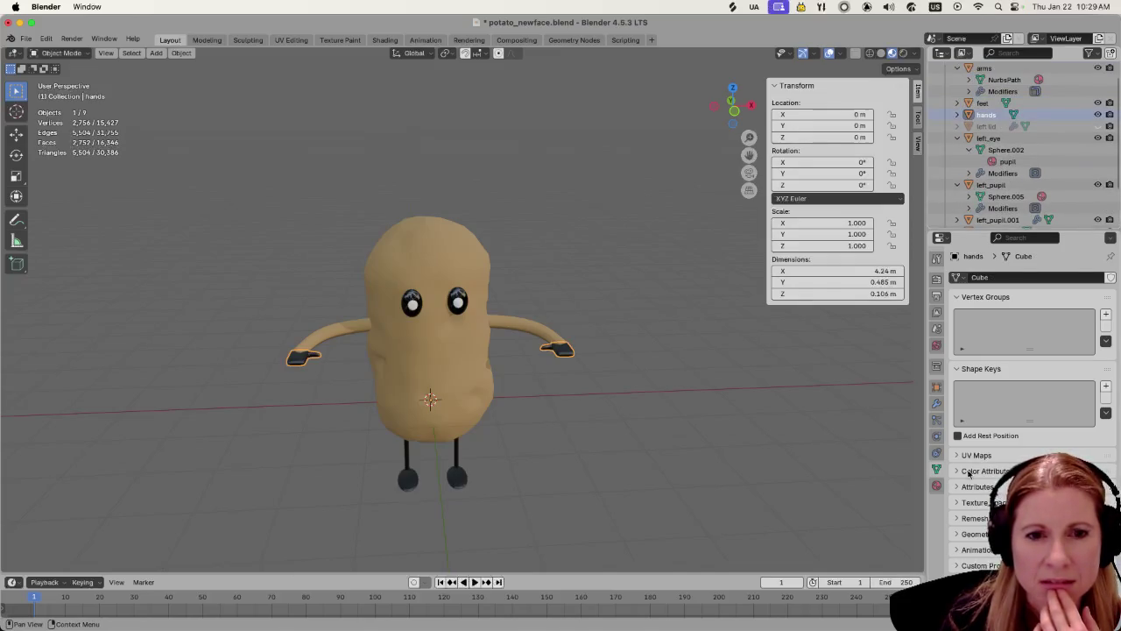
{"action": "left_click", "coordinate": [937, 487]}
{"action": "left_click", "coordinate": [956, 326]}
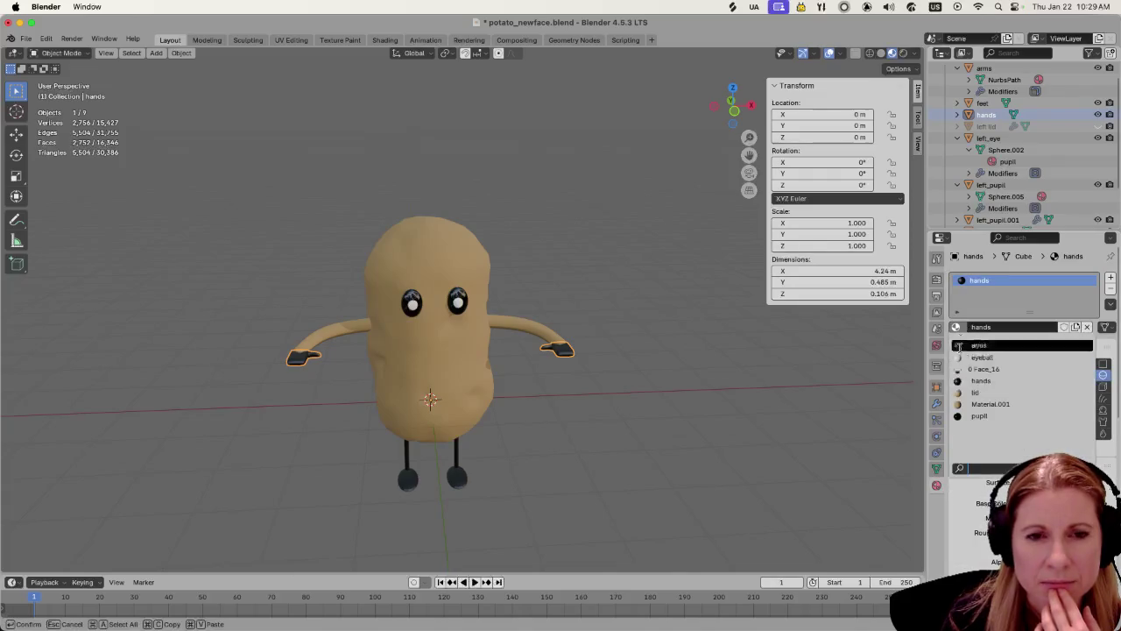
{"action": "left_click", "coordinate": [984, 403]}
{"action": "left_click", "coordinate": [657, 452]}
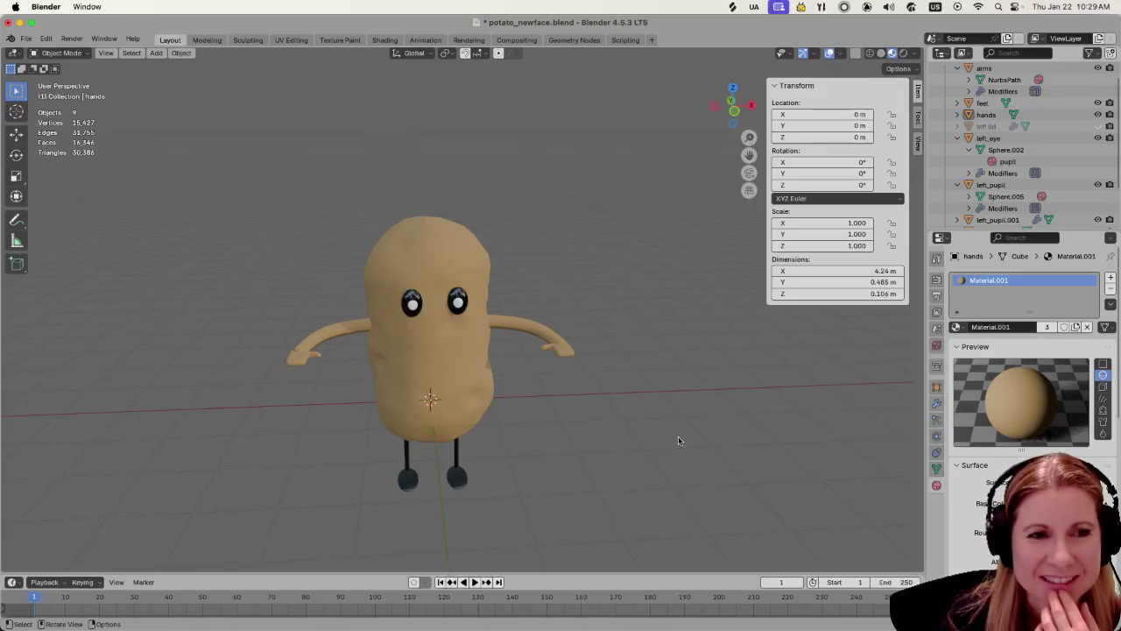
{"action": "scroll", "coordinate": [679, 438], "scroll_direction": "up", "scroll_amount": 3}
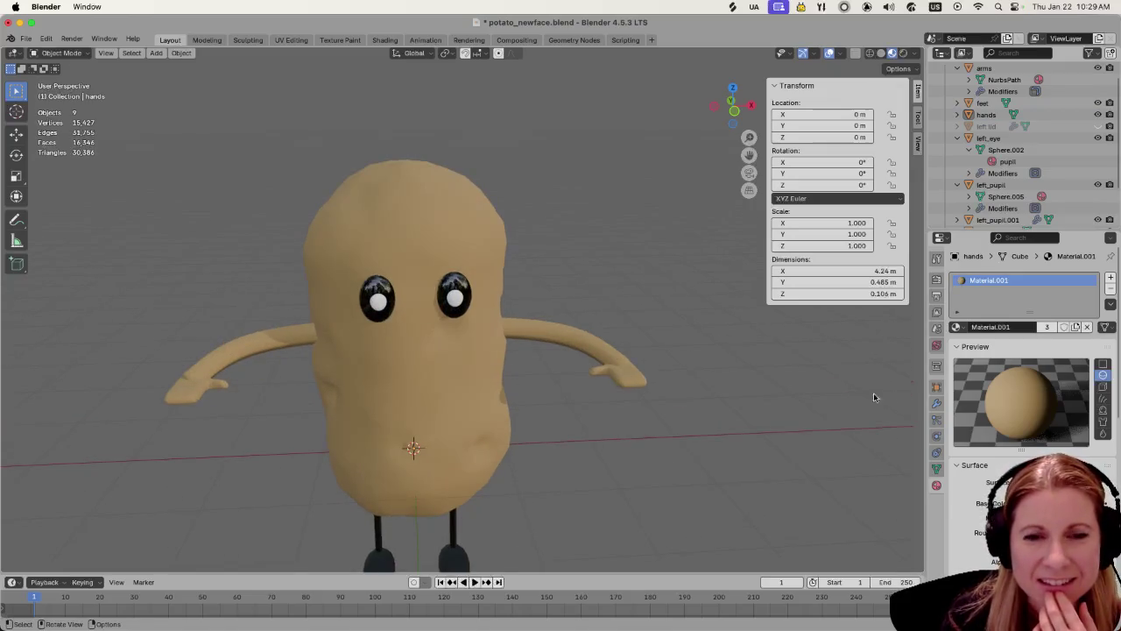
Try the eyeball and lid materials on the hands, then settle back on Material.001
{"action": "left_click", "coordinate": [956, 327]}
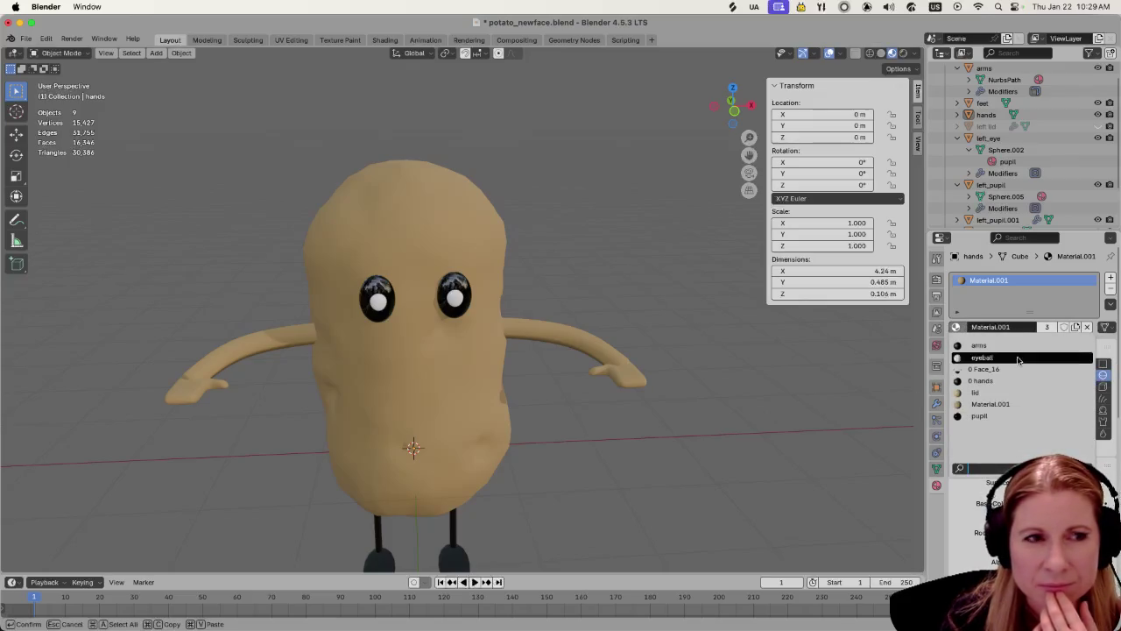
{"action": "left_click", "coordinate": [1007, 356]}
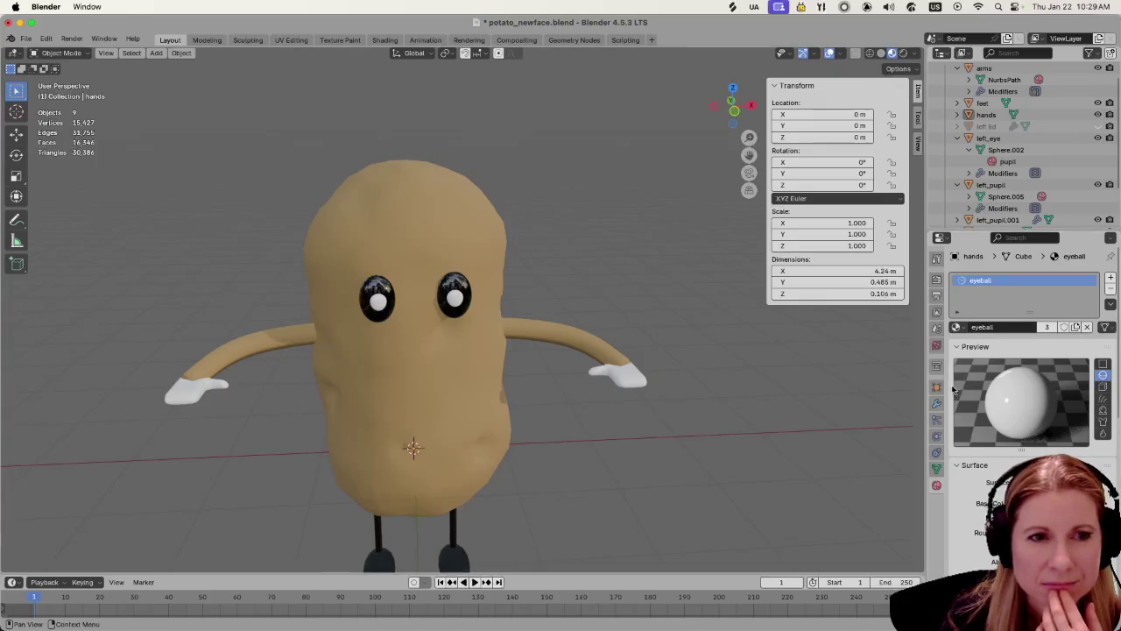
{"action": "left_click", "coordinate": [956, 326]}
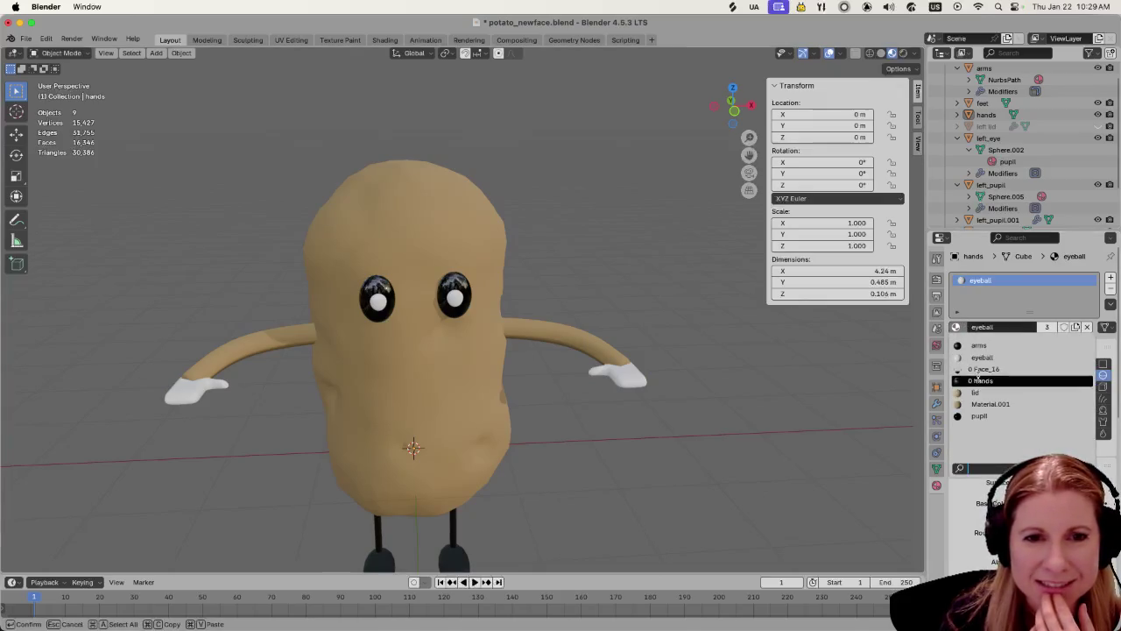
{"action": "left_click", "coordinate": [982, 392]}
{"action": "left_click", "coordinate": [957, 326]}
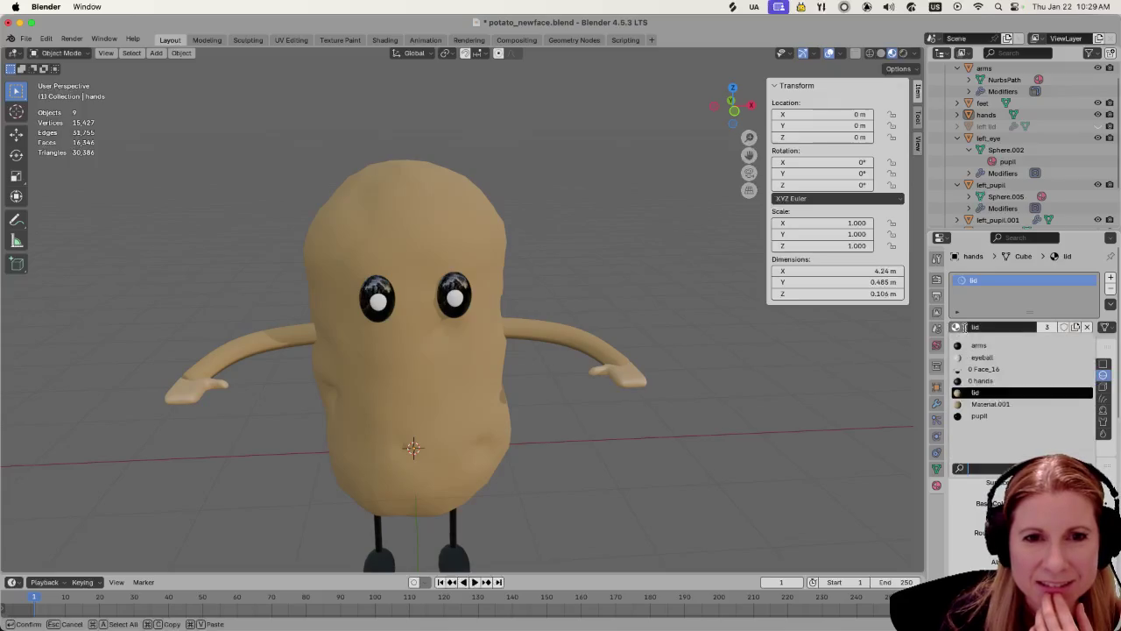
{"action": "left_click", "coordinate": [990, 404]}
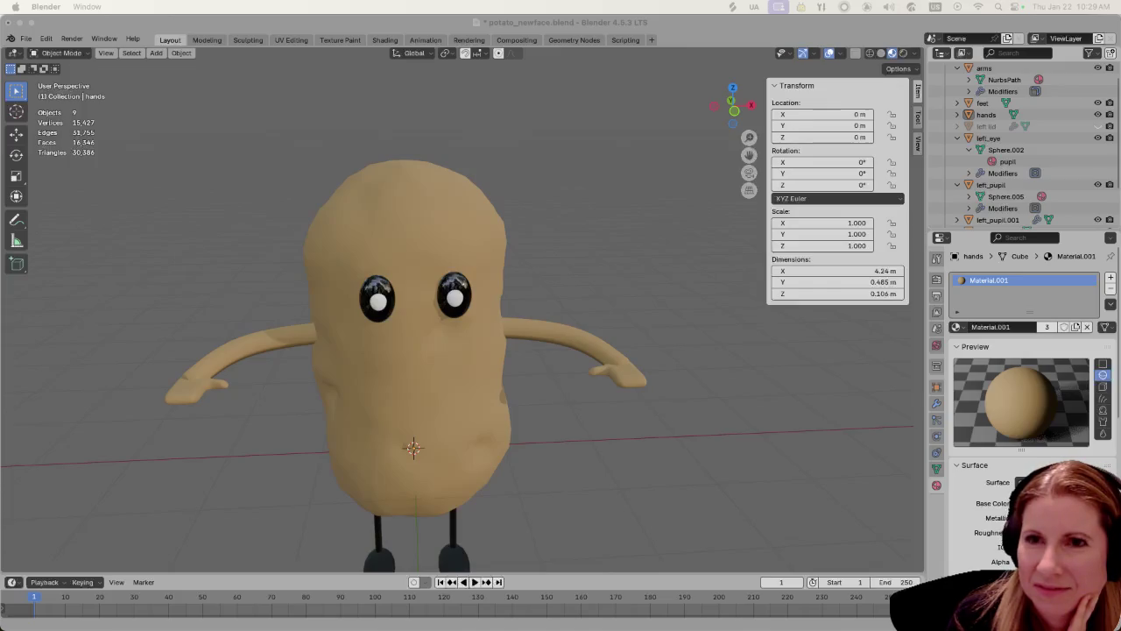
Look at the couch potato reference image in Firefox, then return to Blender
{"action": "key", "text": "super+Tab"}
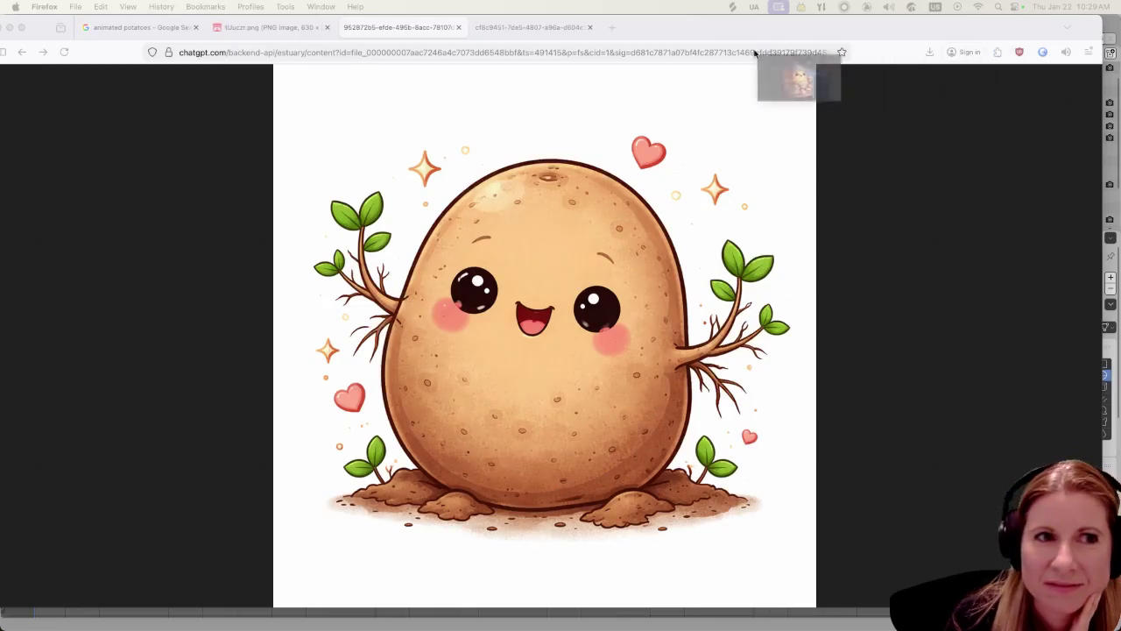
{"action": "left_click_drag", "start_coordinate": [796, 79], "coordinate": [665, 27]}
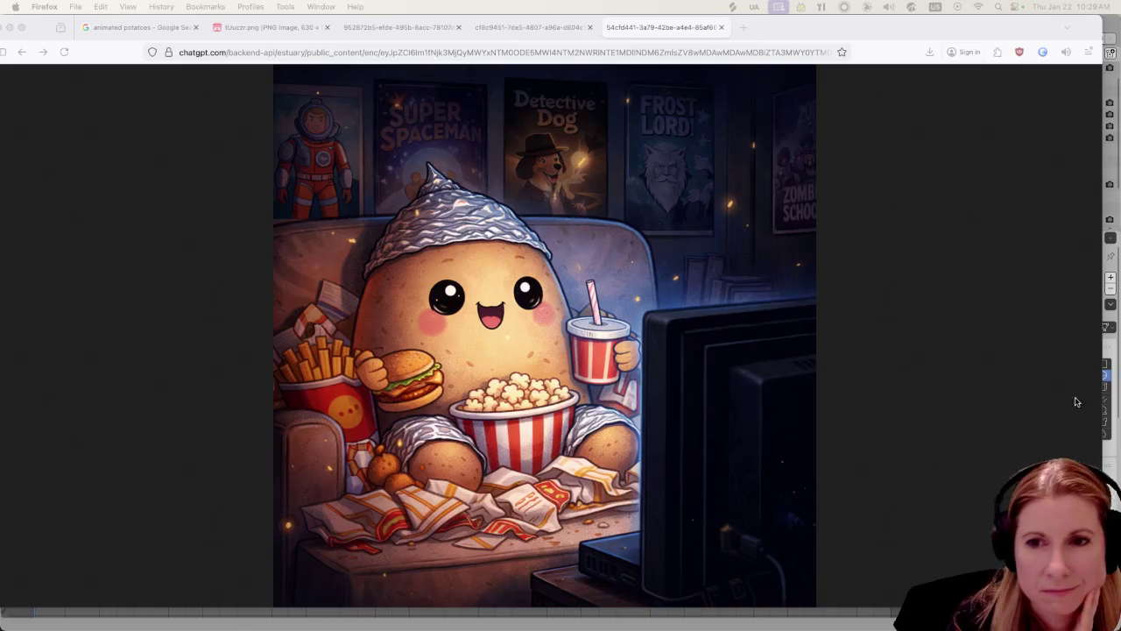
{"action": "key", "text": "super+Tab"}
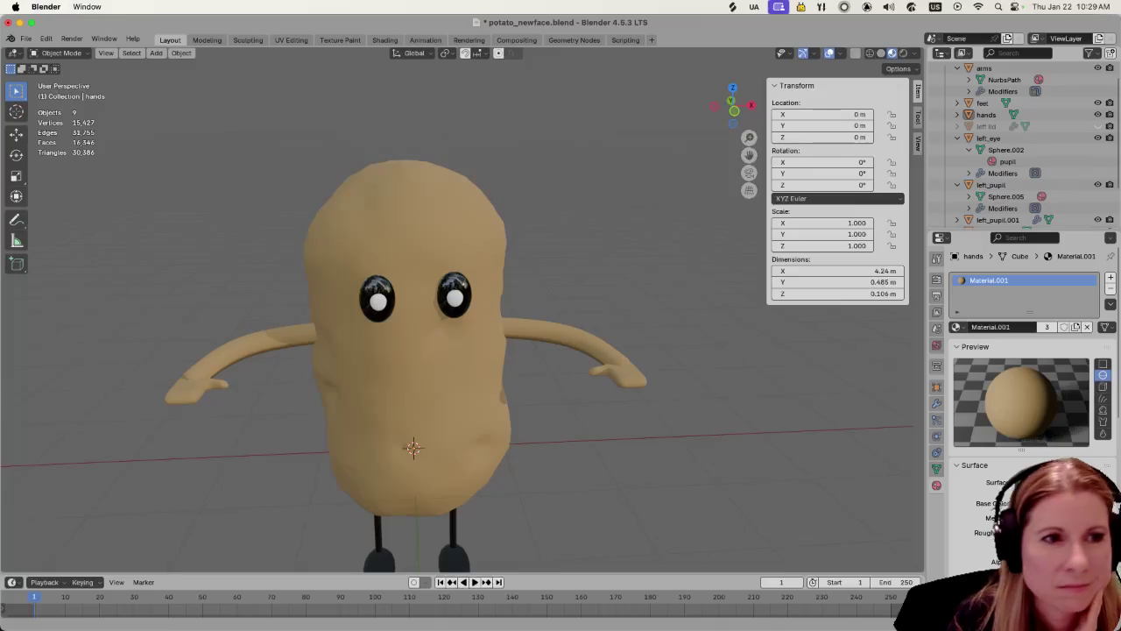
Widen both black eyes by scaling each along the X axis
{"action": "left_click", "coordinate": [392, 362]}
{"action": "left_click", "coordinate": [387, 292]}
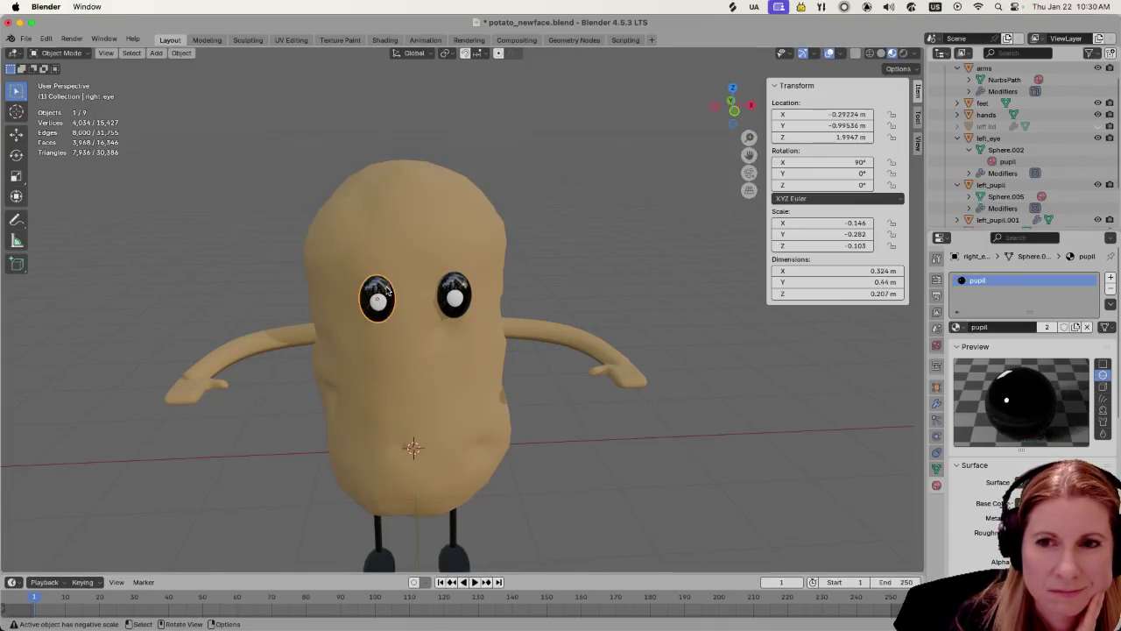
{"action": "scroll", "coordinate": [379, 290], "scroll_direction": "up", "scroll_amount": 3}
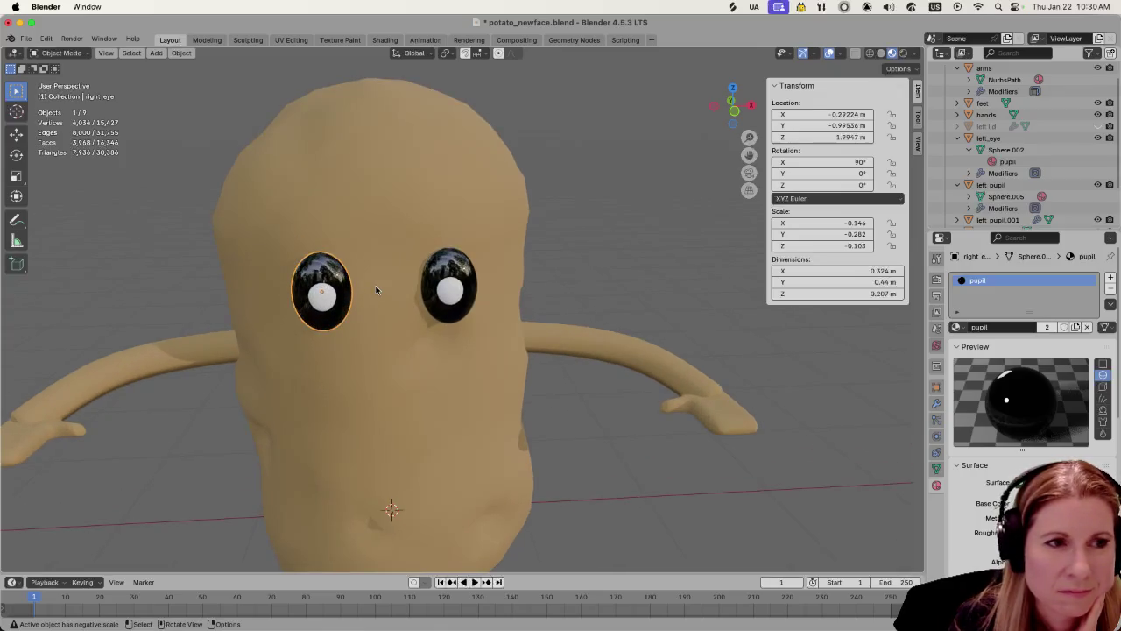
{"action": "mouse_move", "coordinate": [376, 290]}
{"action": "middle_mouse_down"}
{"action": "mouse_move", "coordinate": [397, 296]}
{"action": "mouse_move", "coordinate": [385, 311]}
{"action": "middle_mouse_up"}
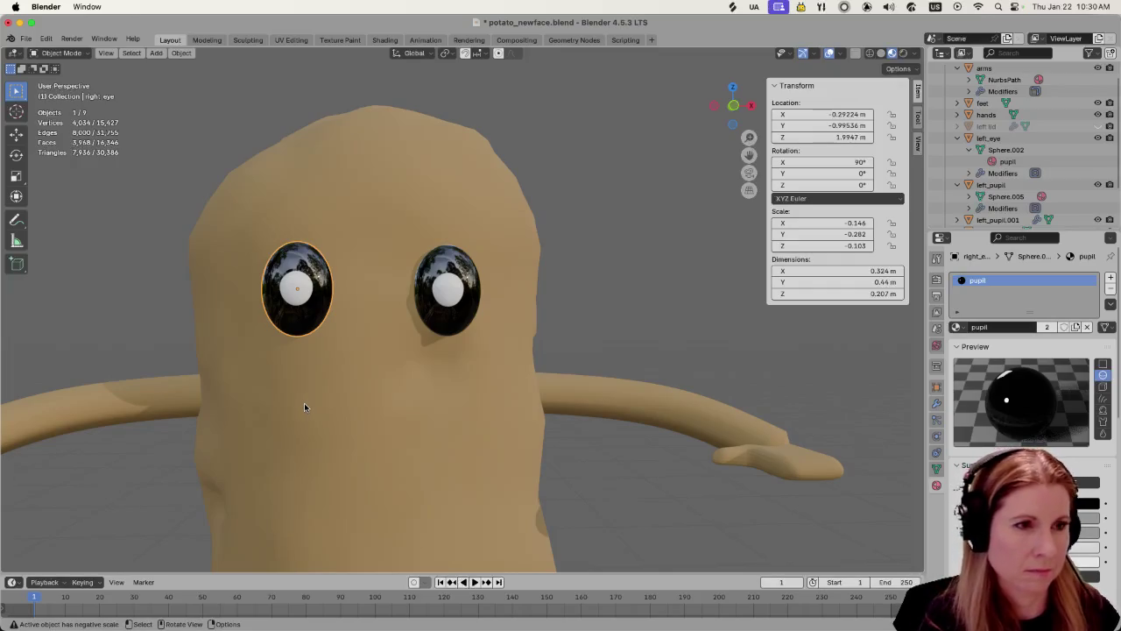
{"action": "key", "text": "s"}
{"action": "key", "text": "x"}
{"action": "left_click", "coordinate": [199, 322]}
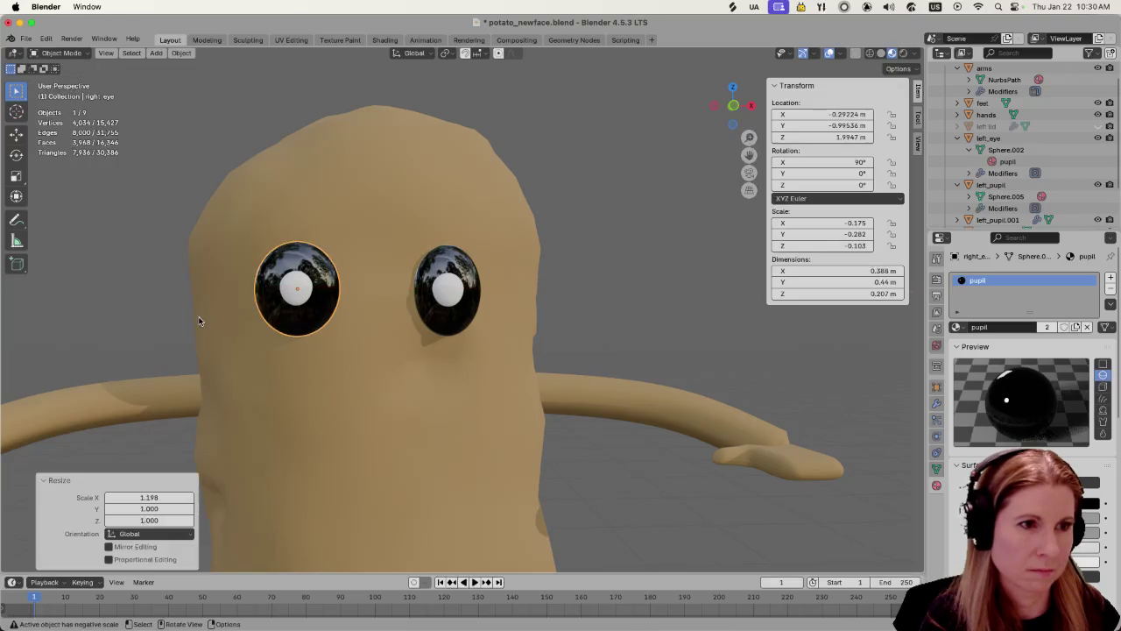
{"action": "left_click", "coordinate": [441, 328]}
{"action": "key", "text": "s"}
{"action": "key", "text": "x"}
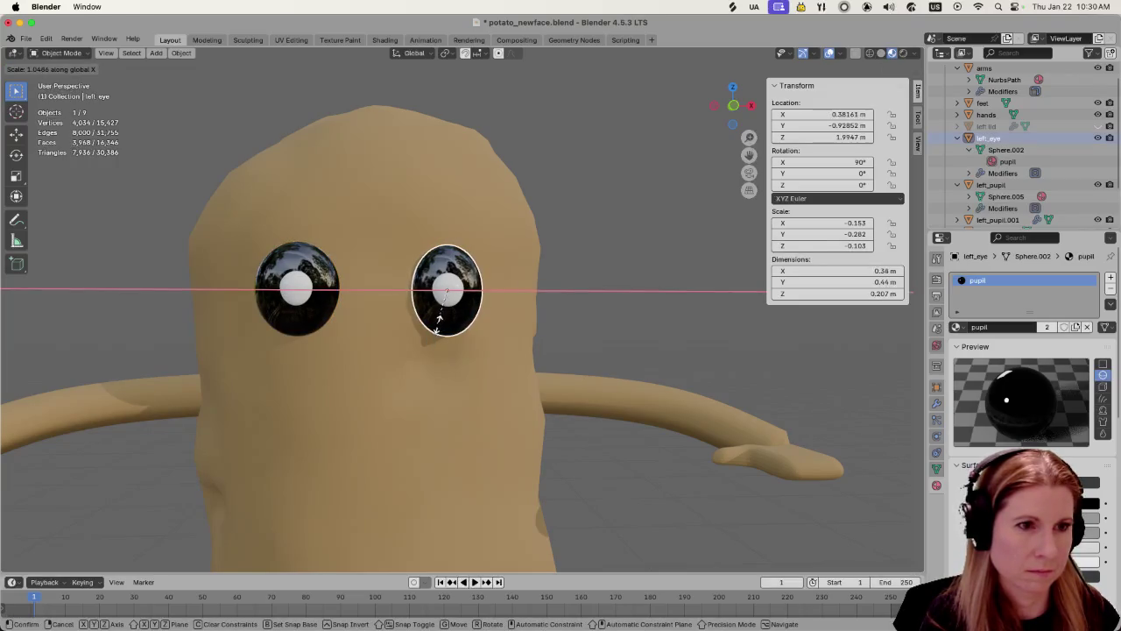
{"action": "left_click", "coordinate": [426, 319]}
Raise both white highlights along Z and scale them down together
{"action": "left_click", "coordinate": [336, 423]}
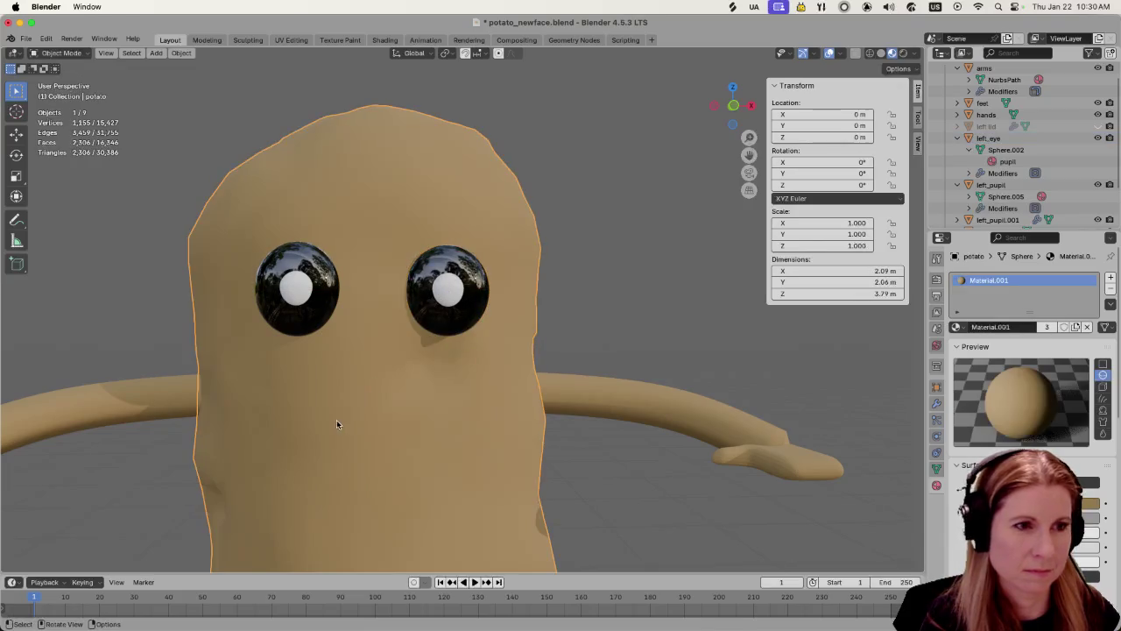
{"action": "left_click", "coordinate": [292, 298]}
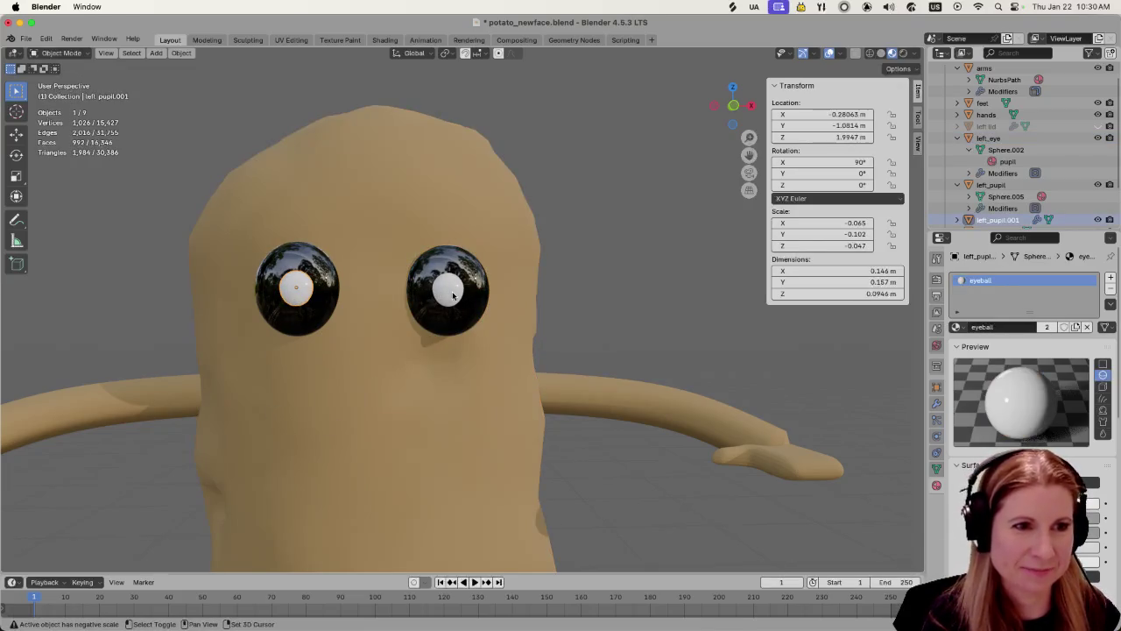
{"action": "left_click", "coordinate": [447, 289], "text": "shift"}
{"action": "key", "text": "g"}
{"action": "key", "text": "z"}
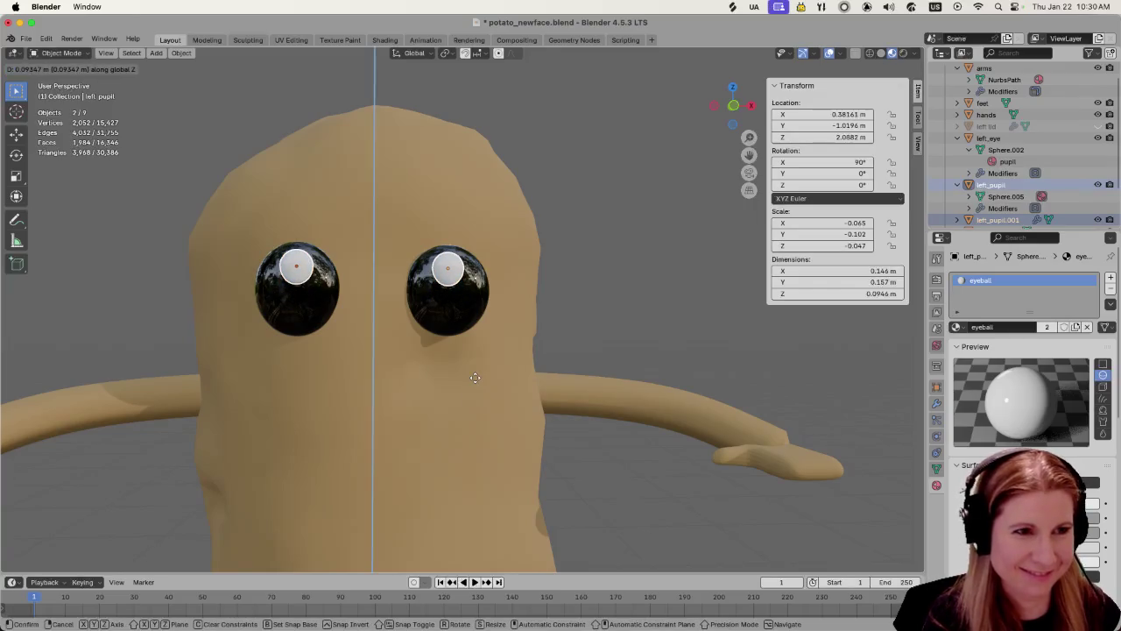
{"action": "left_click", "coordinate": [481, 374]}
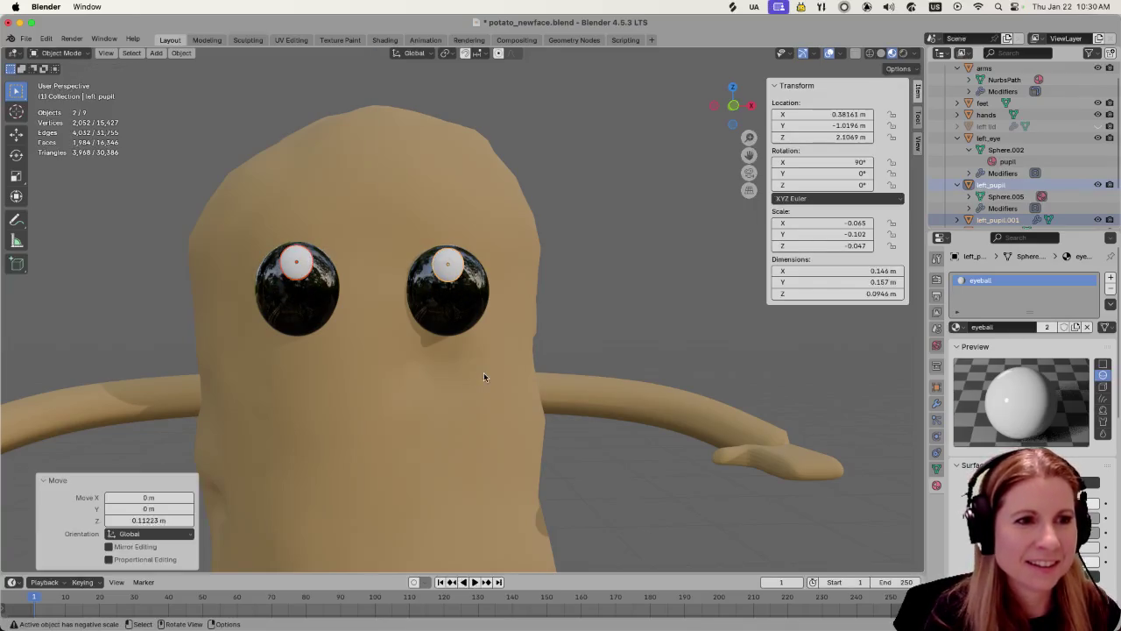
{"action": "key", "text": "s"}
{"action": "left_click", "coordinate": [246, 366]}
Shrink each highlight further, the right one to 0.655, and shift the right one along X
{"action": "left_click", "coordinate": [373, 403]}
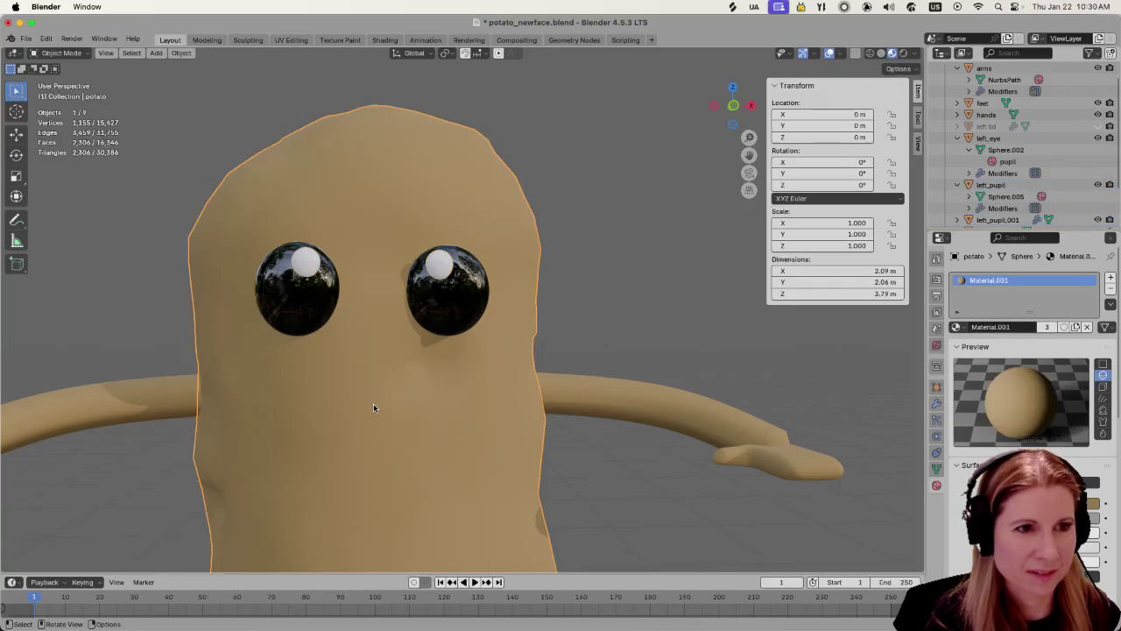
{"action": "scroll", "coordinate": [367, 406], "scroll_direction": "down", "scroll_amount": 1}
{"action": "scroll", "coordinate": [367, 407], "scroll_direction": "down", "scroll_amount": 2}
{"action": "left_click", "coordinate": [298, 294]}
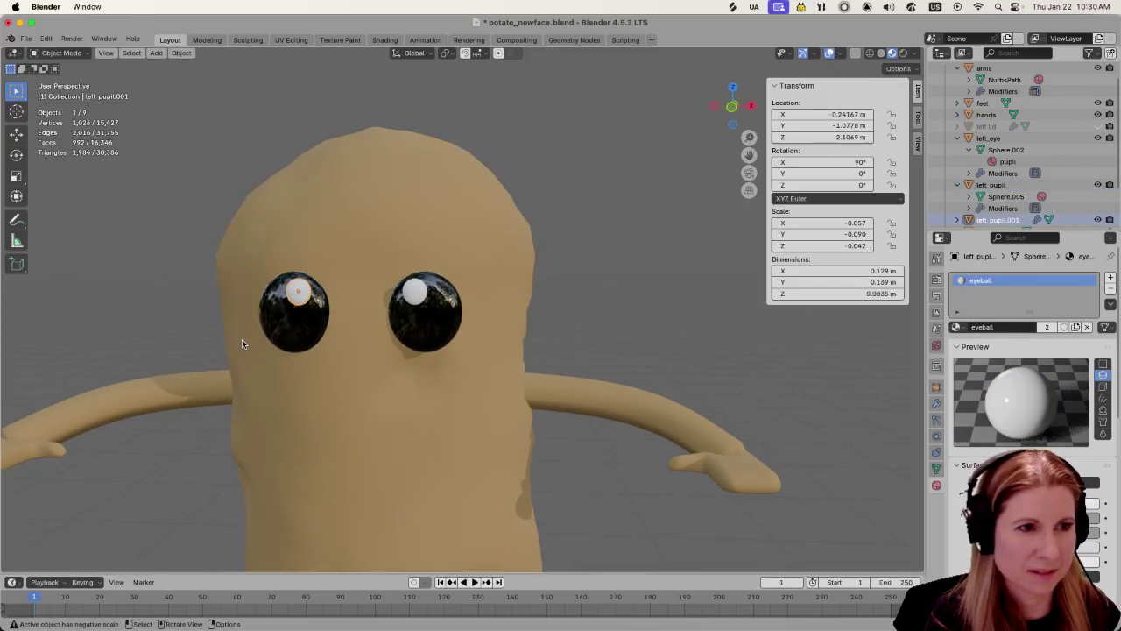
{"action": "key", "text": "s"}
{"action": "left_click", "coordinate": [238, 340]}
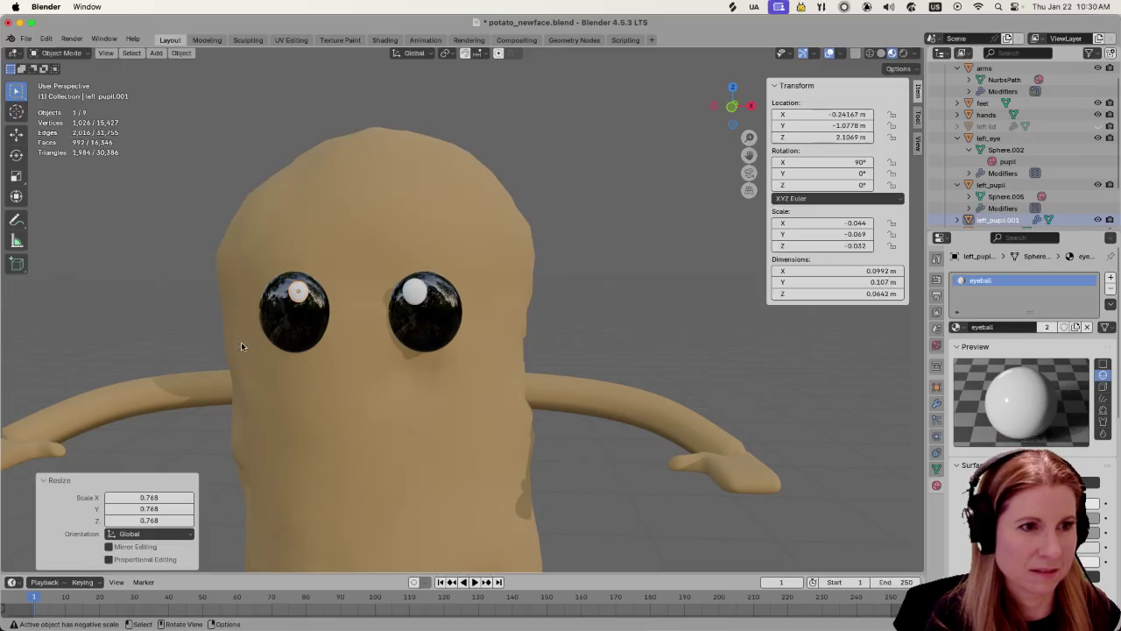
{"action": "left_click", "coordinate": [417, 295]}
{"action": "key", "text": "s"}
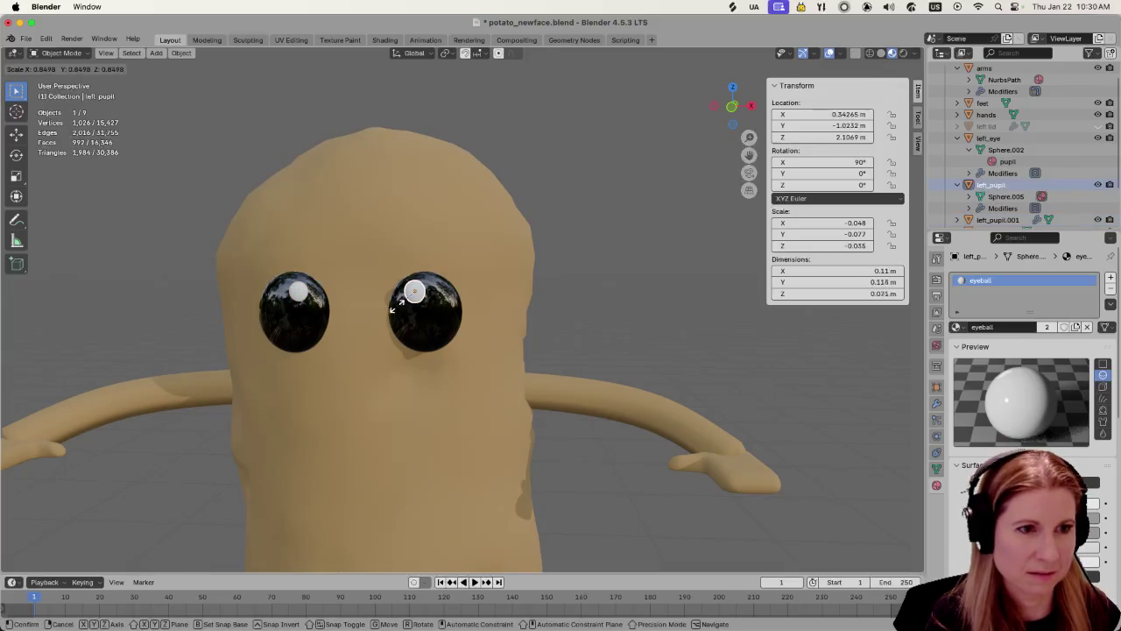
{"action": "left_click", "coordinate": [402, 300]}
{"action": "key", "text": "g"}
{"action": "key", "text": "x"}
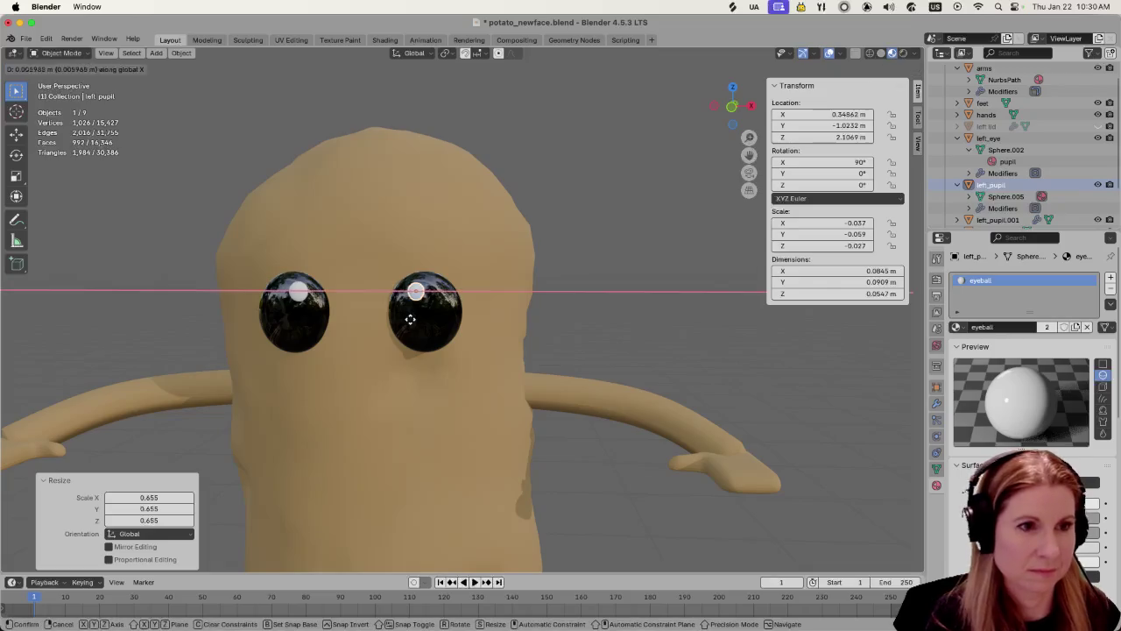
{"action": "left_click", "coordinate": [429, 324]}
{"action": "left_click", "coordinate": [624, 327]}
{"action": "scroll", "coordinate": [625, 326], "scroll_direction": "down", "scroll_amount": 3}
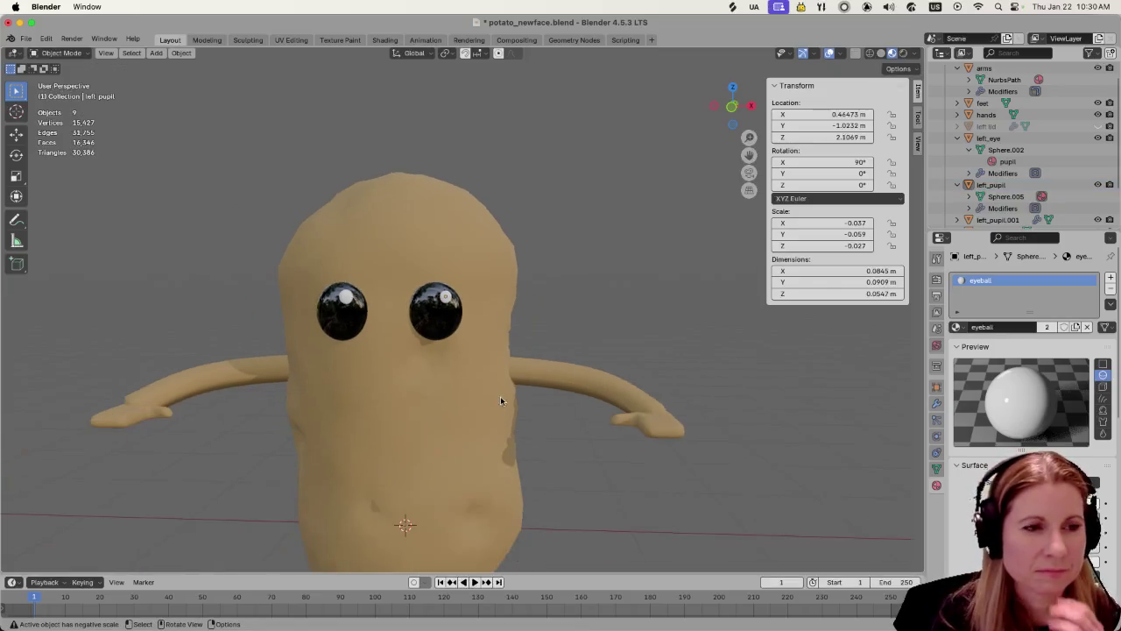
{"action": "scroll", "coordinate": [500, 396], "scroll_direction": "down", "scroll_amount": 3}
Review the finished potato from a few angles and save the .blend file
{"action": "middle_click_drag", "start_coordinate": [576, 462], "coordinate": [543, 463]}
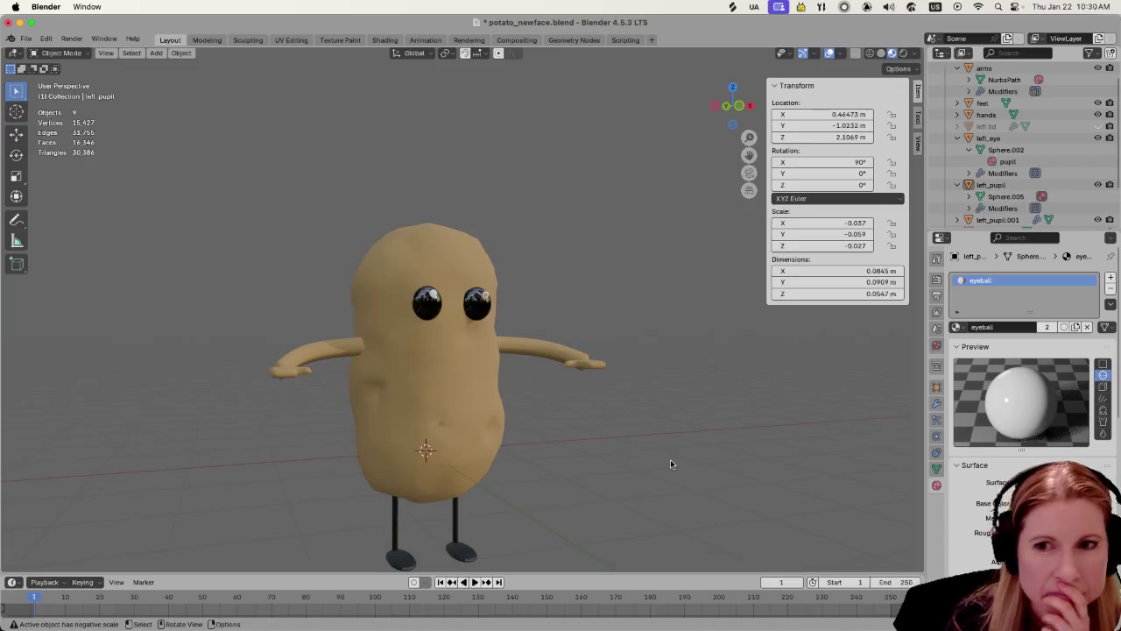
{"action": "scroll", "coordinate": [649, 459], "scroll_direction": "up", "scroll_amount": 3}
{"action": "scroll", "coordinate": [643, 470], "scroll_direction": "up", "scroll_amount": 2}
{"action": "mouse_move", "coordinate": [637, 484]}
{"action": "middle_mouse_down"}
{"action": "mouse_move", "coordinate": [528, 524]}
{"action": "mouse_move", "coordinate": [591, 517]}
{"action": "middle_mouse_up"}
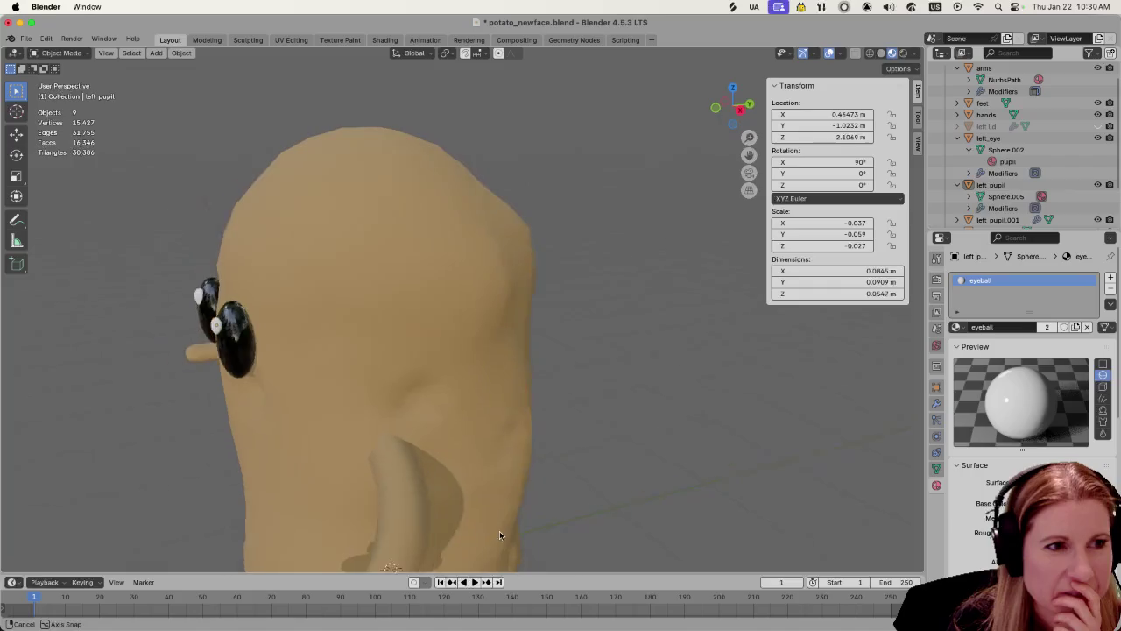
{"action": "scroll", "coordinate": [591, 516], "scroll_direction": "down", "scroll_amount": 2}
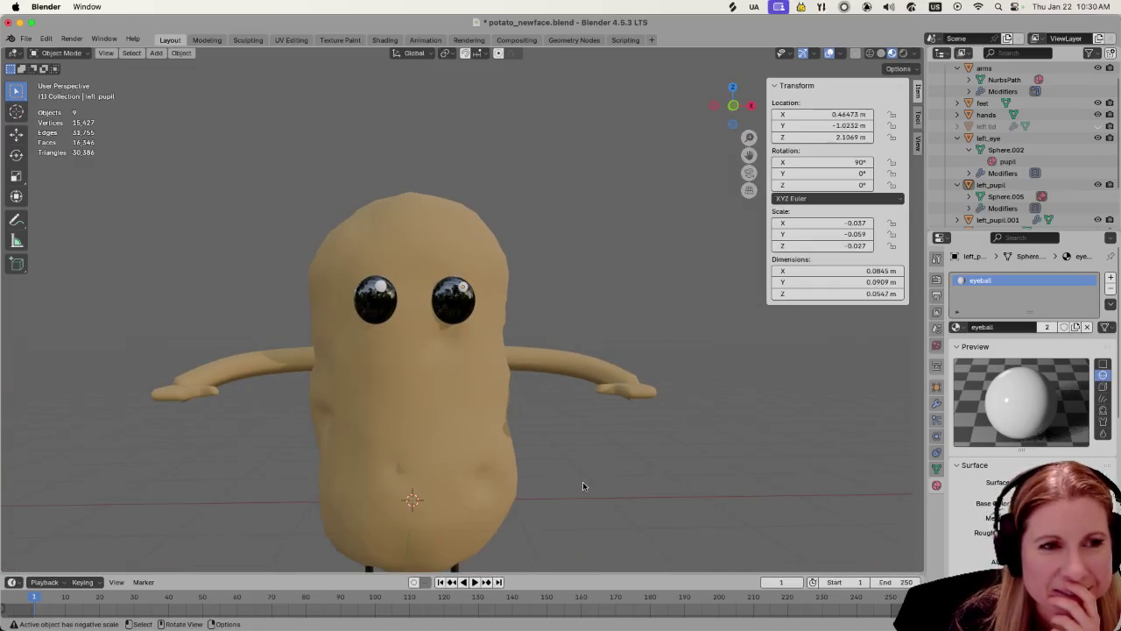
{"action": "scroll", "coordinate": [578, 486], "scroll_direction": "up", "scroll_amount": 3}
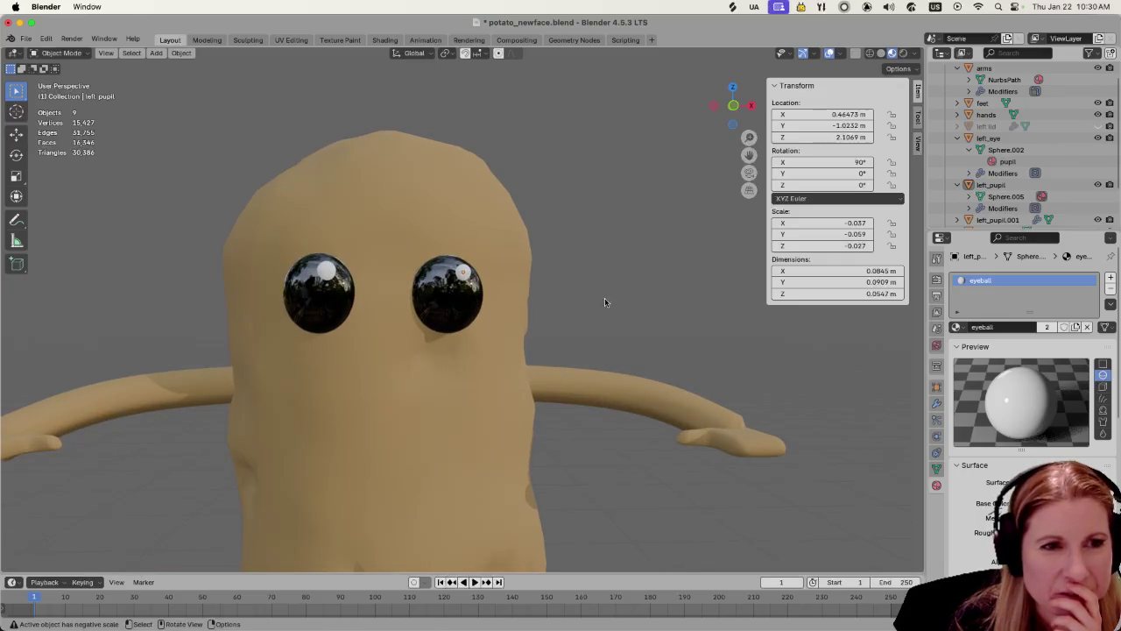
{"action": "left_click", "coordinate": [444, 459]}
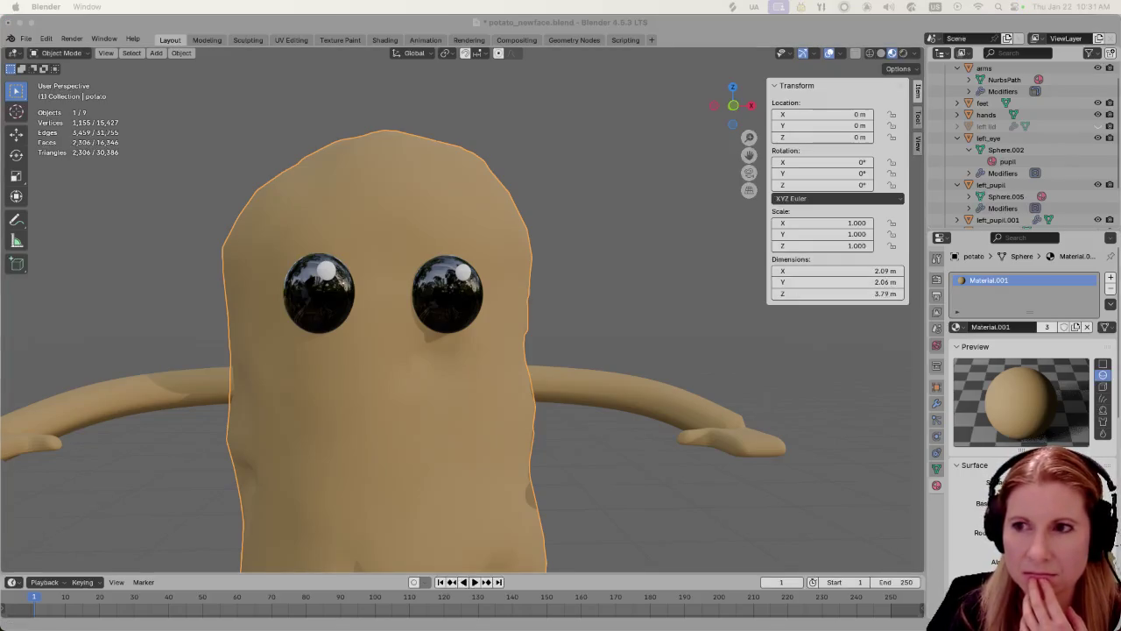
{"action": "left_click", "coordinate": [553, 131]}
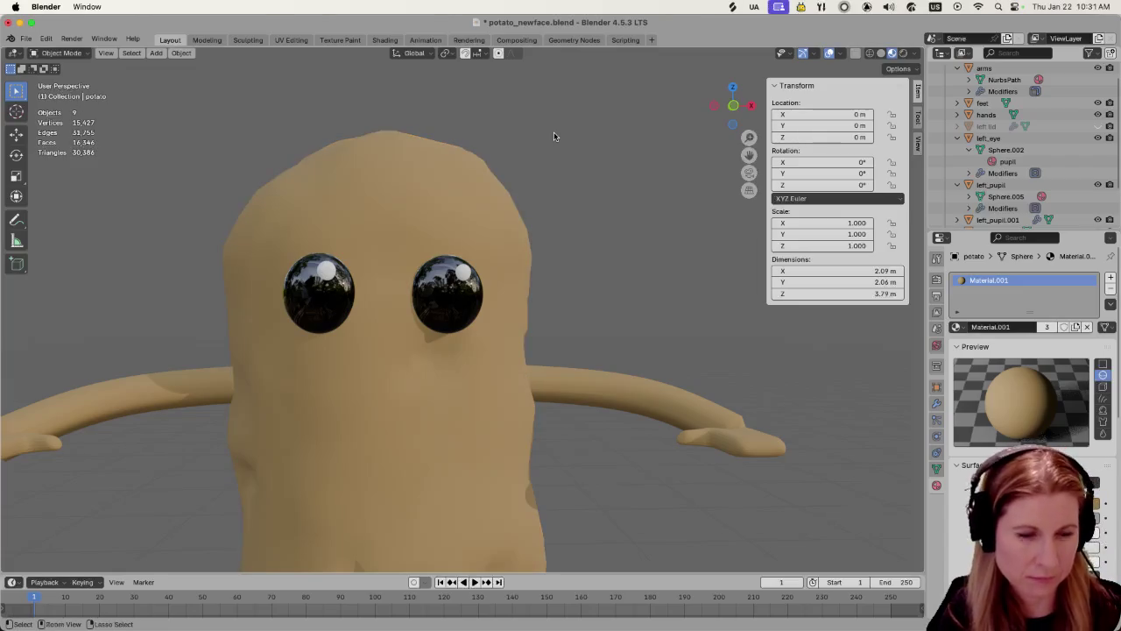
{"action": "key", "text": "ctrl+s"}
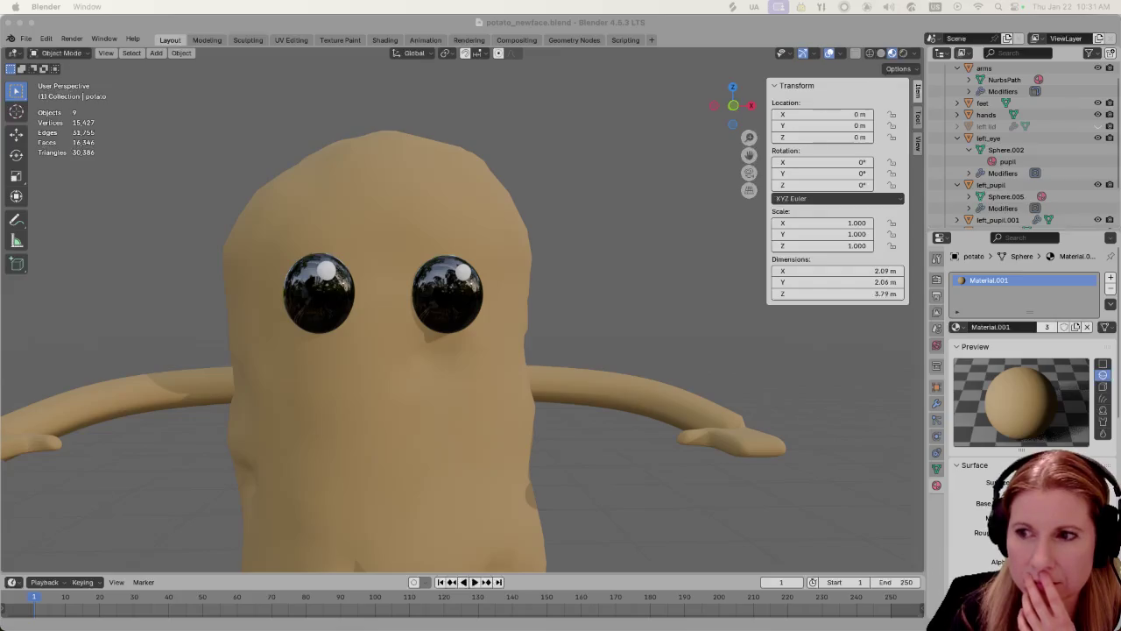
{"action": "key", "text": "super+Tab"}
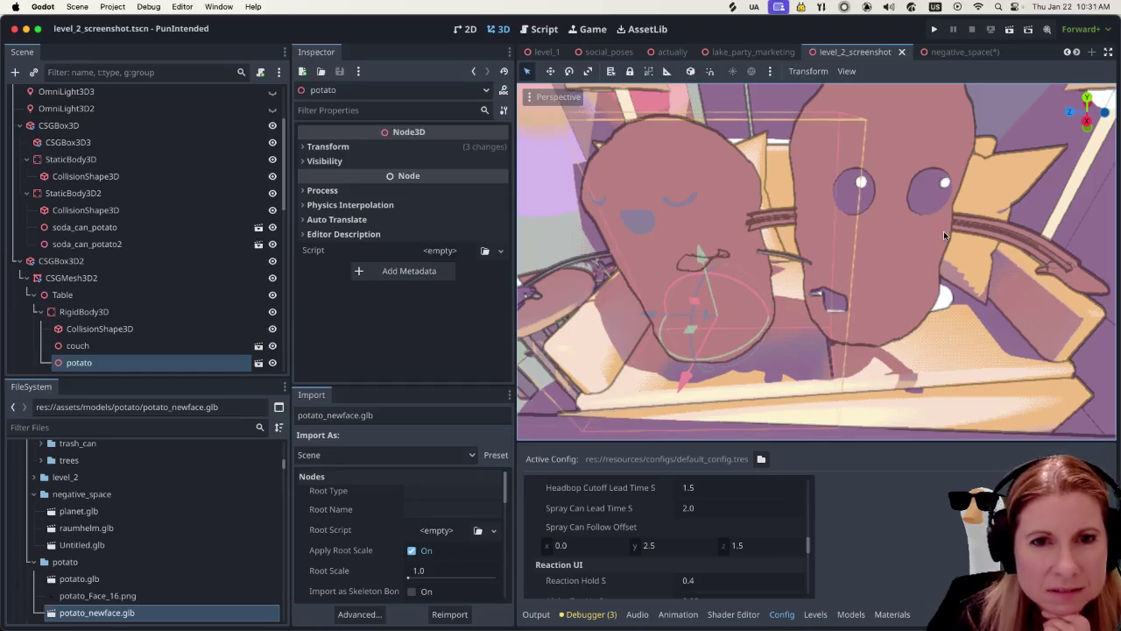
Orbit and zoom around the reimported potato on the couch beside the sleepy-eyed potato
{"action": "scroll", "coordinate": [839, 250], "scroll_direction": "down", "scroll_amount": 2}
{"action": "scroll", "coordinate": [839, 251], "scroll_direction": "down", "scroll_amount": 2}
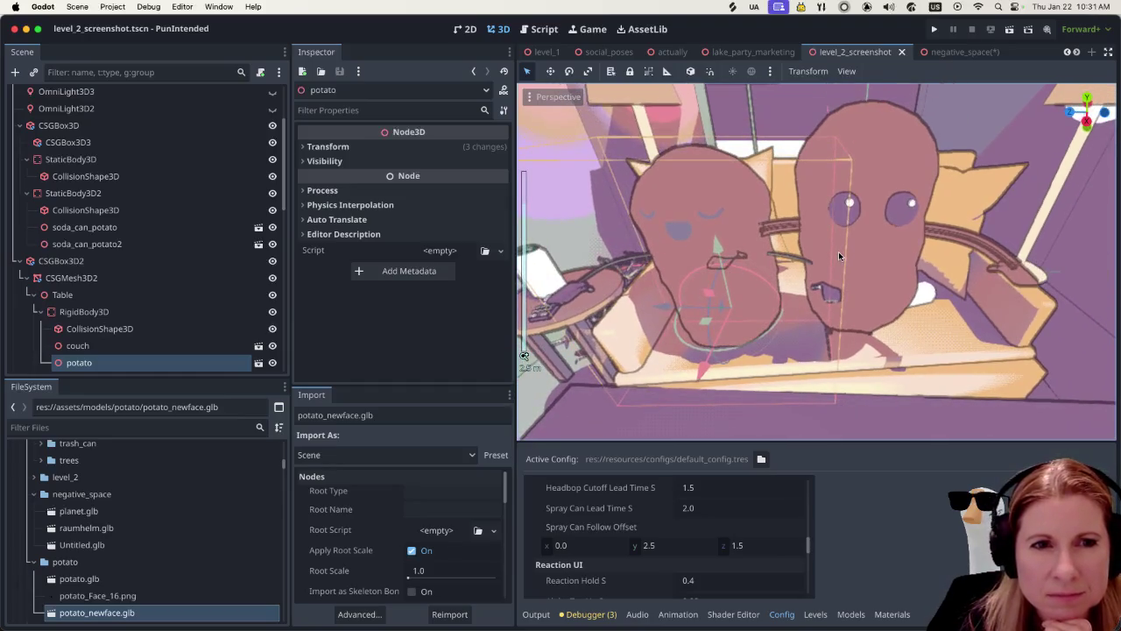
{"action": "mouse_move", "coordinate": [959, 234]}
{"action": "middle_mouse_down"}
{"action": "mouse_move", "coordinate": [1018, 263]}
{"action": "mouse_move", "coordinate": [1011, 230]}
{"action": "mouse_move", "coordinate": [1025, 237]}
{"action": "middle_mouse_up"}
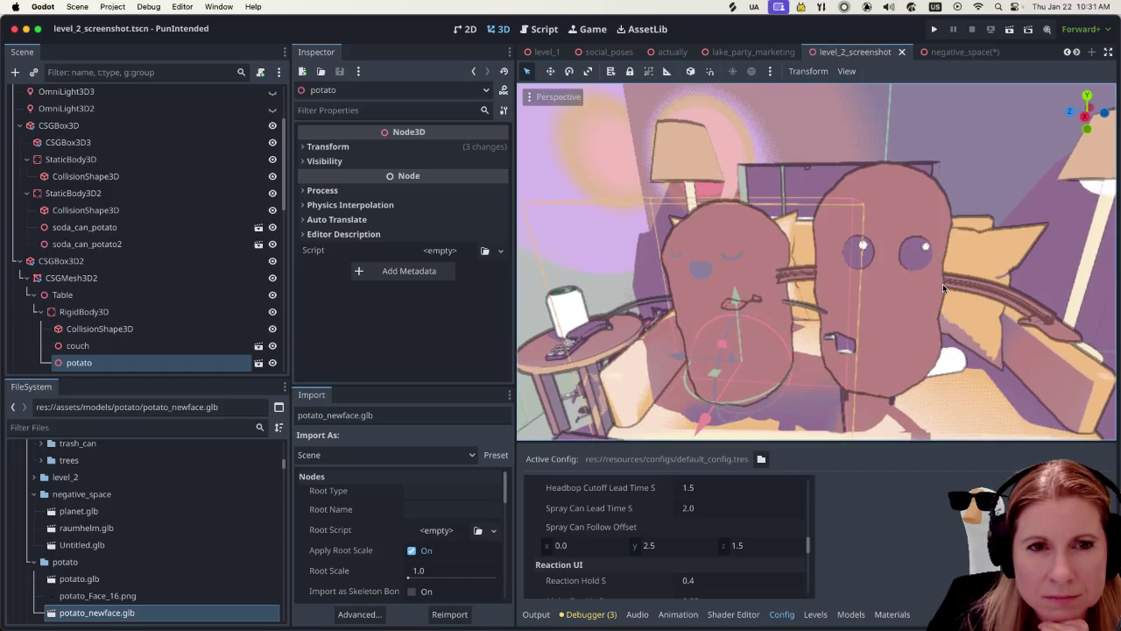
{"action": "scroll", "coordinate": [937, 289], "scroll_direction": "down", "scroll_amount": 2}
{"action": "scroll", "coordinate": [927, 291], "scroll_direction": "up", "scroll_amount": 3}
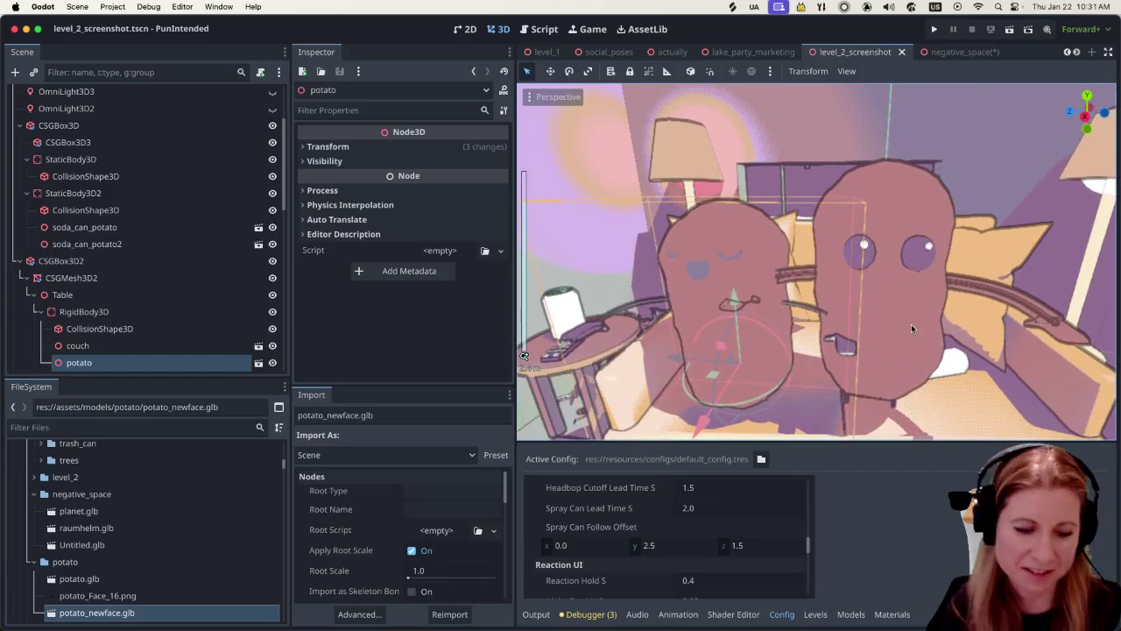
{"action": "mouse_move", "coordinate": [946, 313]}
{"action": "middle_mouse_down"}
{"action": "mouse_move", "coordinate": [872, 327]}
{"action": "mouse_move", "coordinate": [921, 342]}
{"action": "mouse_move", "coordinate": [897, 343]}
{"action": "middle_mouse_up"}
{"action": "mouse_move", "coordinate": [801, 356]}
{"action": "middle_mouse_down"}
{"action": "mouse_move", "coordinate": [729, 359]}
{"action": "mouse_move", "coordinate": [769, 340]}
{"action": "mouse_move", "coordinate": [710, 341]}
{"action": "mouse_move", "coordinate": [745, 355]}
{"action": "middle_mouse_up"}
{"action": "scroll", "coordinate": [702, 369], "scroll_direction": "down", "scroll_amount": 3}
{"action": "scroll", "coordinate": [769, 340], "scroll_direction": "up", "scroll_amount": 3}
{"action": "scroll", "coordinate": [709, 341], "scroll_direction": "down", "scroll_amount": 5}
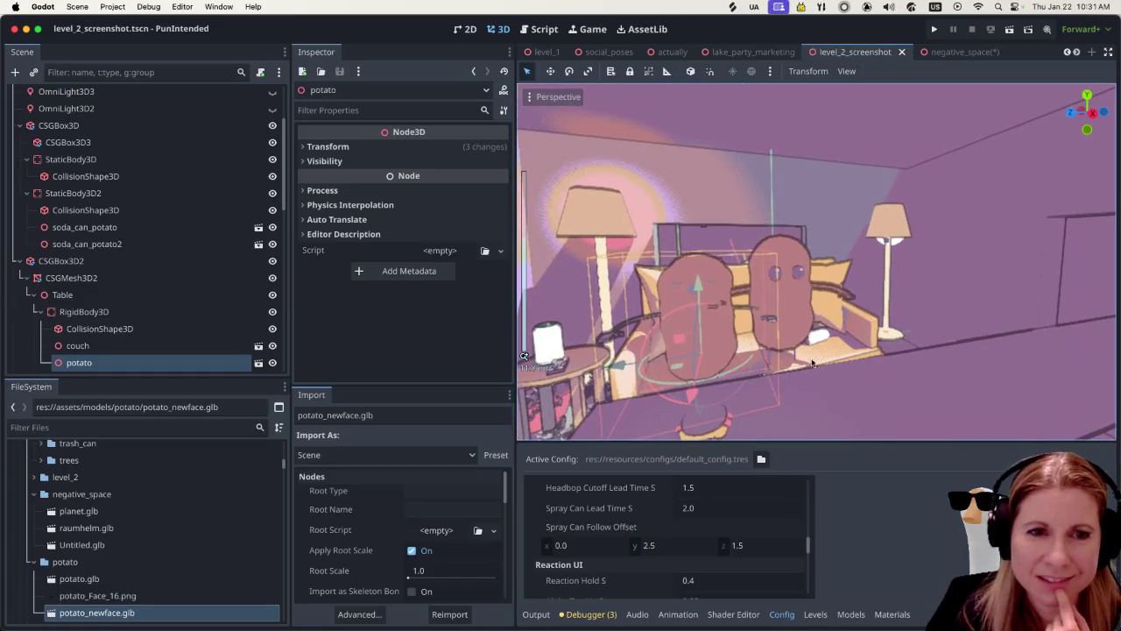
{"action": "scroll", "coordinate": [837, 371], "scroll_direction": "up", "scroll_amount": 2}
{"action": "scroll", "coordinate": [788, 317], "scroll_direction": "up", "scroll_amount": 2}
{"action": "middle_click_drag", "start_coordinate": [788, 317], "coordinate": [778, 316]}
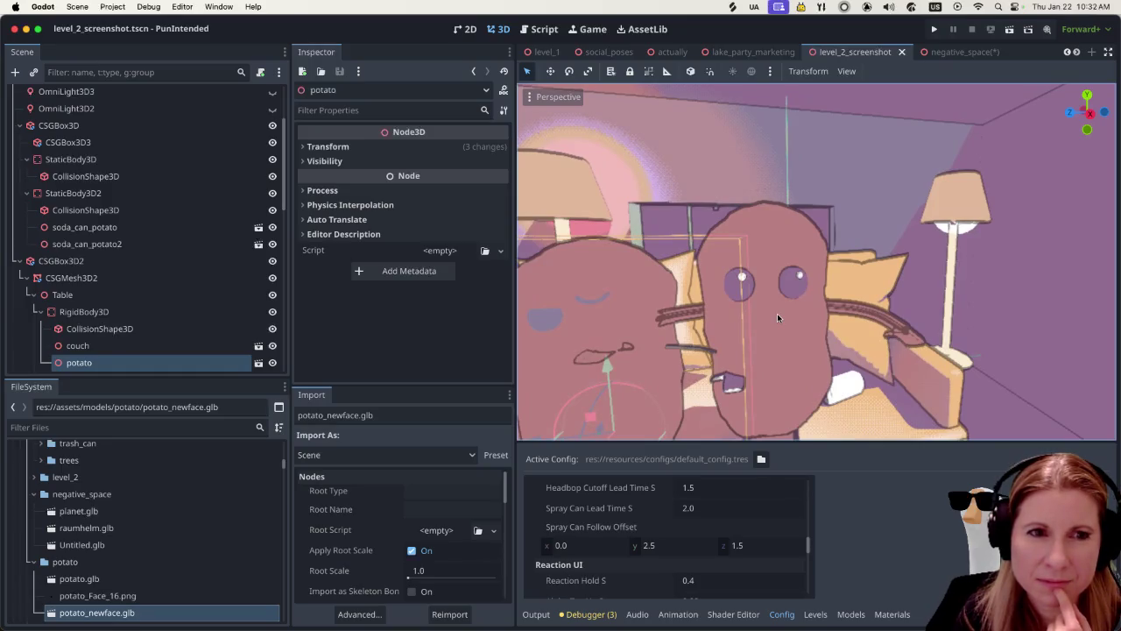
{"action": "scroll", "coordinate": [775, 313], "scroll_direction": "down", "scroll_amount": 2}
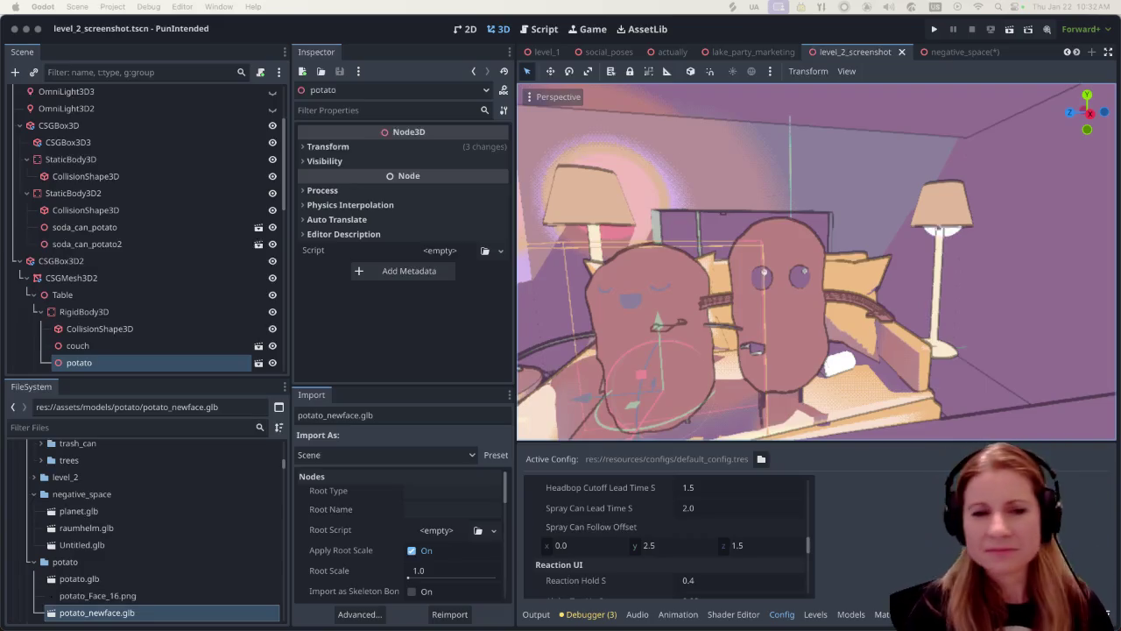
{"action": "middle_click_drag", "start_coordinate": [823, 352], "coordinate": [811, 346]}
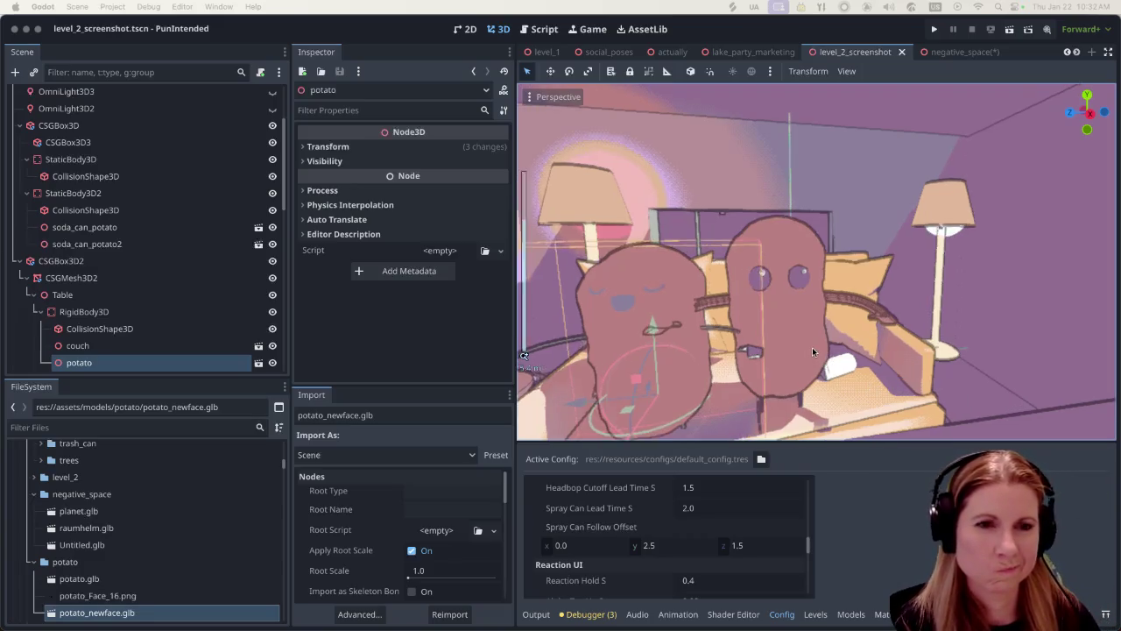
{"action": "scroll", "coordinate": [812, 346], "scroll_direction": "up", "scroll_amount": 2}
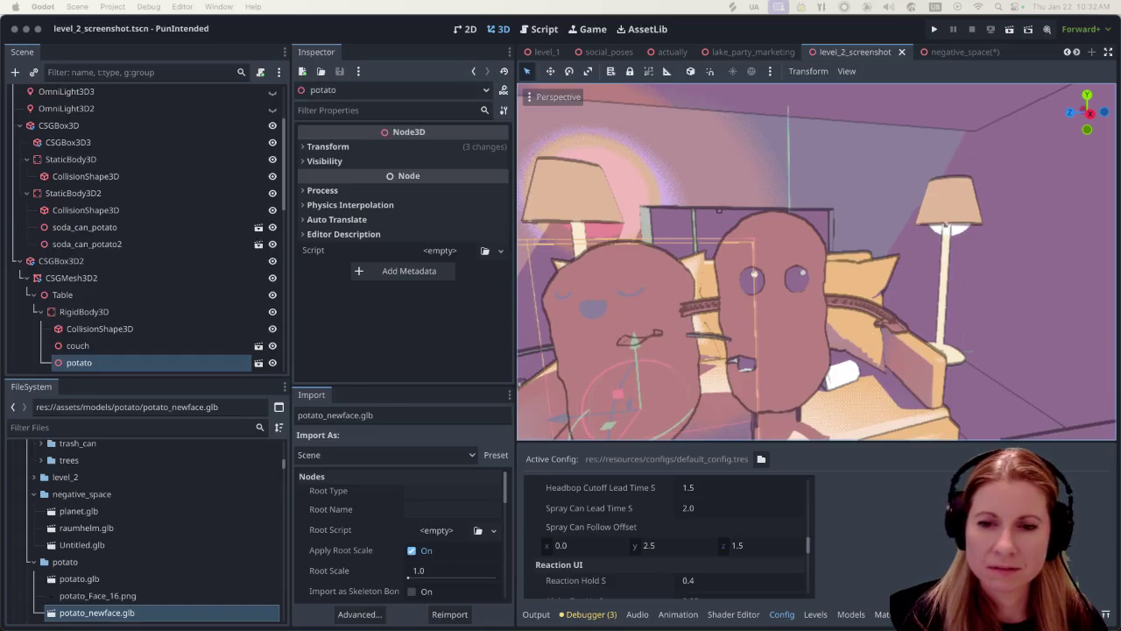
{"action": "key", "text": "super+Tab"}
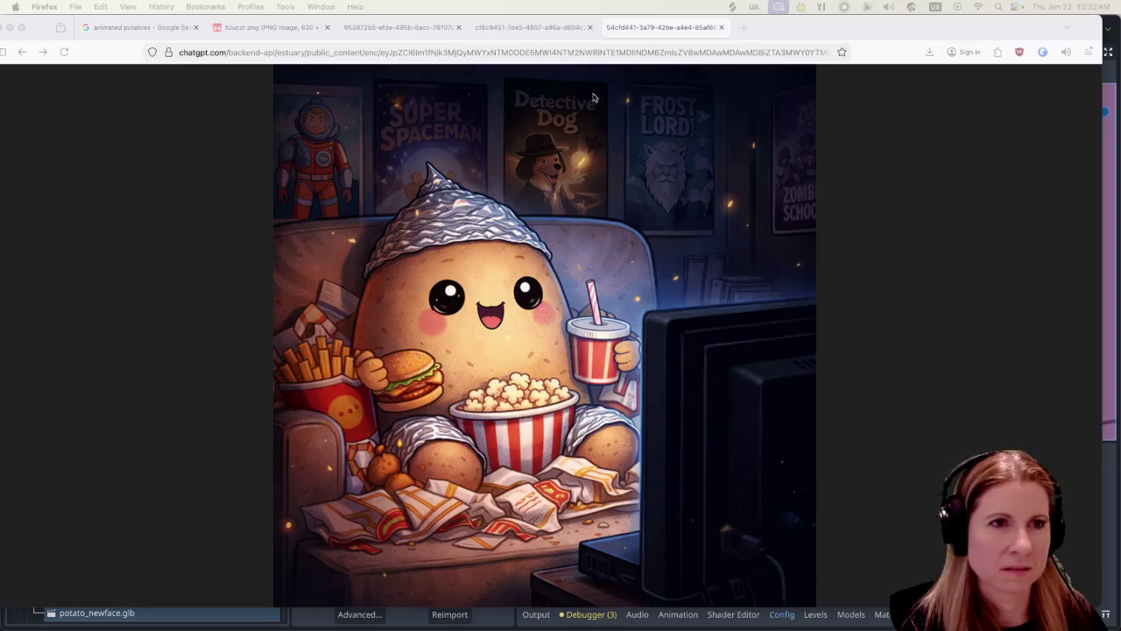
Browse the fast-food, sprouting and TV-watching potato reference tabs, ending on the couch potato
{"action": "left_click", "coordinate": [550, 33]}
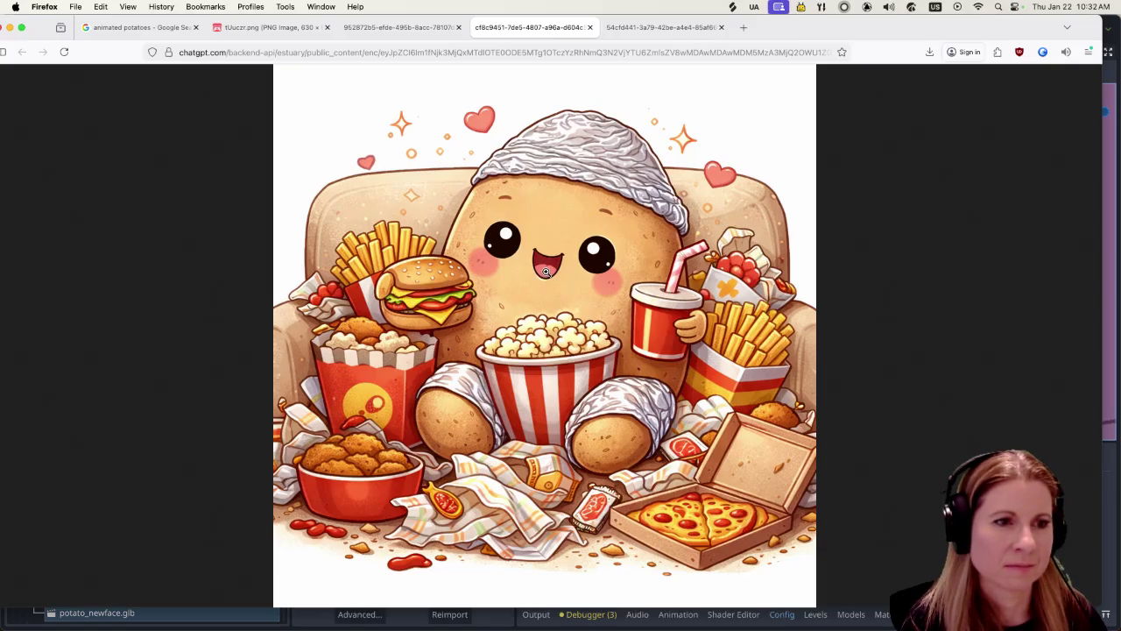
{"action": "left_click", "coordinate": [391, 34]}
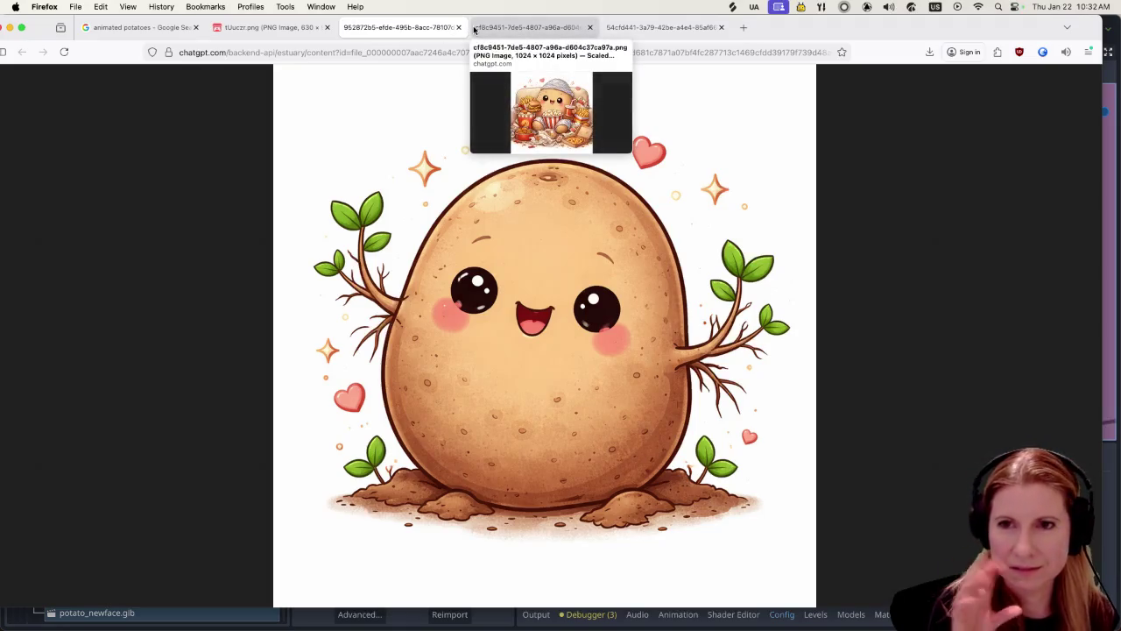
{"action": "left_click", "coordinate": [521, 33]}
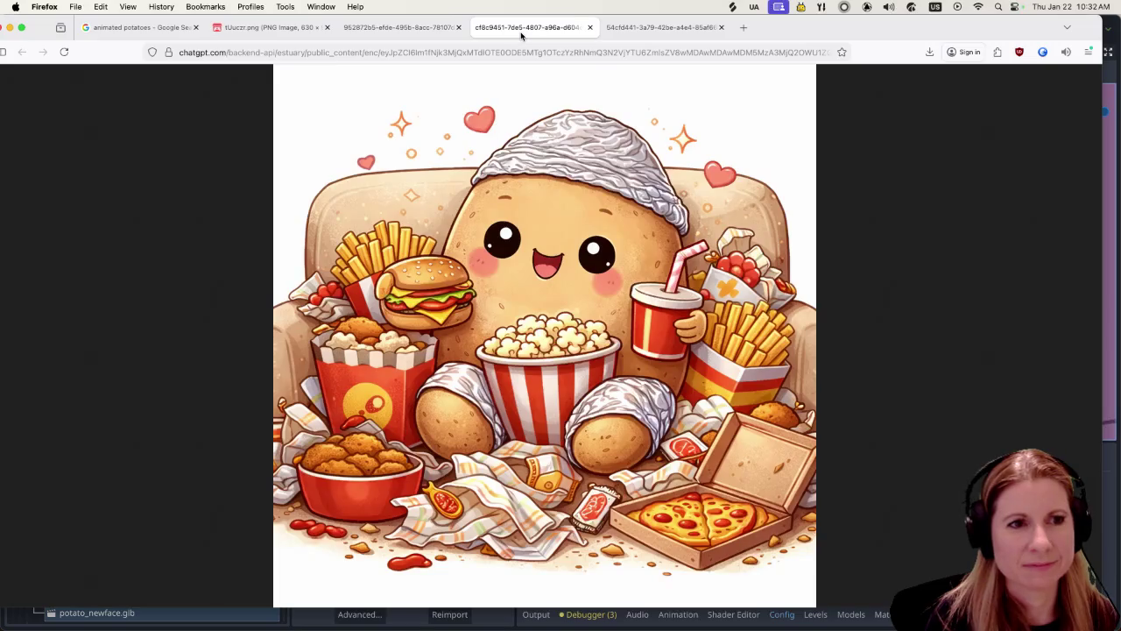
{"action": "left_click", "coordinate": [653, 33]}
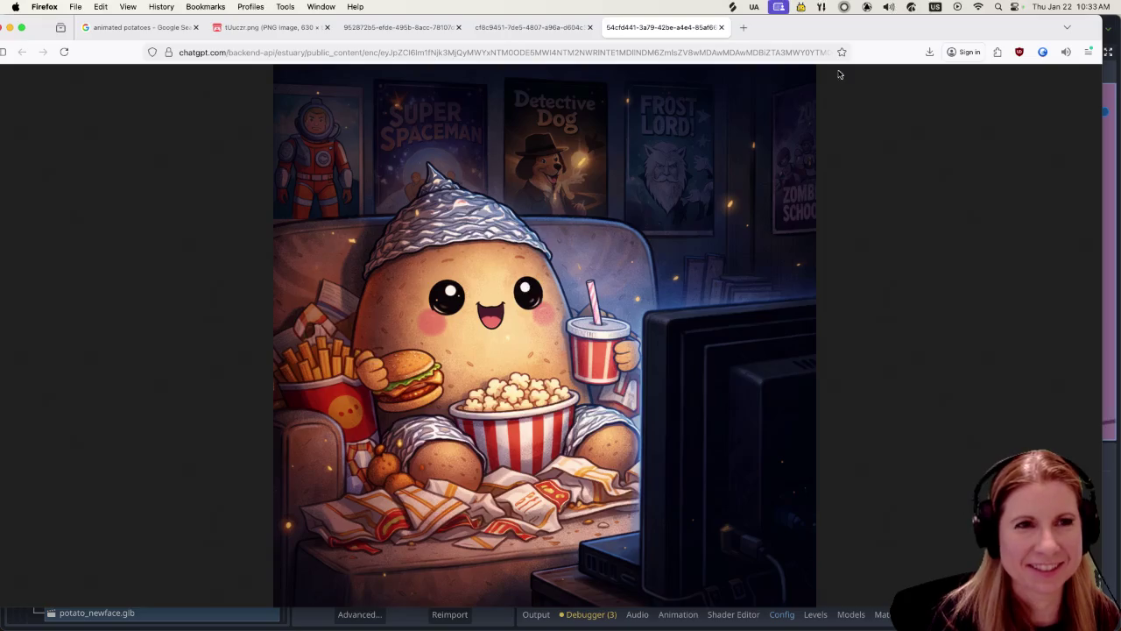
{"action": "left_click", "coordinate": [408, 29]}
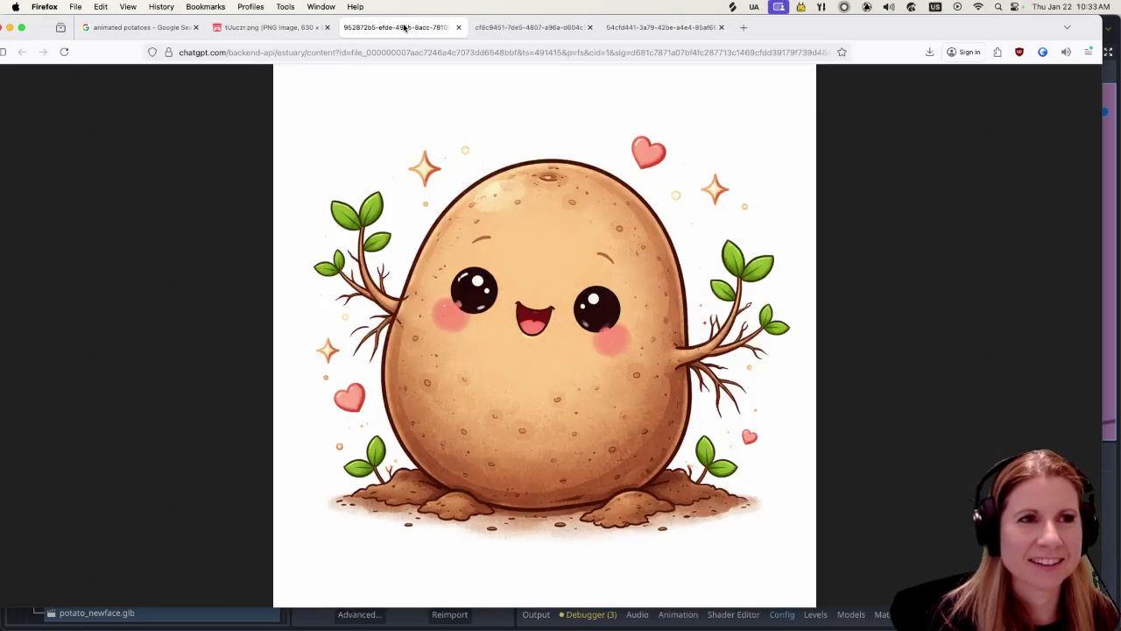
{"action": "left_click", "coordinate": [522, 29]}
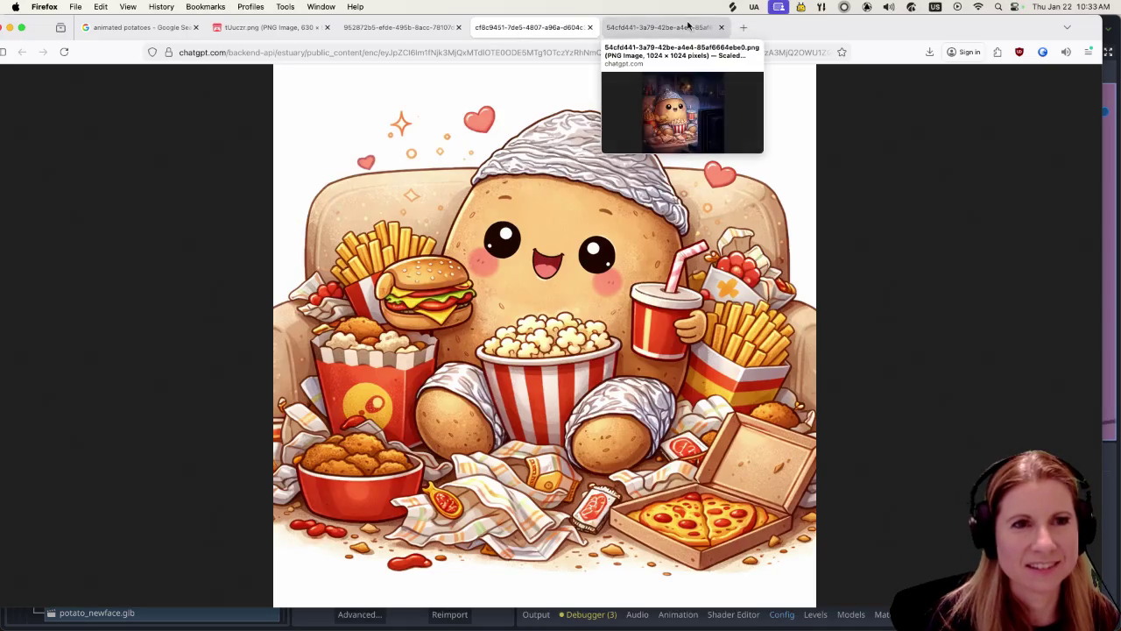
{"action": "left_click", "coordinate": [689, 26]}
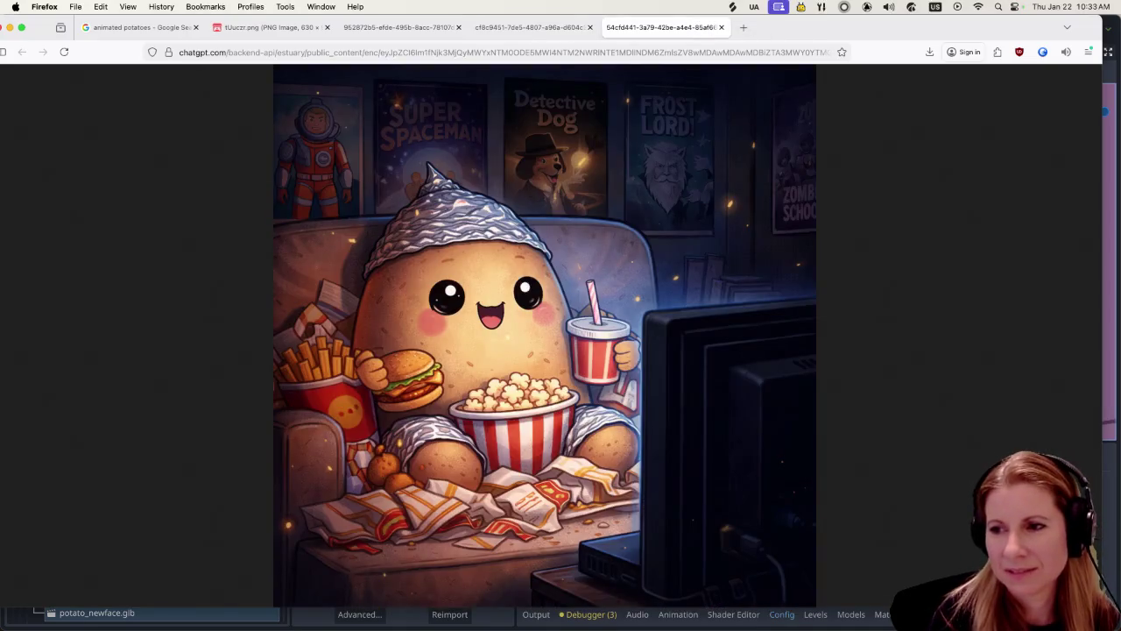
{"action": "key", "text": "super+Tab"}
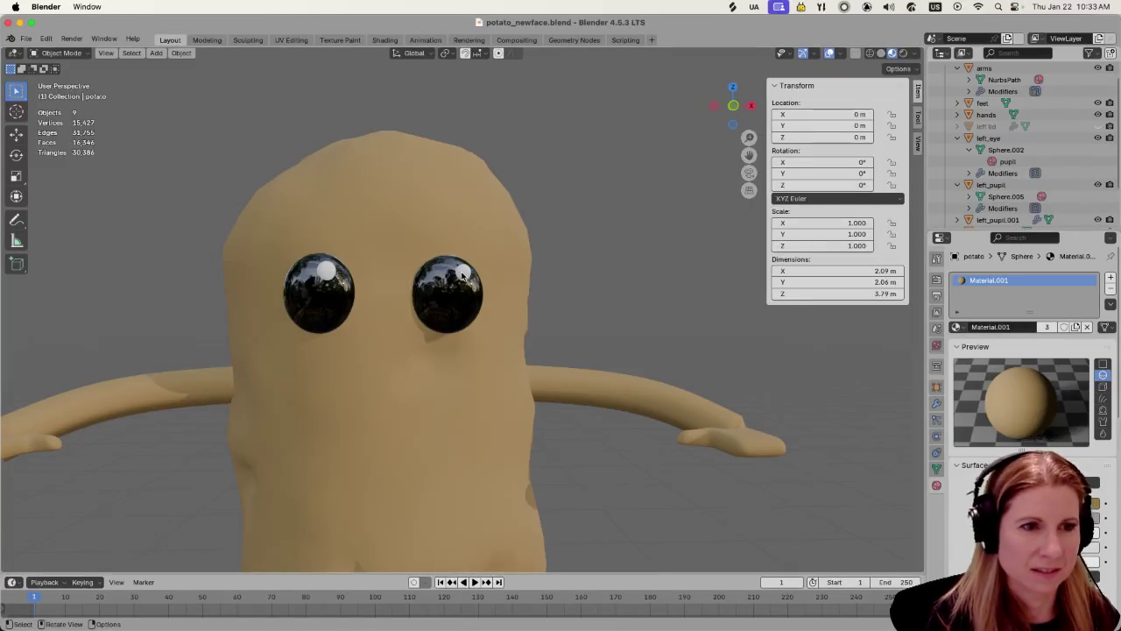
Slide the white glints in the right and left eyes sideways along X toward the face's middle
{"action": "left_click", "coordinate": [462, 275]}
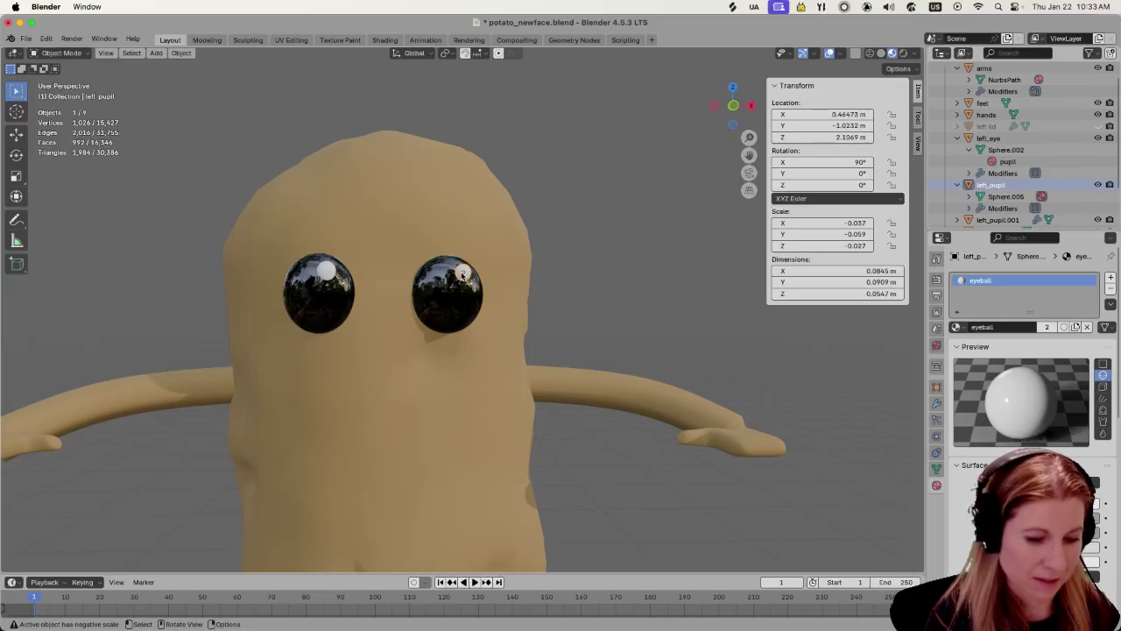
{"action": "key", "text": "g"}
{"action": "key", "text": "x"}
{"action": "left_click", "coordinate": [438, 271]}
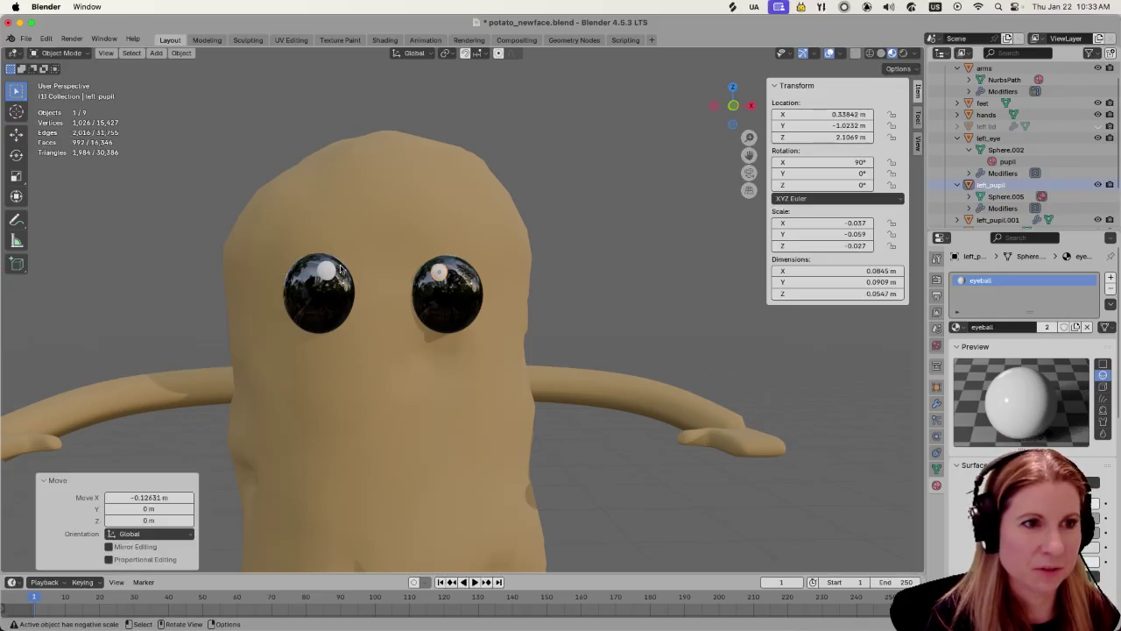
{"action": "left_click", "coordinate": [333, 277]}
{"action": "key", "text": "g"}
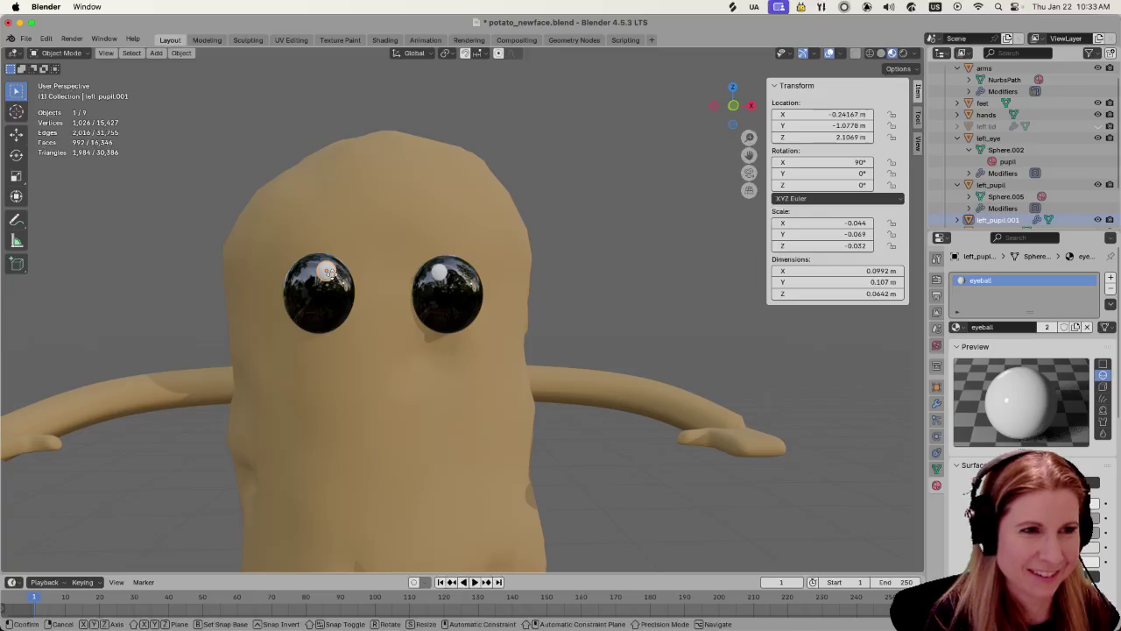
{"action": "key", "text": "x"}
{"action": "key", "text": "Return"}
{"action": "left_click", "coordinate": [640, 301]}
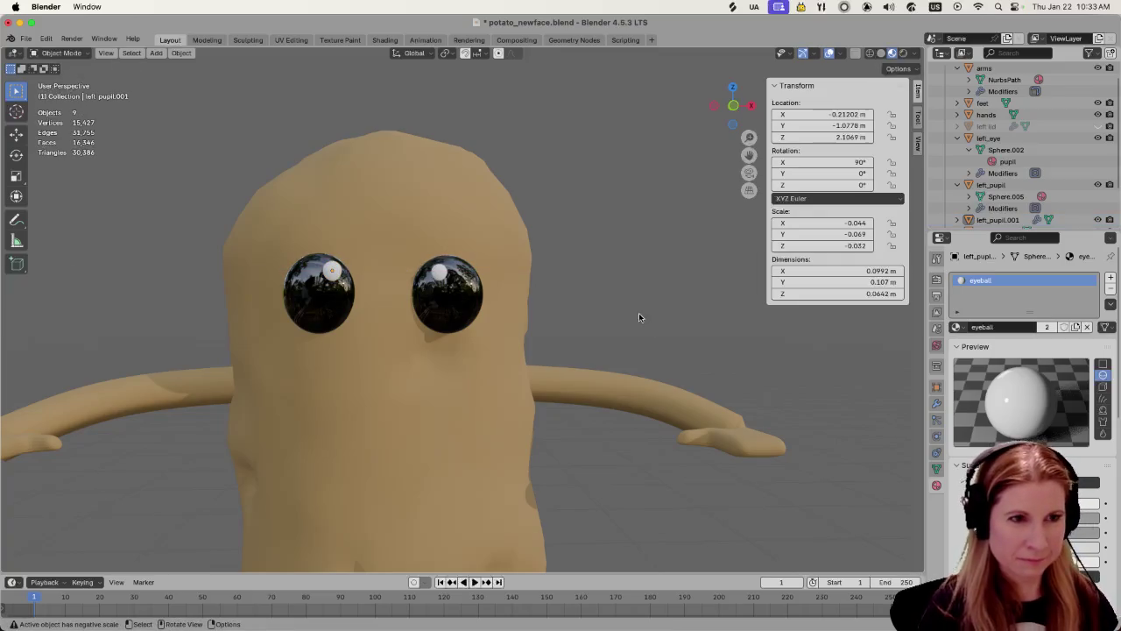
{"action": "scroll", "coordinate": [637, 324], "scroll_direction": "down", "scroll_amount": 4}
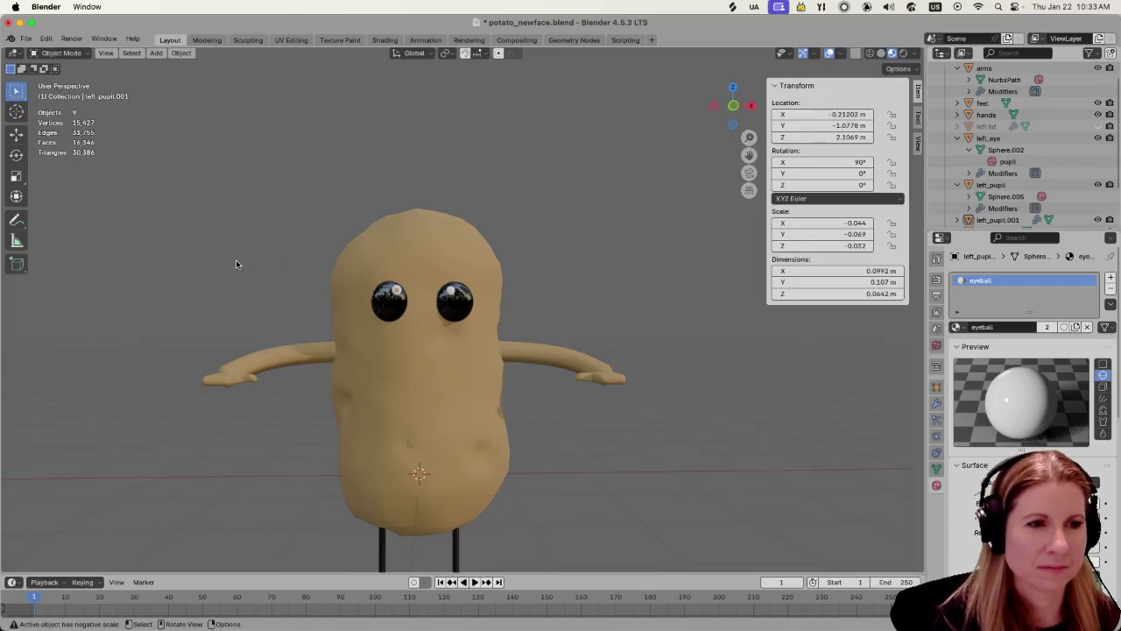
Scale the potato's arms to 0.775 along X
{"action": "scroll", "coordinate": [236, 258], "scroll_direction": "down", "scroll_amount": 2}
{"action": "scroll", "coordinate": [289, 333], "scroll_direction": "up", "scroll_amount": 2}
{"action": "scroll", "coordinate": [337, 406], "scroll_direction": "up", "scroll_amount": 2}
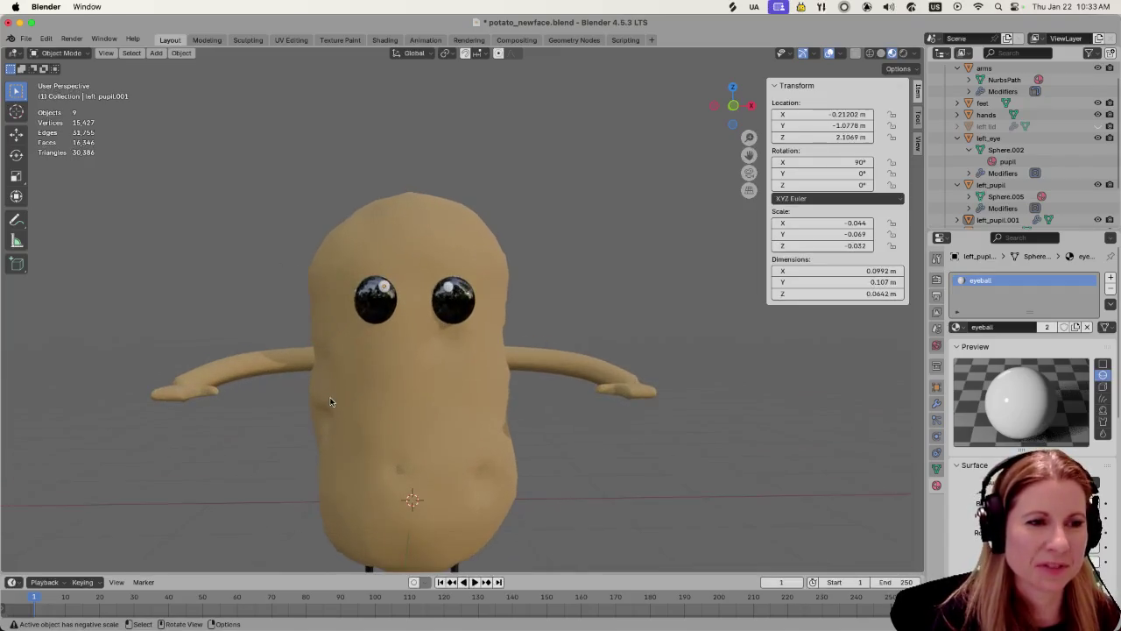
{"action": "left_click", "coordinate": [275, 372]}
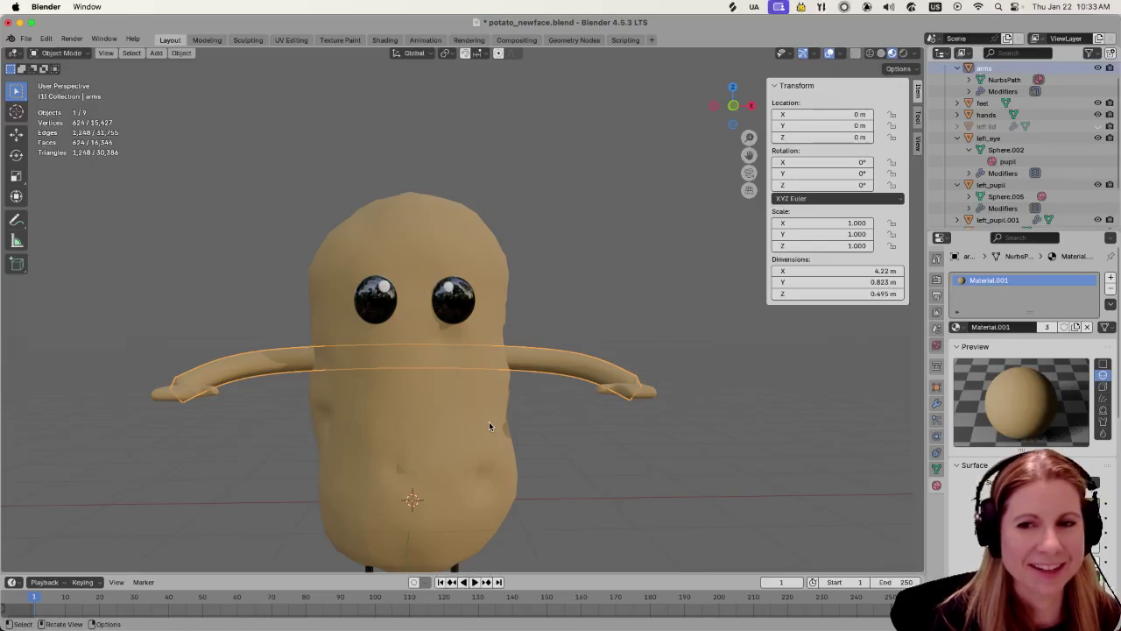
{"action": "left_click", "coordinate": [562, 286]}
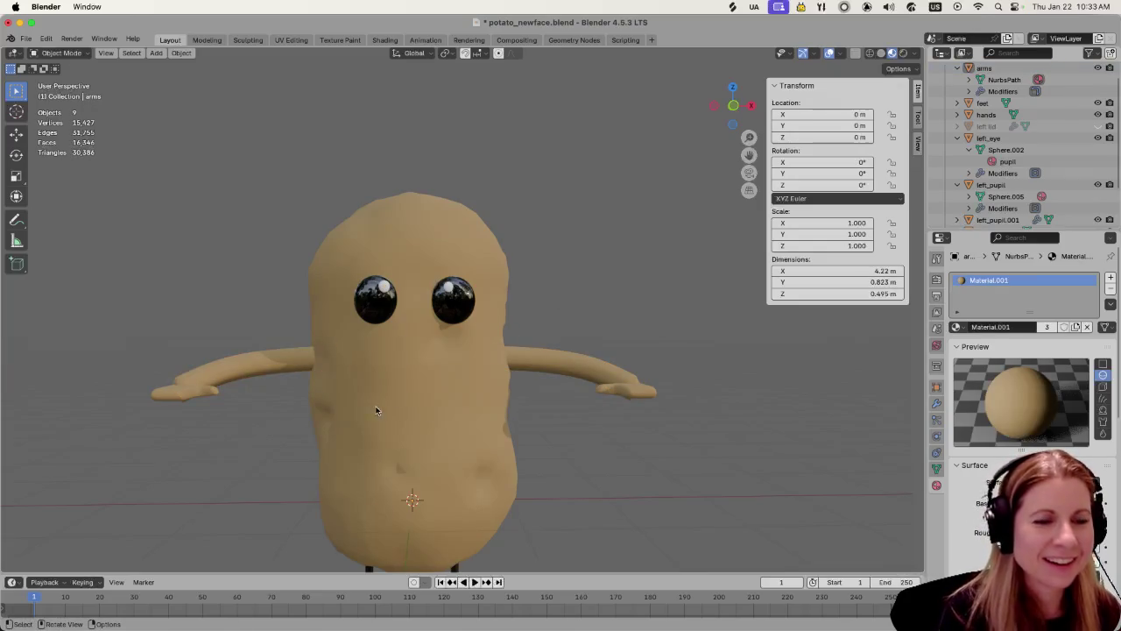
{"action": "middle_click_drag", "start_coordinate": [620, 437], "coordinate": [624, 456]}
{"action": "left_click", "coordinate": [269, 381]}
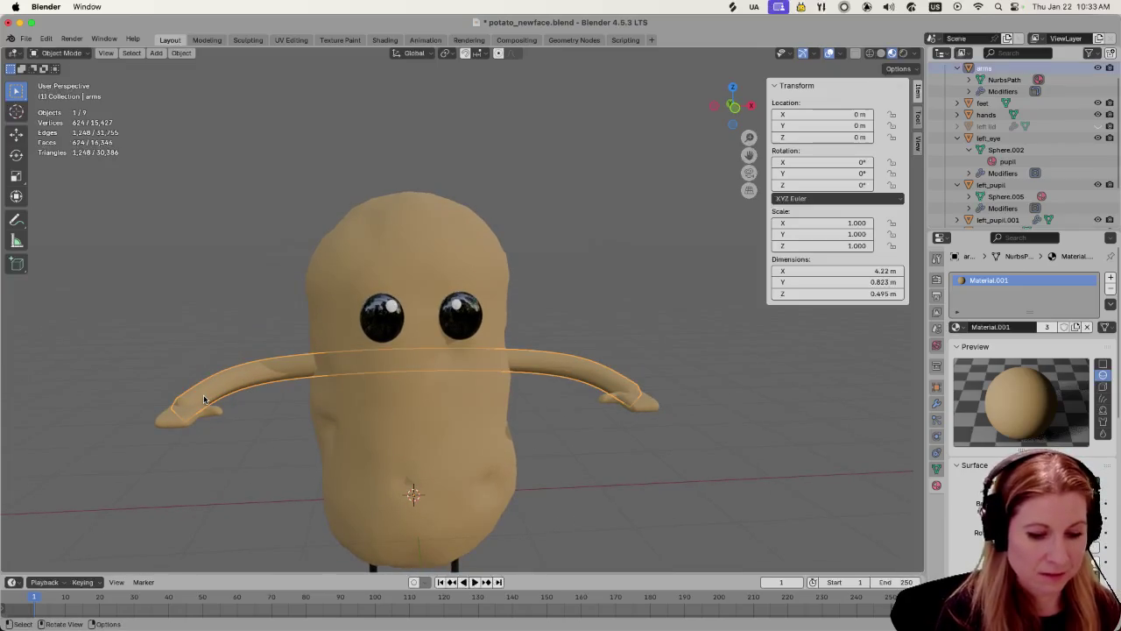
{"action": "key", "text": "s"}
{"action": "key", "text": "x"}
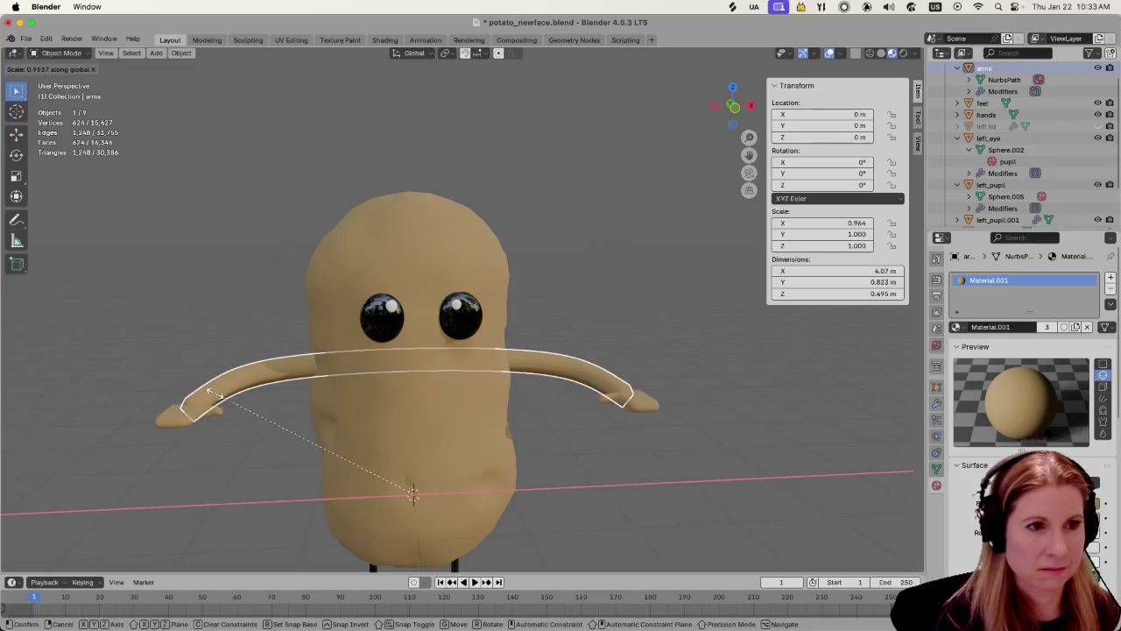
{"action": "left_click", "coordinate": [276, 366]}
{"action": "left_click", "coordinate": [251, 423]}
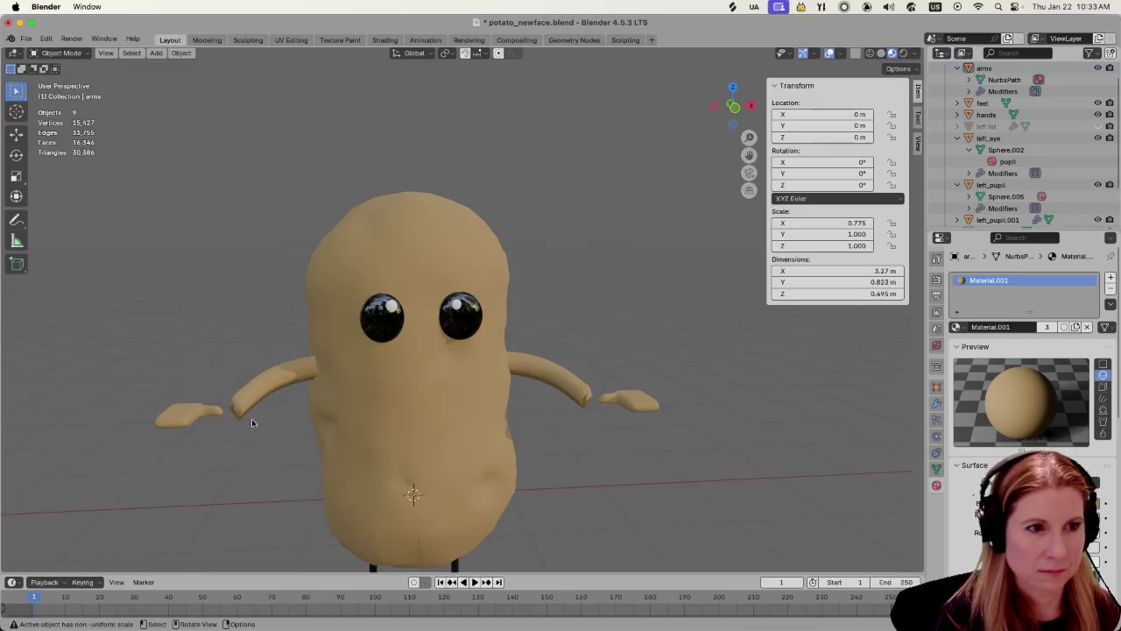
Scale the hands to 0.775 along X to match the arms
{"action": "left_click", "coordinate": [187, 416]}
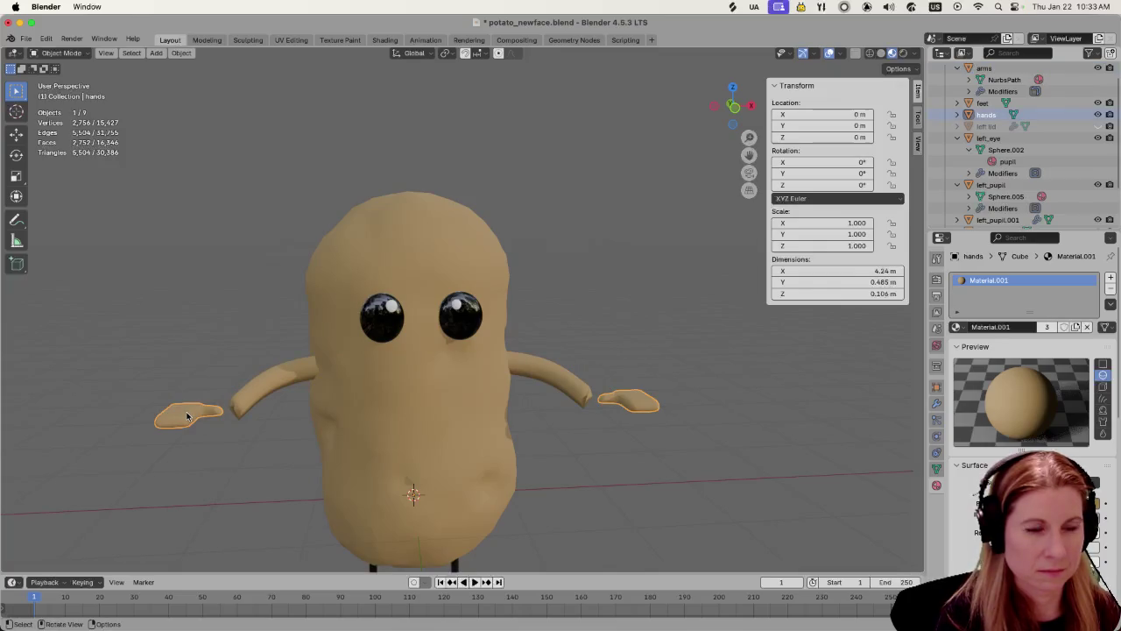
{"action": "key", "text": "s"}
{"action": "key", "text": "x"}
{"action": "left_click", "coordinate": [243, 421]}
{"action": "left_click", "coordinate": [280, 422]}
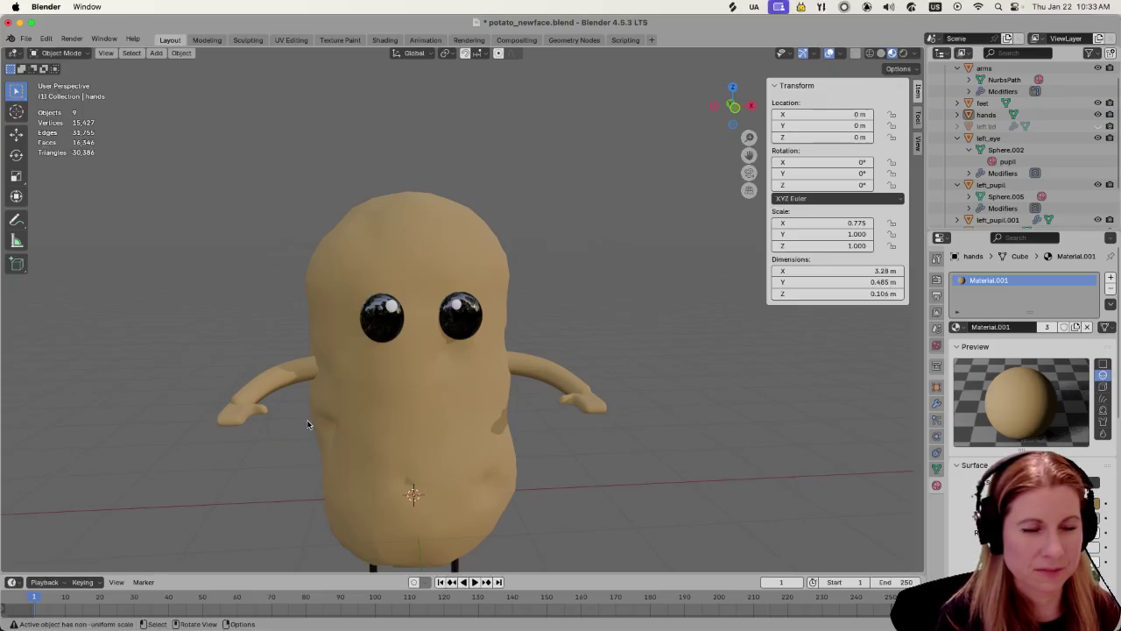
{"action": "scroll", "coordinate": [315, 438], "scroll_direction": "down", "scroll_amount": 4}
{"action": "scroll", "coordinate": [380, 464], "scroll_direction": "up", "scroll_amount": 2}
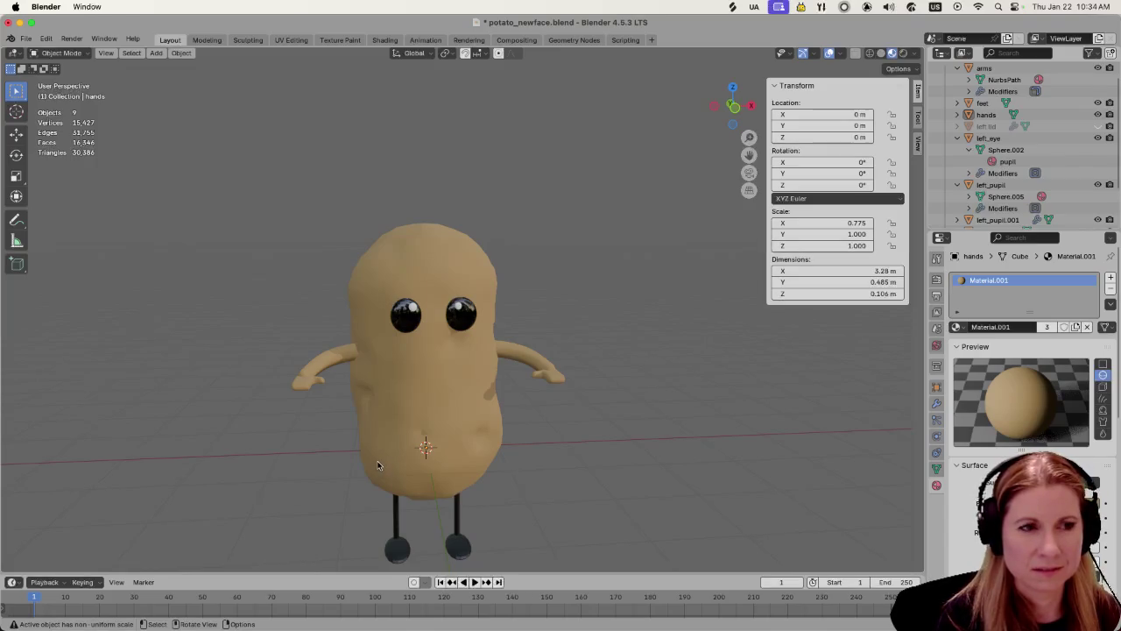
Rotate the arms and hands together about 34.8° on X so they swing down
{"action": "left_click", "coordinate": [307, 375]}
{"action": "key", "text": "shift"}
{"action": "left_click", "coordinate": [295, 388], "text": "shift"}
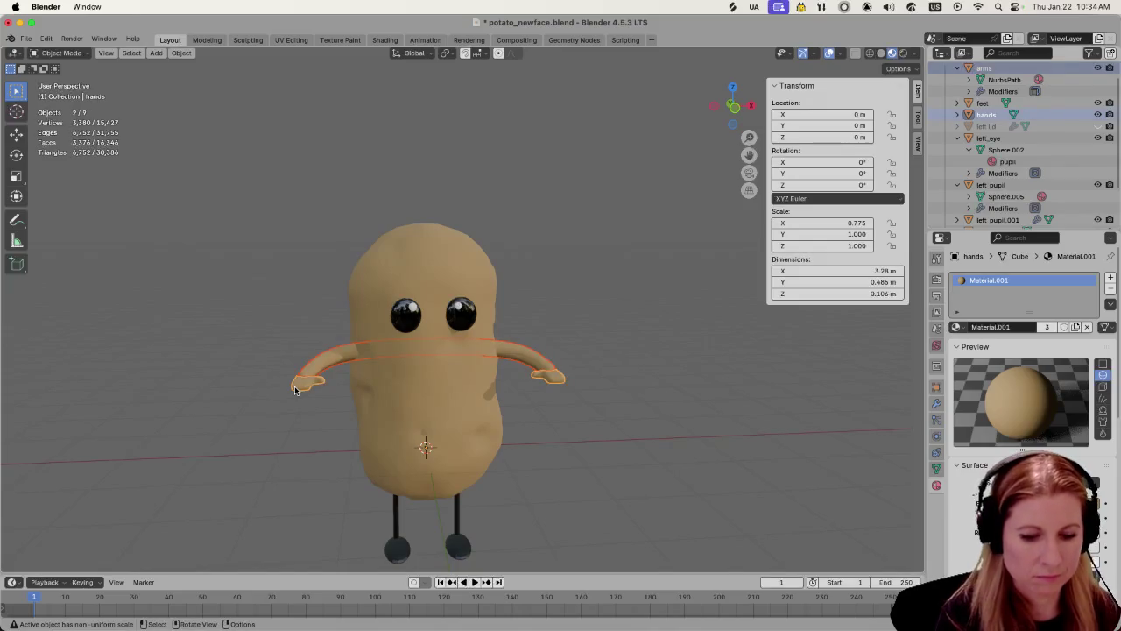
{"action": "key", "text": "r"}
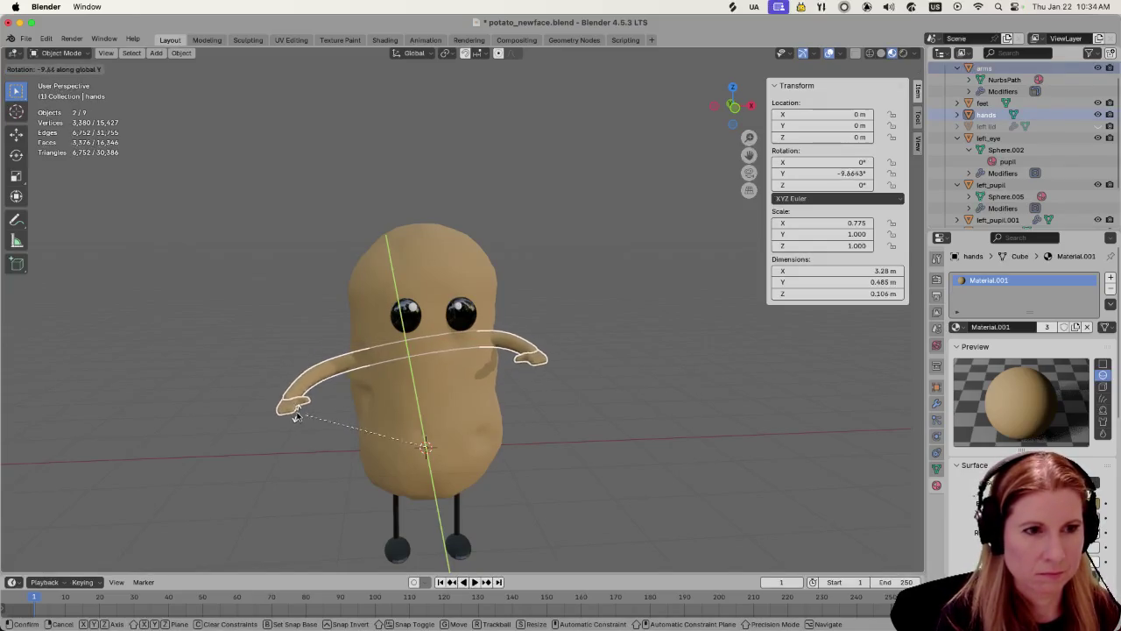
{"action": "right_click", "coordinate": [297, 415]}
{"action": "mouse_move", "coordinate": [298, 415]}
{"action": "middle_mouse_down"}
{"action": "mouse_move", "coordinate": [377, 429]}
{"action": "mouse_move", "coordinate": [438, 412]}
{"action": "middle_mouse_up"}
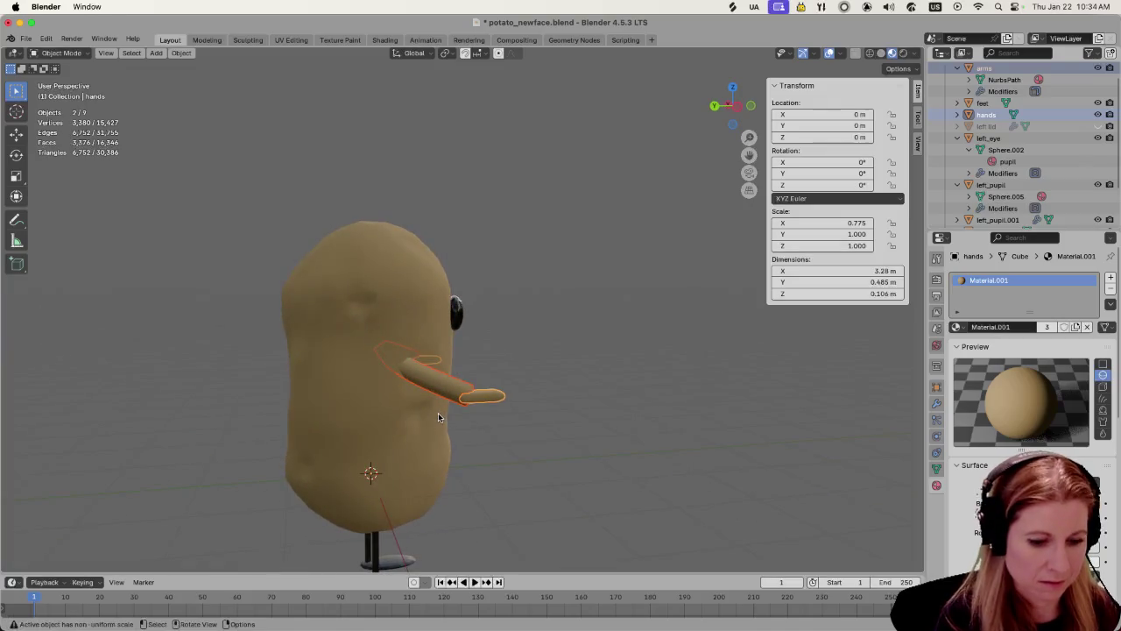
{"action": "key", "text": "r"}
{"action": "key", "text": "x"}
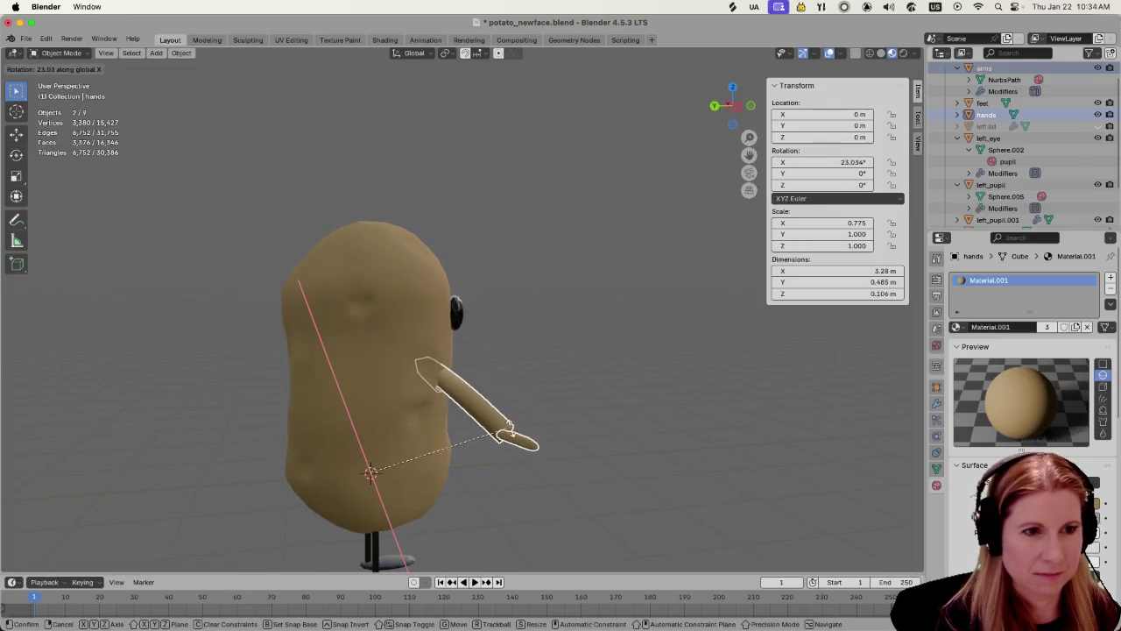
{"action": "left_click", "coordinate": [677, 440]}
{"action": "middle_click_drag", "start_coordinate": [677, 440], "coordinate": [570, 475]}
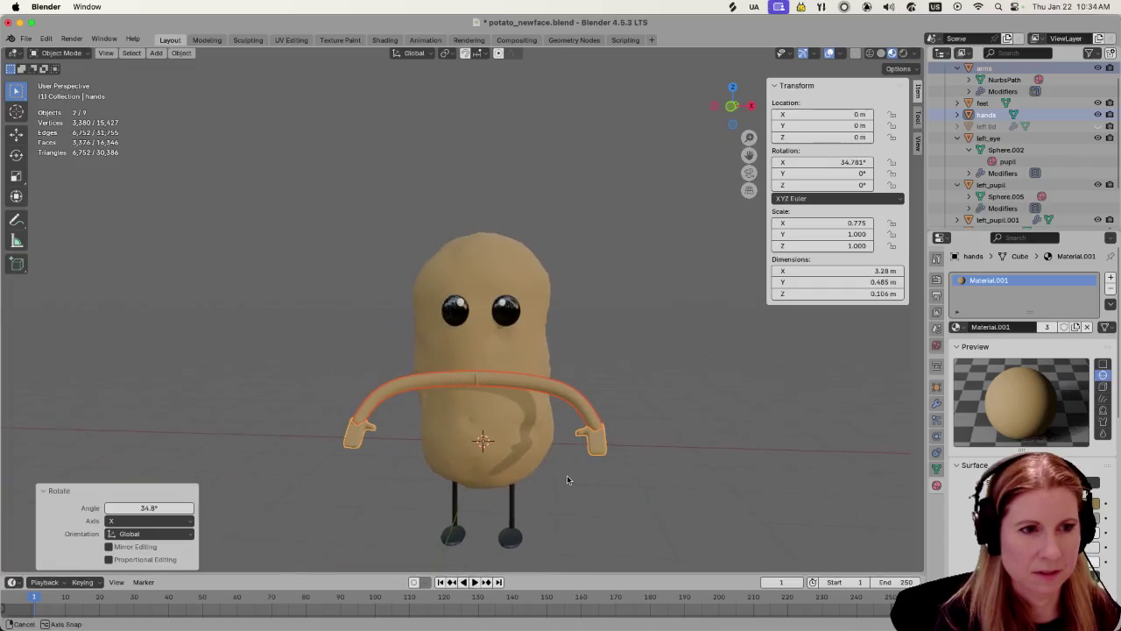
Move the arms and hands 0.593 m along Y
{"action": "mouse_move", "coordinate": [502, 496]}
{"action": "middle_mouse_down"}
{"action": "mouse_move", "coordinate": [611, 479]}
{"action": "mouse_move", "coordinate": [472, 457]}
{"action": "middle_mouse_up"}
{"action": "key", "text": "g"}
{"action": "key", "text": "y"}
{"action": "left_click", "coordinate": [562, 473]}
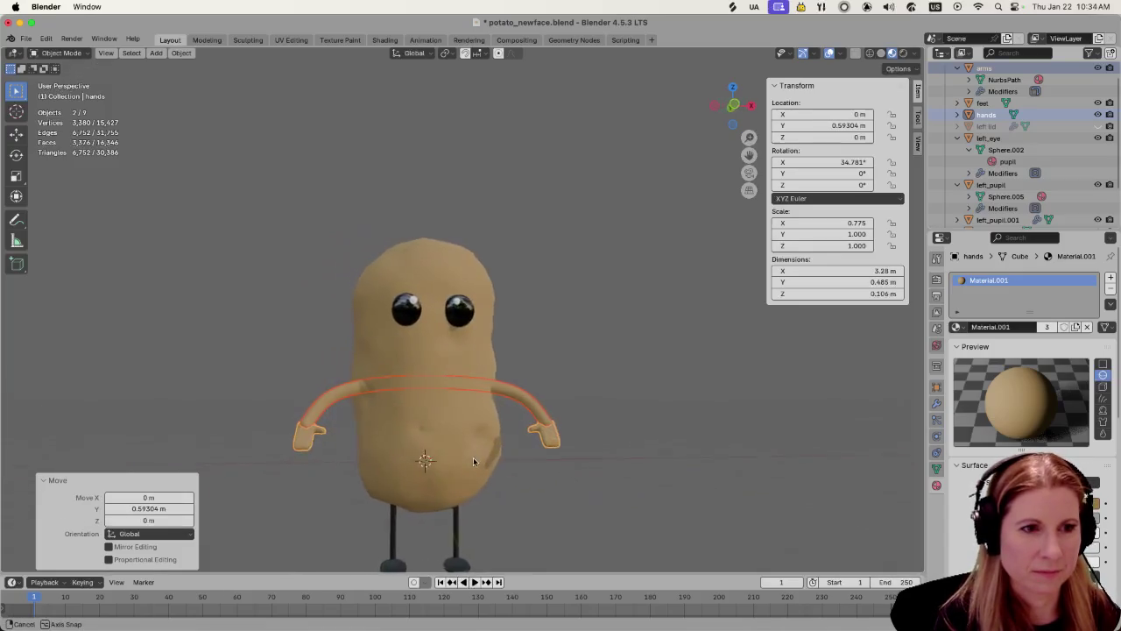
{"action": "left_click", "coordinate": [625, 388]}
{"action": "scroll", "coordinate": [598, 500], "scroll_direction": "up", "scroll_amount": 1}
{"action": "scroll", "coordinate": [603, 497], "scroll_direction": "down", "scroll_amount": 1}
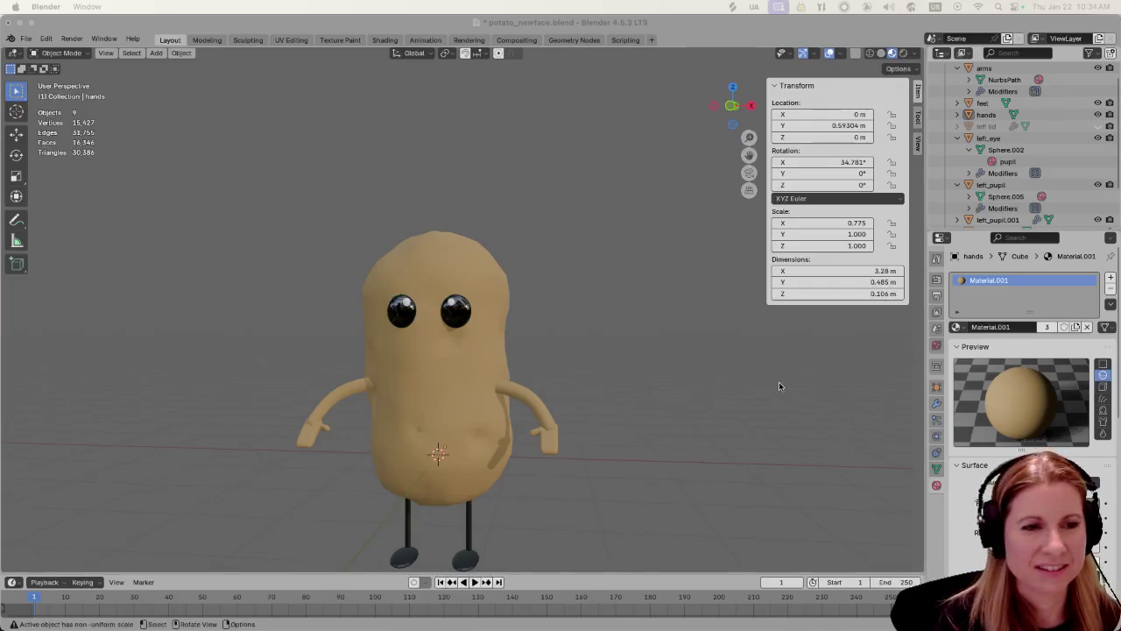
Move the lowered arms and hands along Y to 0.81 m, closer to the body
{"action": "left_click", "coordinate": [611, 358]}
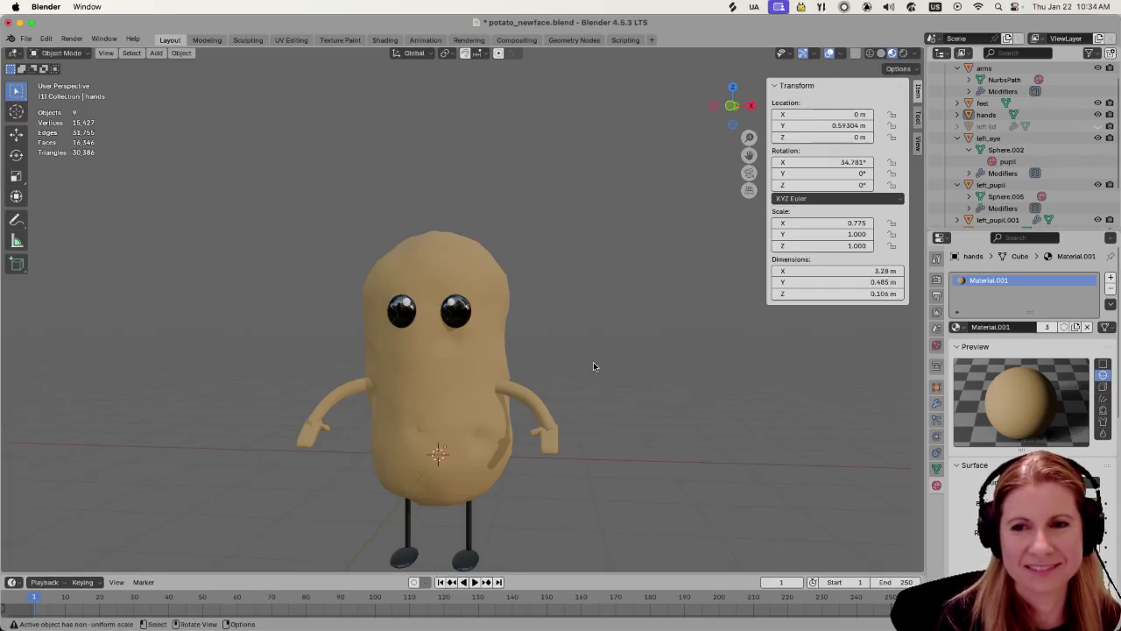
{"action": "mouse_move", "coordinate": [575, 361]}
{"action": "middle_mouse_down"}
{"action": "mouse_move", "coordinate": [557, 334]}
{"action": "mouse_move", "coordinate": [714, 352]}
{"action": "middle_mouse_up"}
{"action": "left_click", "coordinate": [440, 428]}
{"action": "left_click", "coordinate": [465, 464], "text": "shift"}
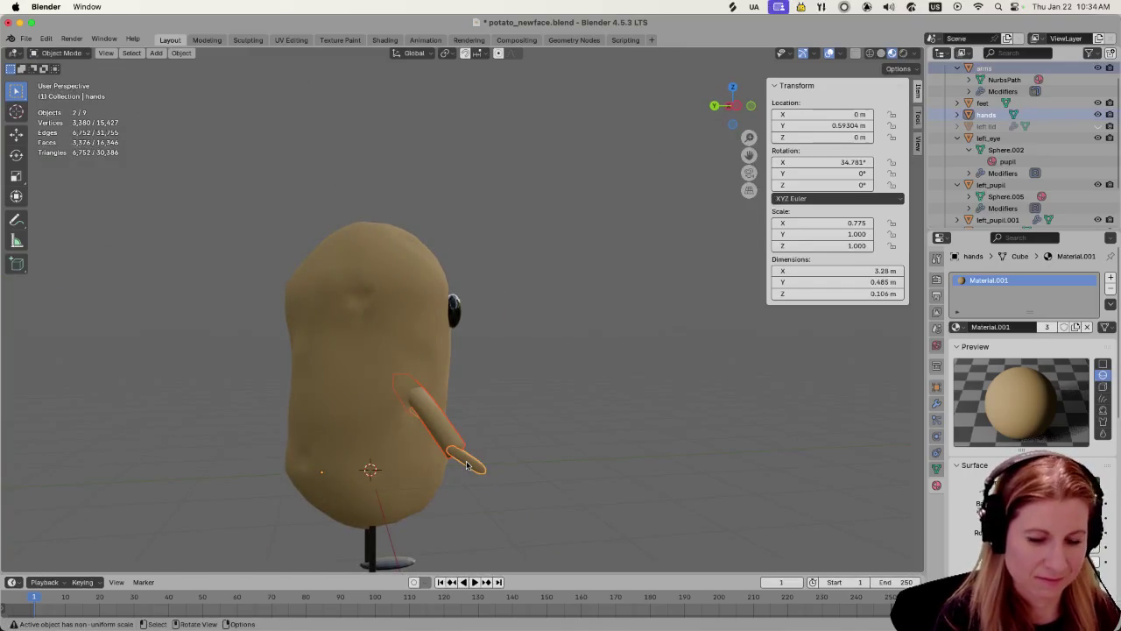
{"action": "key", "text": "g"}
{"action": "key", "text": "y"}
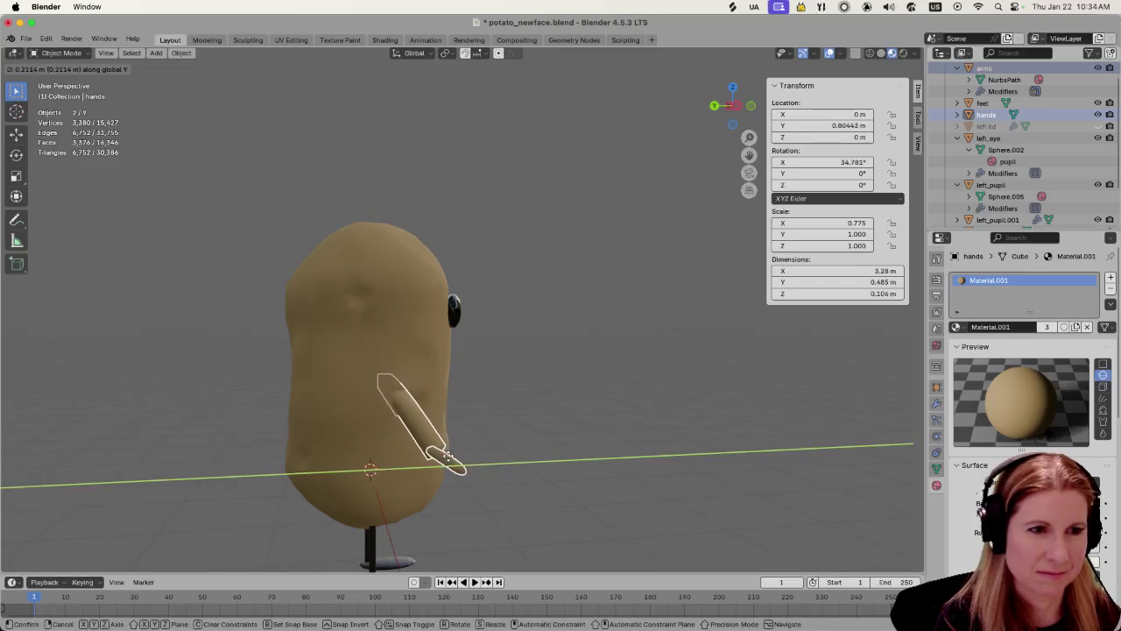
{"action": "left_click", "coordinate": [451, 458]}
{"action": "left_click", "coordinate": [543, 421]}
{"action": "mouse_move", "coordinate": [543, 421]}
{"action": "middle_mouse_down"}
{"action": "mouse_move", "coordinate": [587, 401]}
{"action": "mouse_move", "coordinate": [547, 419]}
{"action": "middle_mouse_up"}
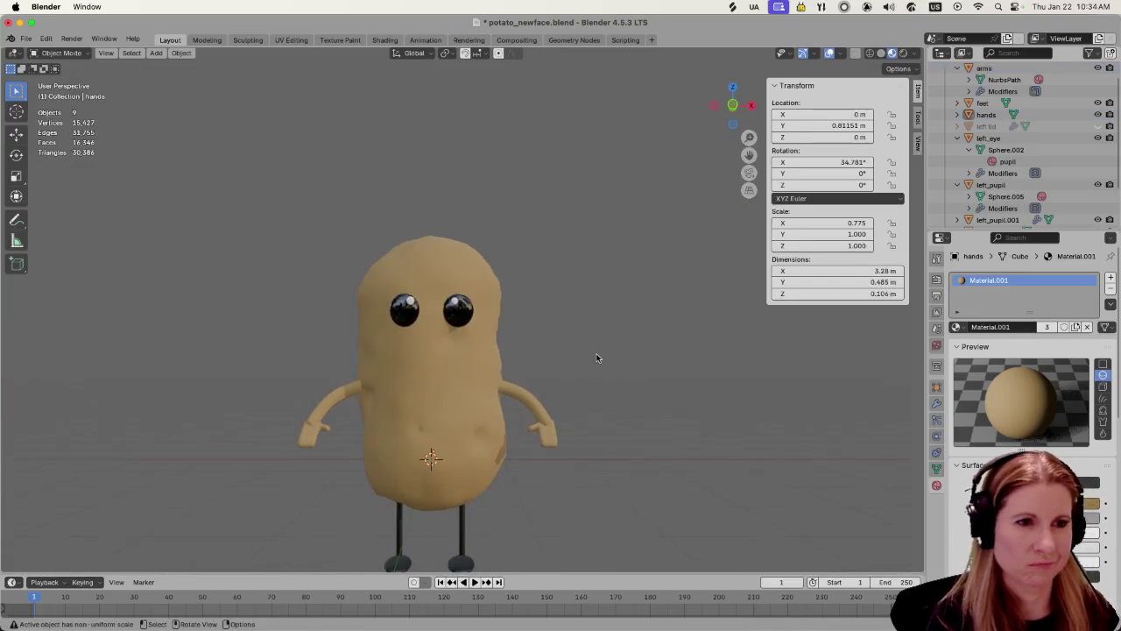
{"action": "scroll", "coordinate": [635, 452], "scroll_direction": "up", "scroll_amount": 3}
{"action": "scroll", "coordinate": [626, 450], "scroll_direction": "down", "scroll_amount": 2}
{"action": "scroll", "coordinate": [626, 452], "scroll_direction": "down", "scroll_amount": 1}
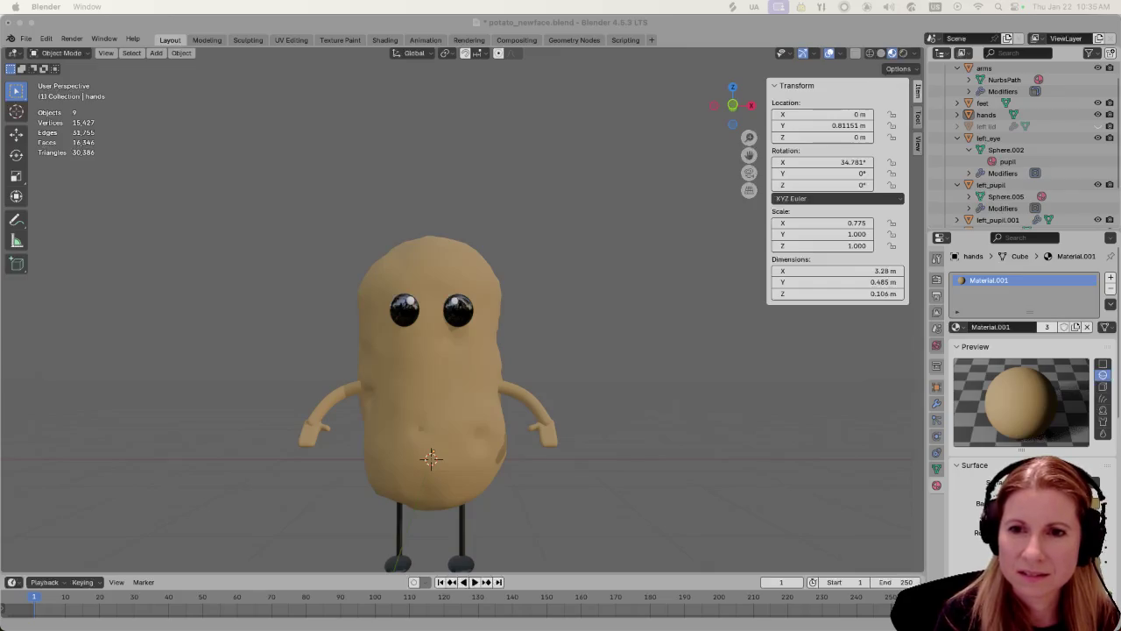
Raise the hands slightly along Z
{"action": "left_click", "coordinate": [631, 342]}
{"action": "scroll", "coordinate": [483, 451], "scroll_direction": "up", "scroll_amount": 3}
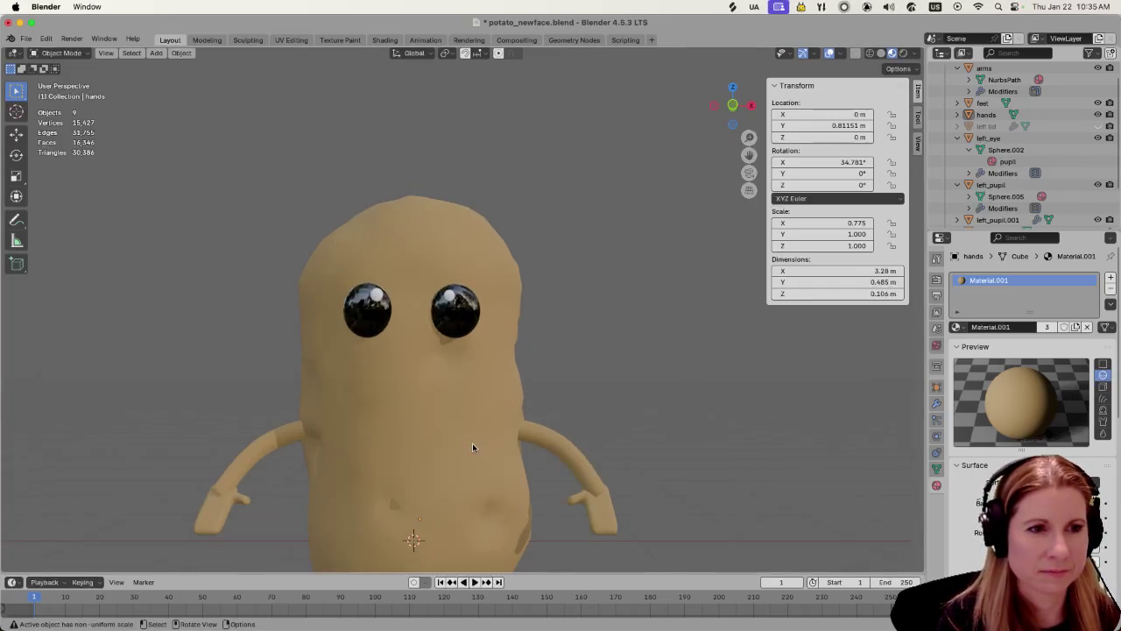
{"action": "left_click", "coordinate": [225, 523]}
{"action": "key", "text": "g"}
{"action": "key", "text": "z"}
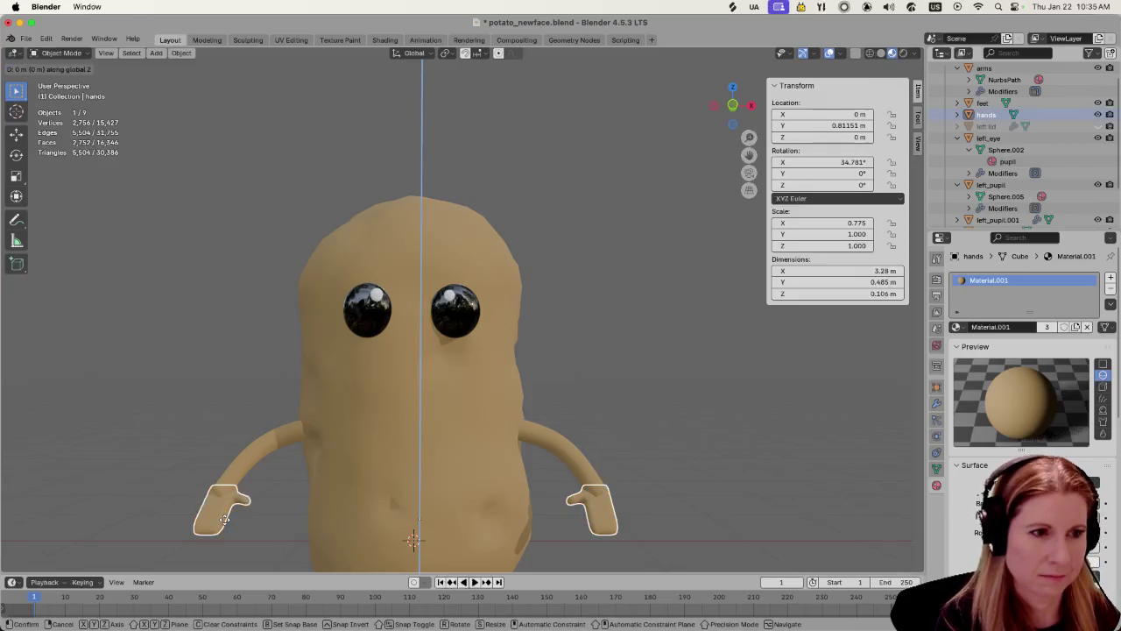
{"action": "left_click", "coordinate": [228, 512]}
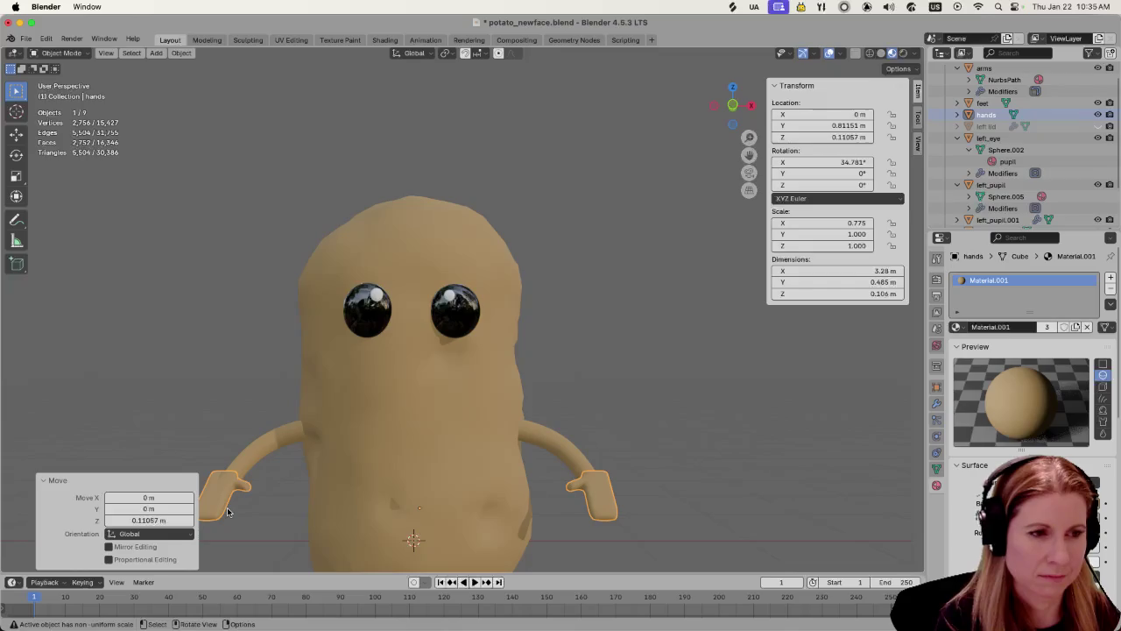
{"action": "key", "text": "alt+a"}
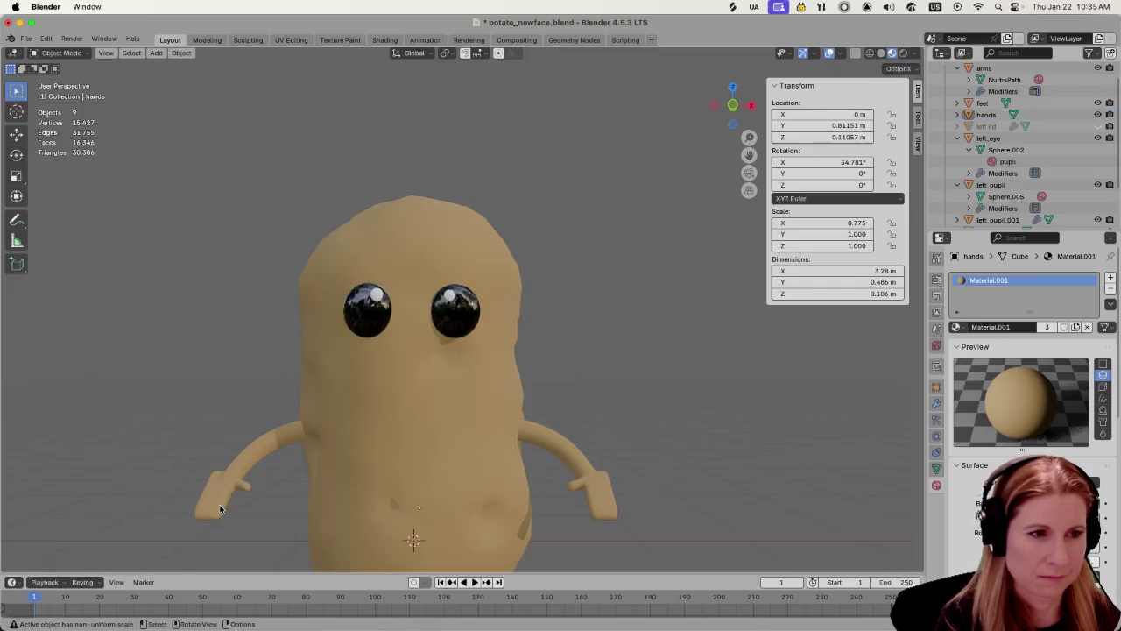
Adjust the hands' front-back position along Y and check it from the side
{"action": "left_click", "coordinate": [221, 509]}
{"action": "key", "text": "g"}
{"action": "key", "text": "y"}
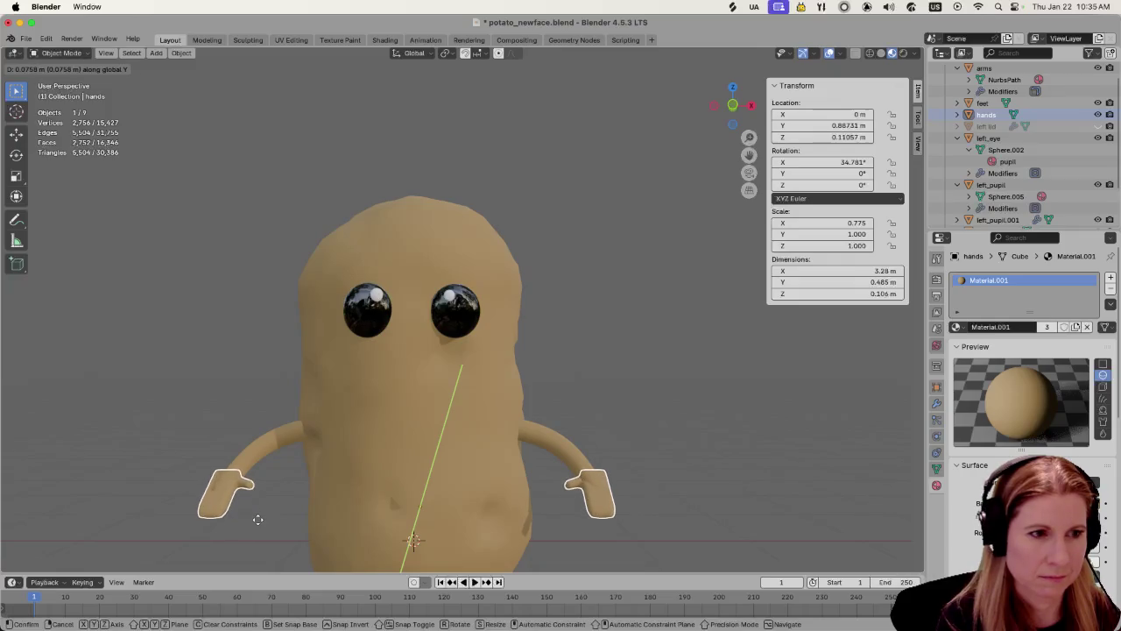
{"action": "left_click", "coordinate": [242, 531]}
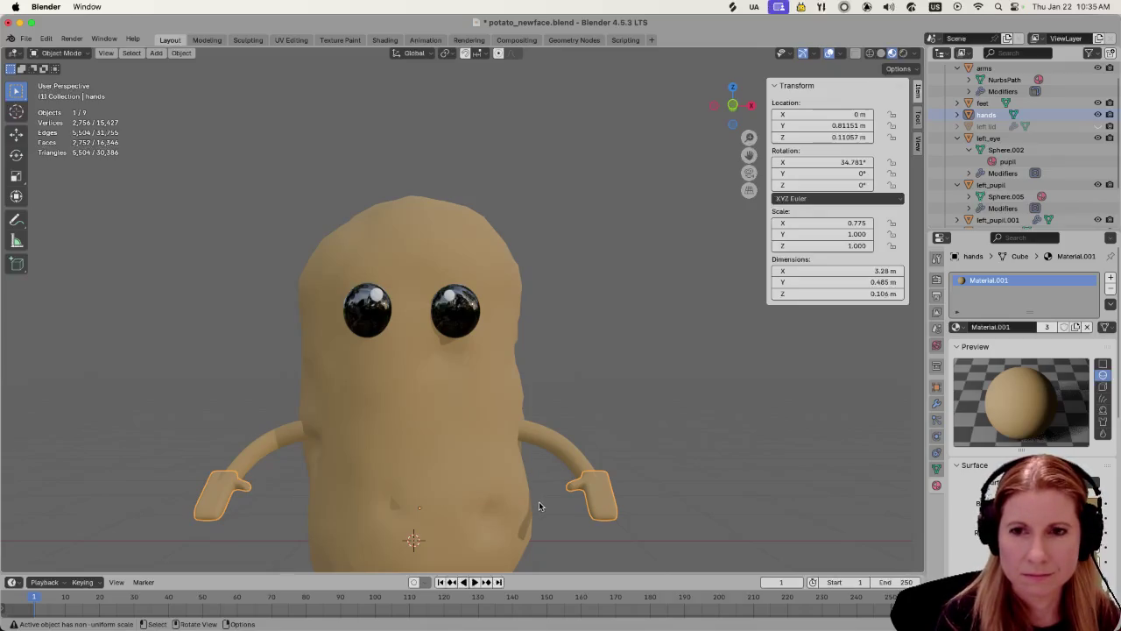
{"action": "mouse_move", "coordinate": [539, 506]}
{"action": "middle_mouse_down"}
{"action": "mouse_move", "coordinate": [680, 485]}
{"action": "mouse_move", "coordinate": [566, 433]}
{"action": "middle_mouse_up"}
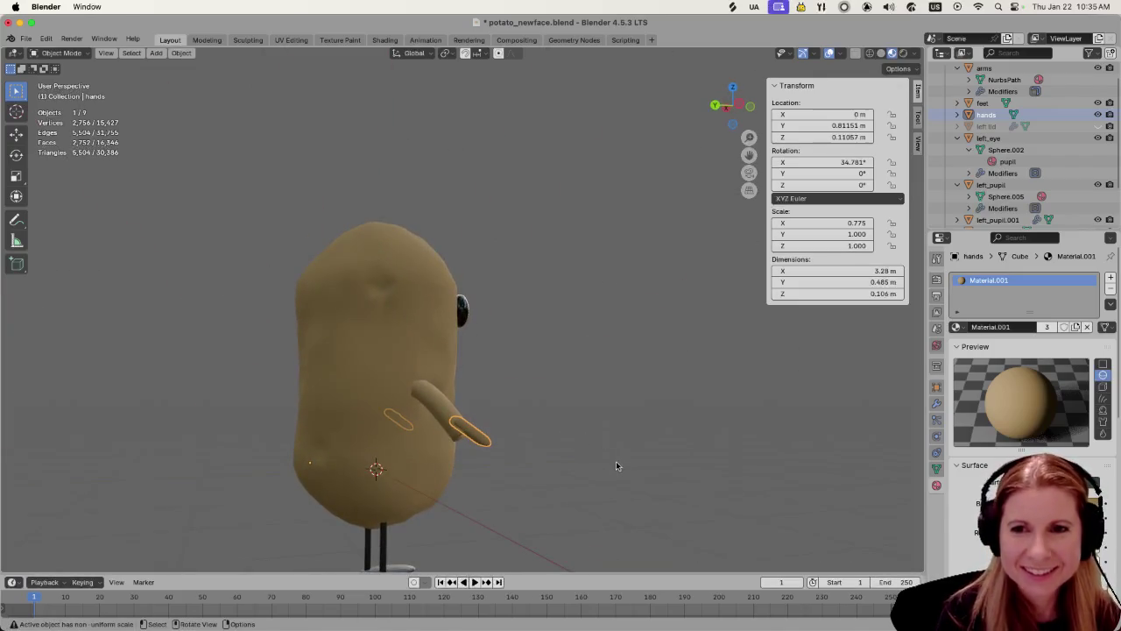
{"action": "middle_click_drag", "start_coordinate": [616, 461], "coordinate": [481, 465]}
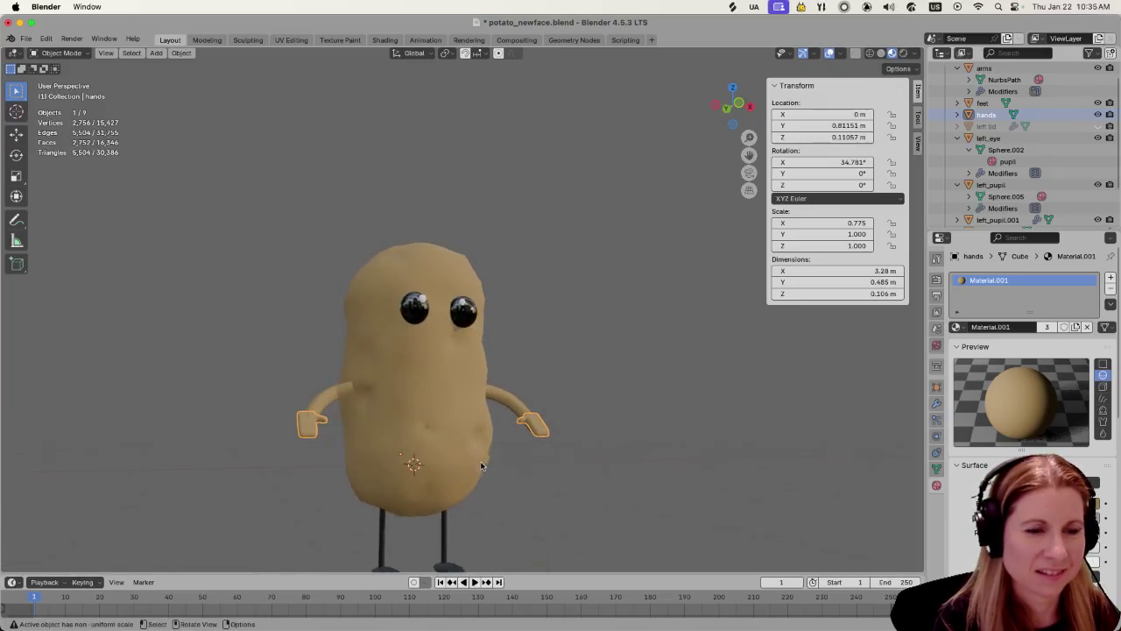
{"action": "scroll", "coordinate": [480, 465], "scroll_direction": "up", "scroll_amount": 3}
{"action": "key", "text": "alt+a"}
Shift the hands slightly sideways along X and inspect them from the side
{"action": "left_click", "coordinate": [210, 522]}
{"action": "key", "text": "g"}
{"action": "key", "text": "y"}
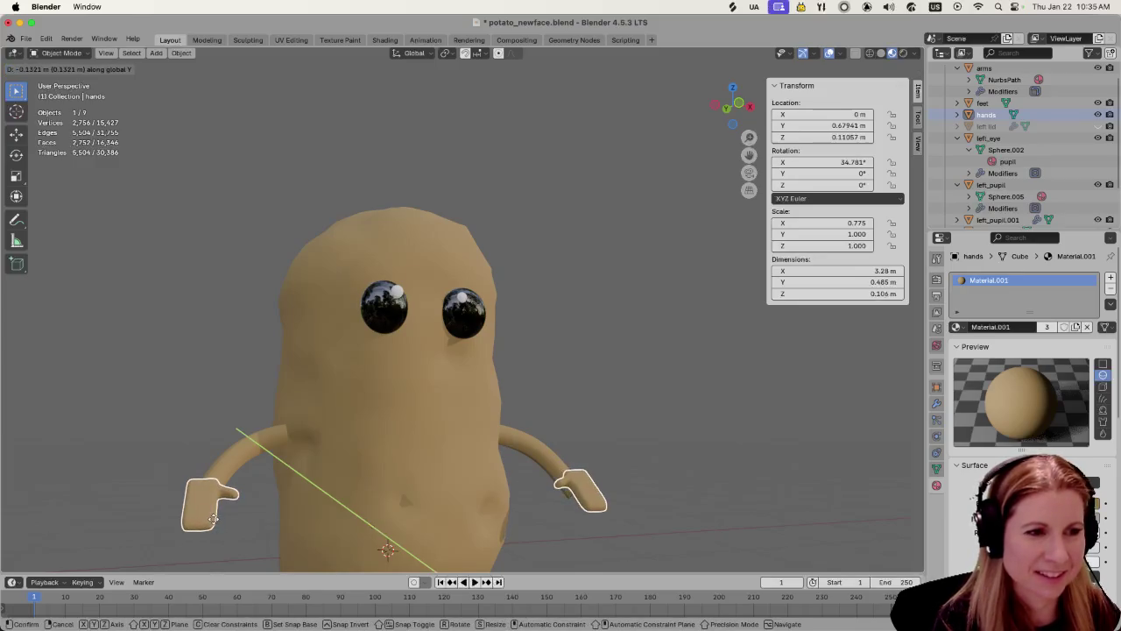
{"action": "key", "text": "Escape"}
{"action": "key", "text": "g"}
{"action": "key", "text": "x"}
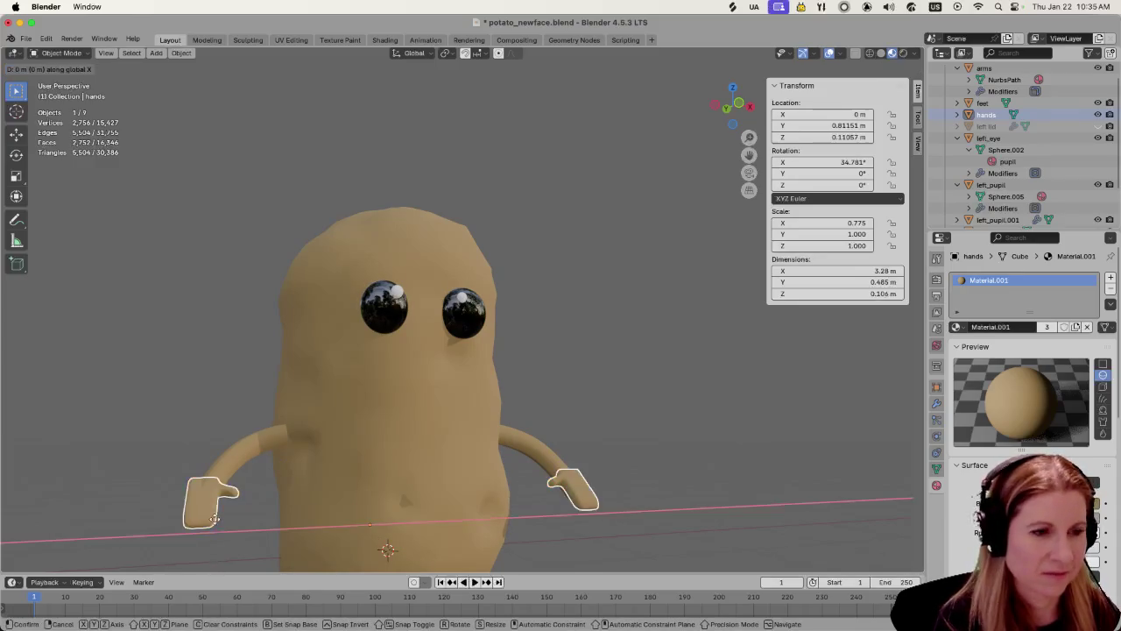
{"action": "left_click", "coordinate": [215, 519]}
{"action": "left_click", "coordinate": [620, 428]}
{"action": "mouse_move", "coordinate": [620, 429]}
{"action": "middle_mouse_down"}
{"action": "mouse_move", "coordinate": [640, 437]}
{"action": "mouse_move", "coordinate": [551, 388]}
{"action": "mouse_move", "coordinate": [455, 376]}
{"action": "mouse_move", "coordinate": [417, 459]}
{"action": "mouse_move", "coordinate": [562, 510]}
{"action": "middle_mouse_up"}
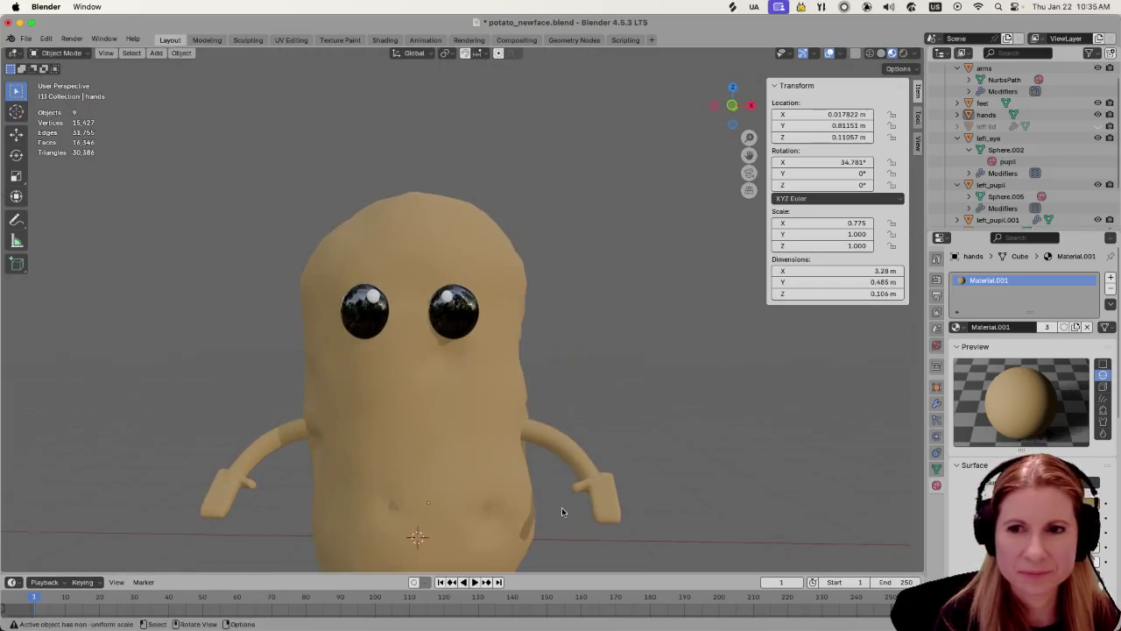
{"action": "left_click", "coordinate": [224, 512]}
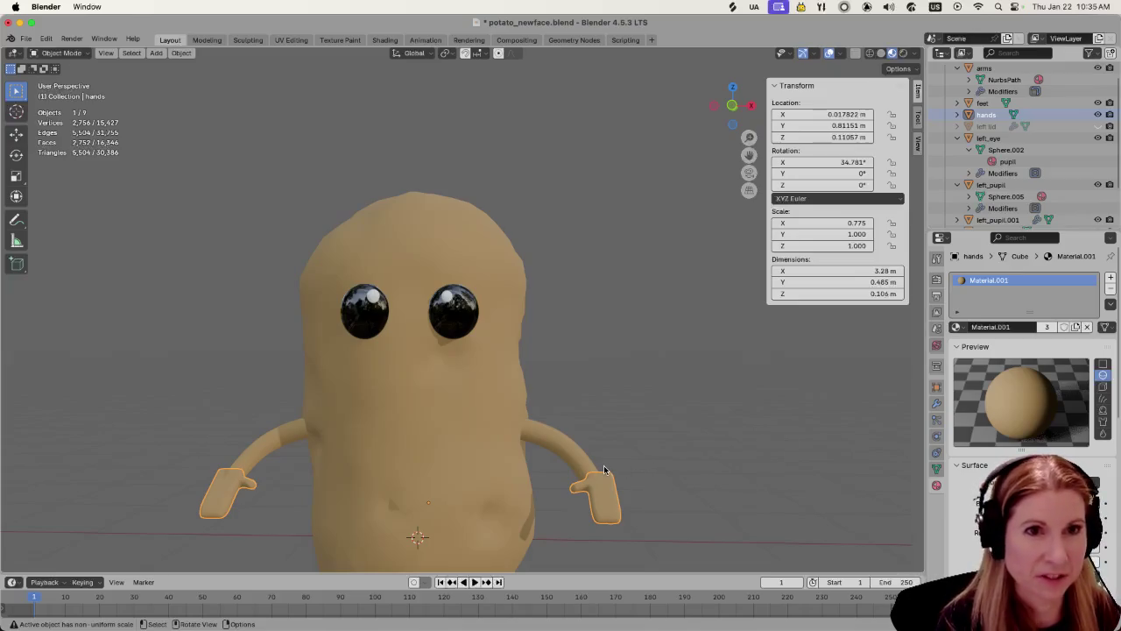
{"action": "mouse_move", "coordinate": [604, 470]}
{"action": "middle_mouse_down"}
{"action": "mouse_move", "coordinate": [761, 479]}
{"action": "mouse_move", "coordinate": [513, 462]}
{"action": "mouse_move", "coordinate": [525, 490]}
{"action": "middle_mouse_up"}
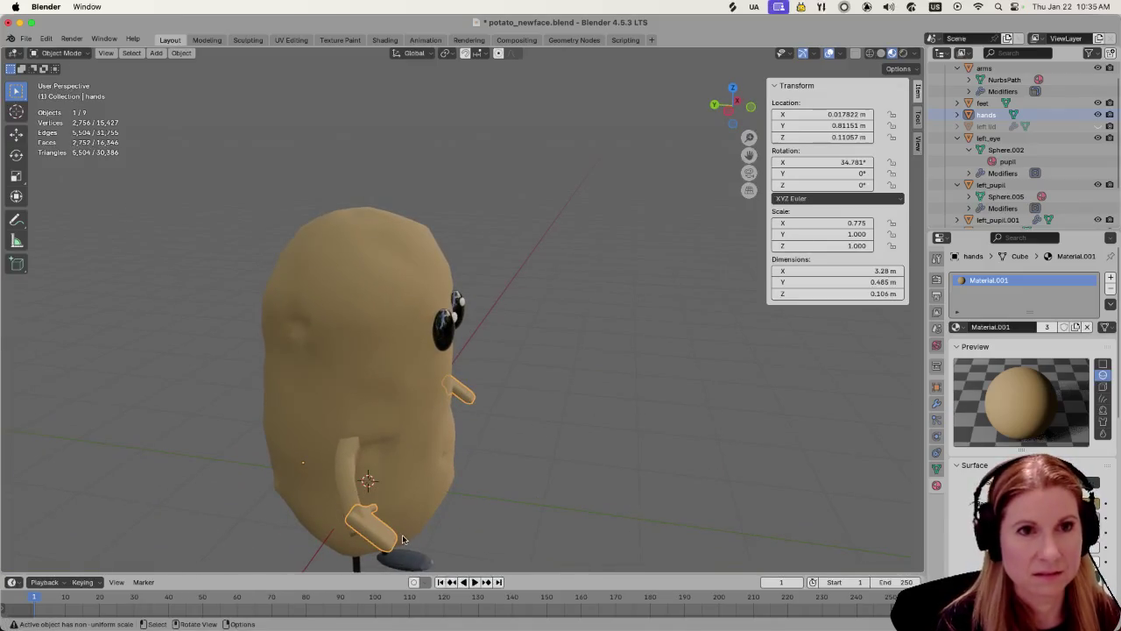
Set the hands' origin to their geometry
{"action": "key", "text": "r"}
{"action": "key", "text": "x"}
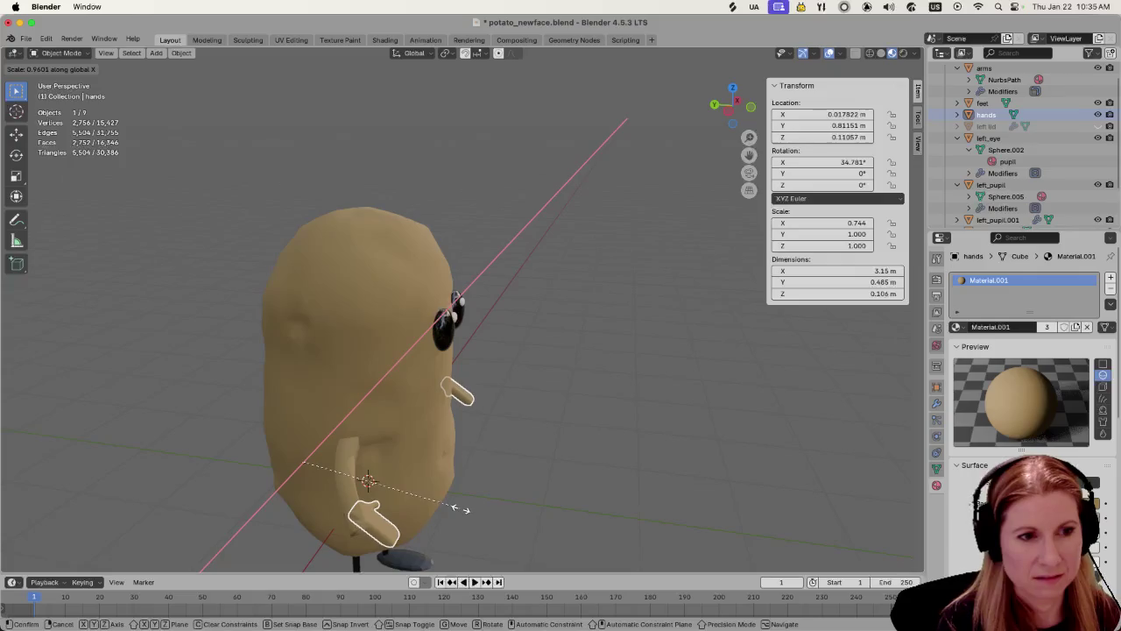
{"action": "key", "text": "Escape"}
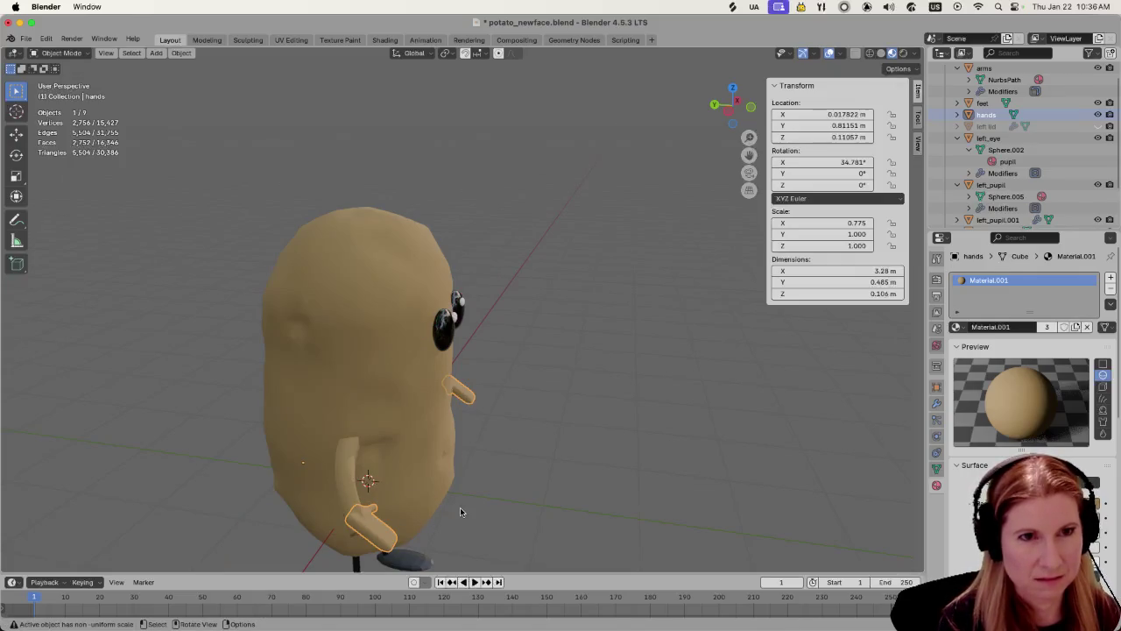
{"action": "key", "text": "s"}
{"action": "key", "text": "y"}
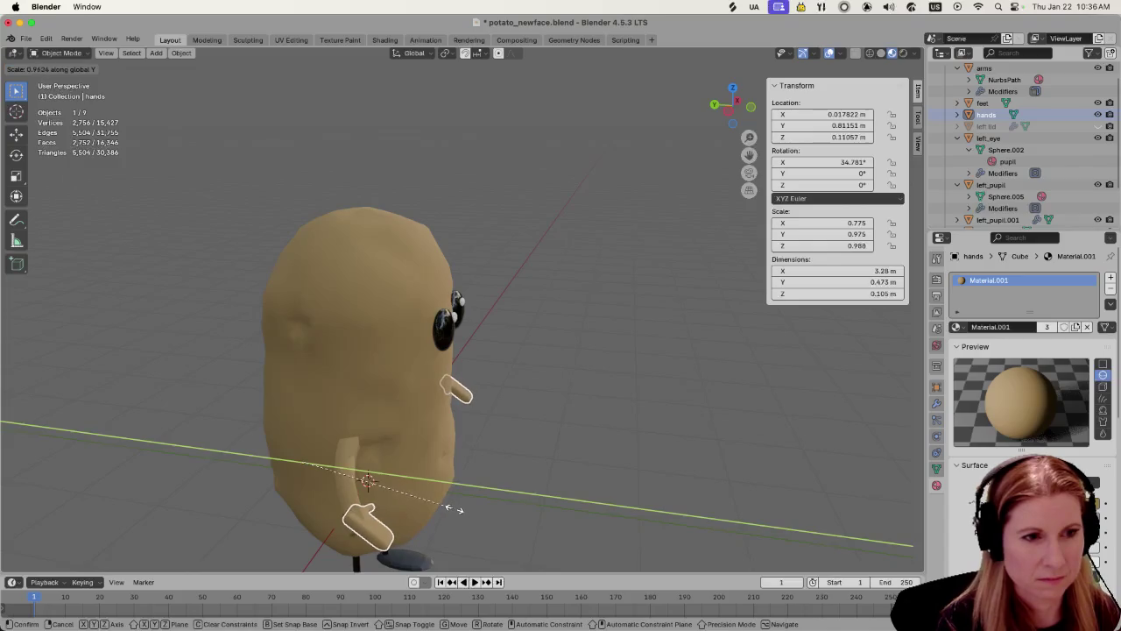
{"action": "key", "text": "Escape"}
{"action": "left_click", "coordinate": [544, 497]}
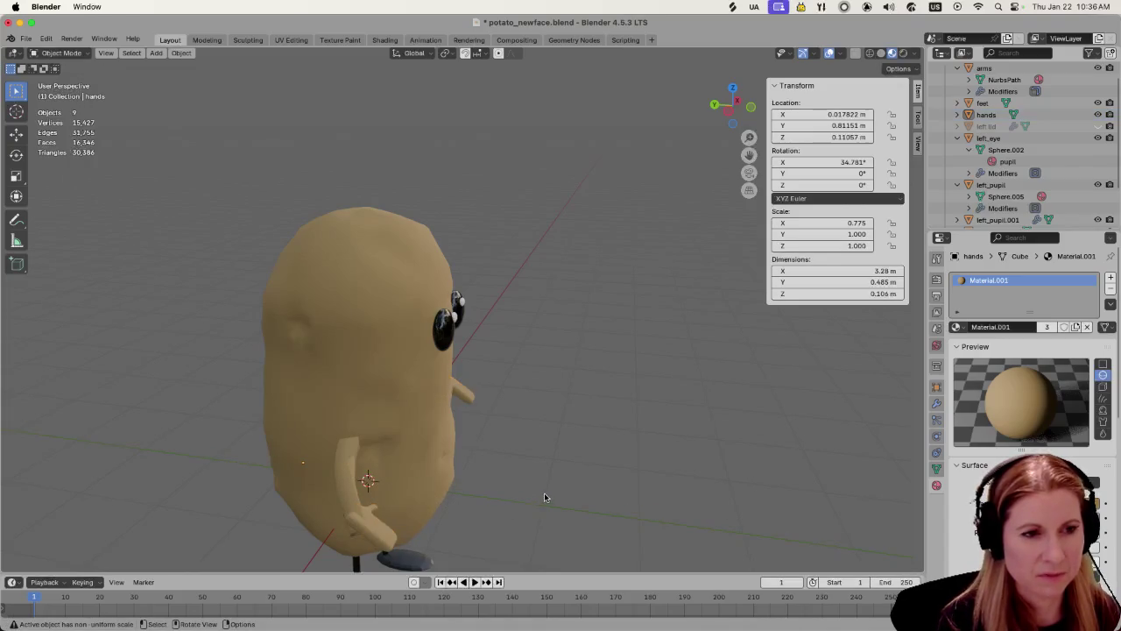
{"action": "left_click", "coordinate": [391, 528]}
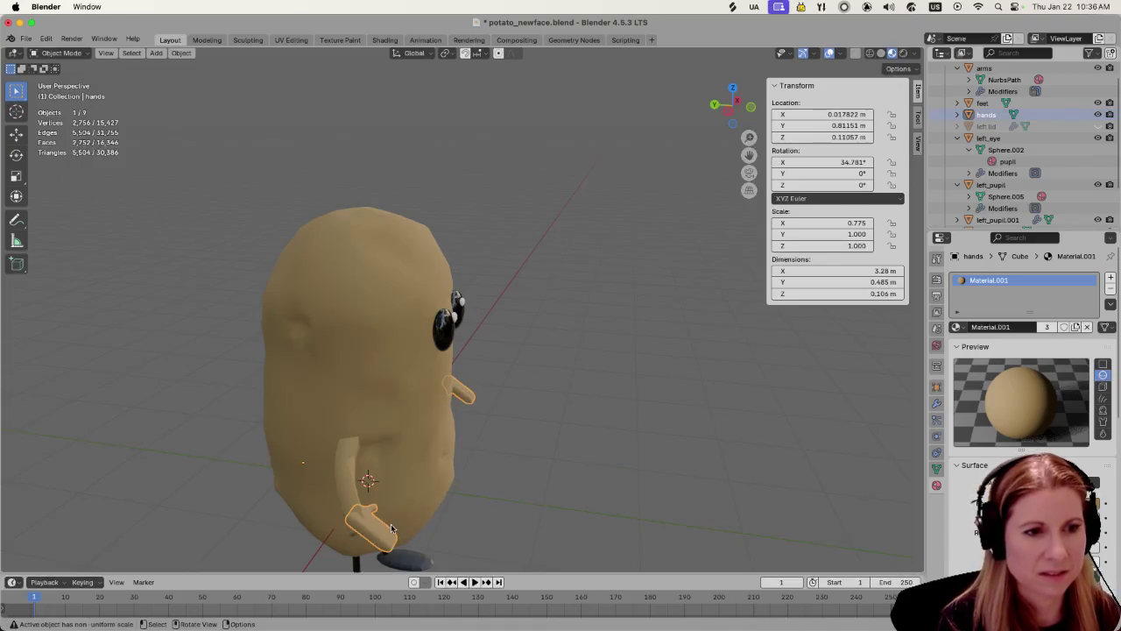
{"action": "left_click", "coordinate": [181, 52]}
{"action": "left_click", "coordinate": [342, 92]}
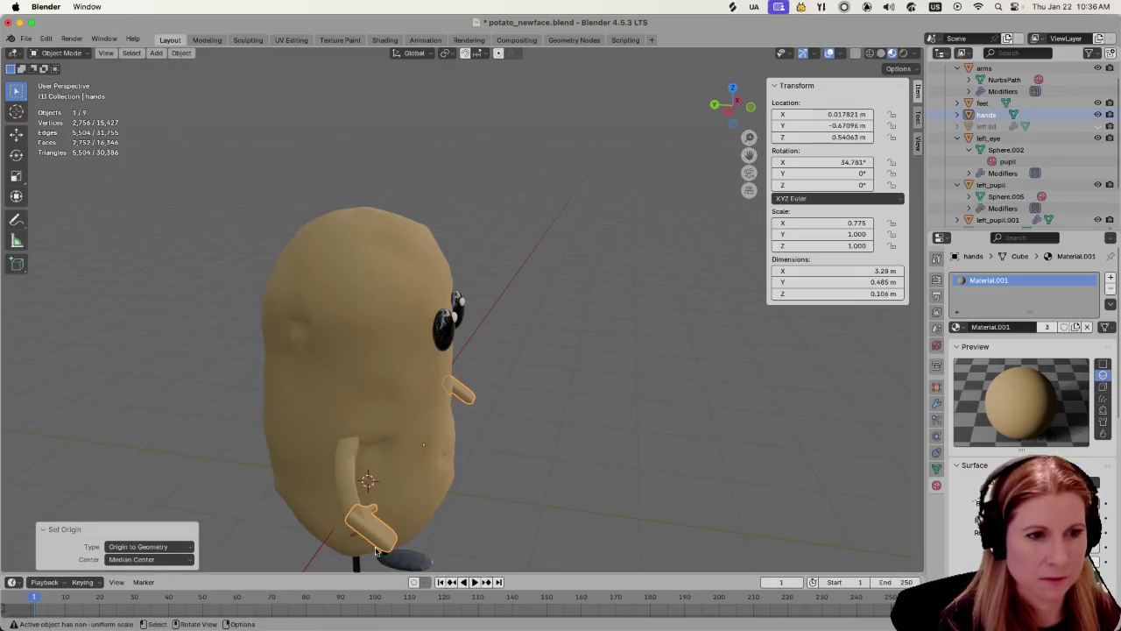
Scale the hands thinner in depth and height, to 0.790 on Y and 0.900 on Z
{"action": "key", "text": "s"}
{"action": "key", "text": "x"}
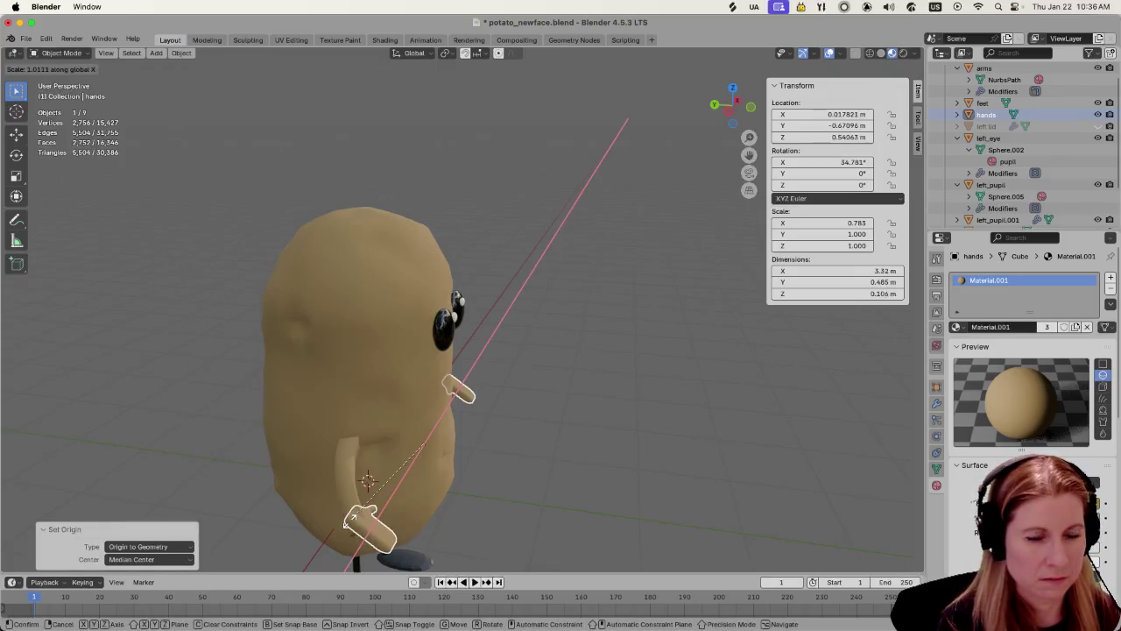
{"action": "key", "text": "x"}
{"action": "key", "text": "y"}
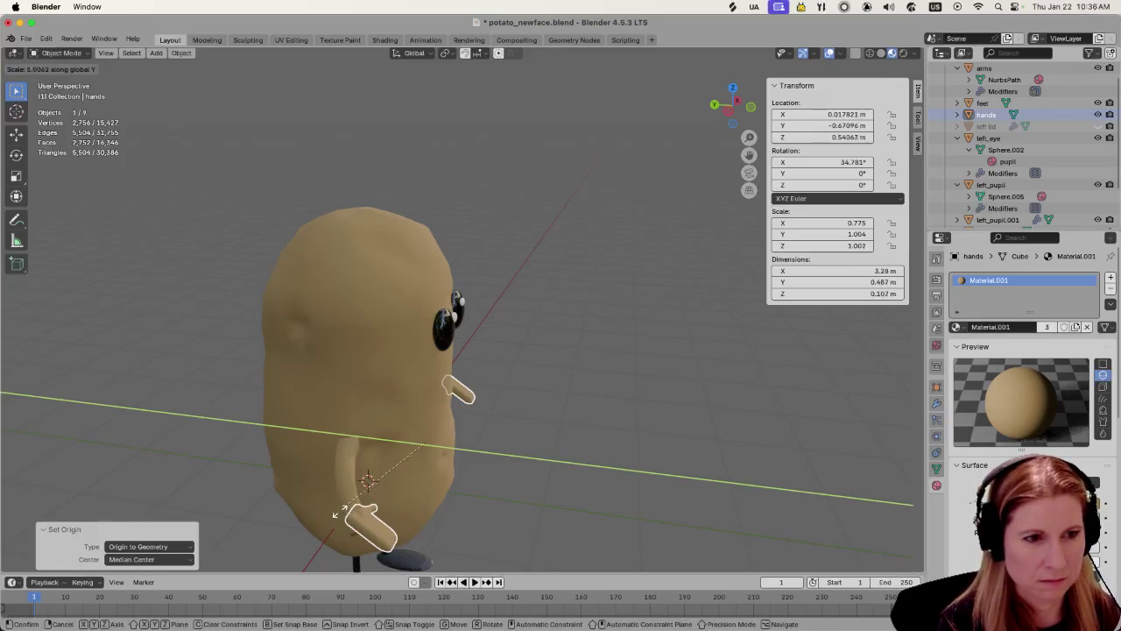
{"action": "left_click", "coordinate": [415, 477]}
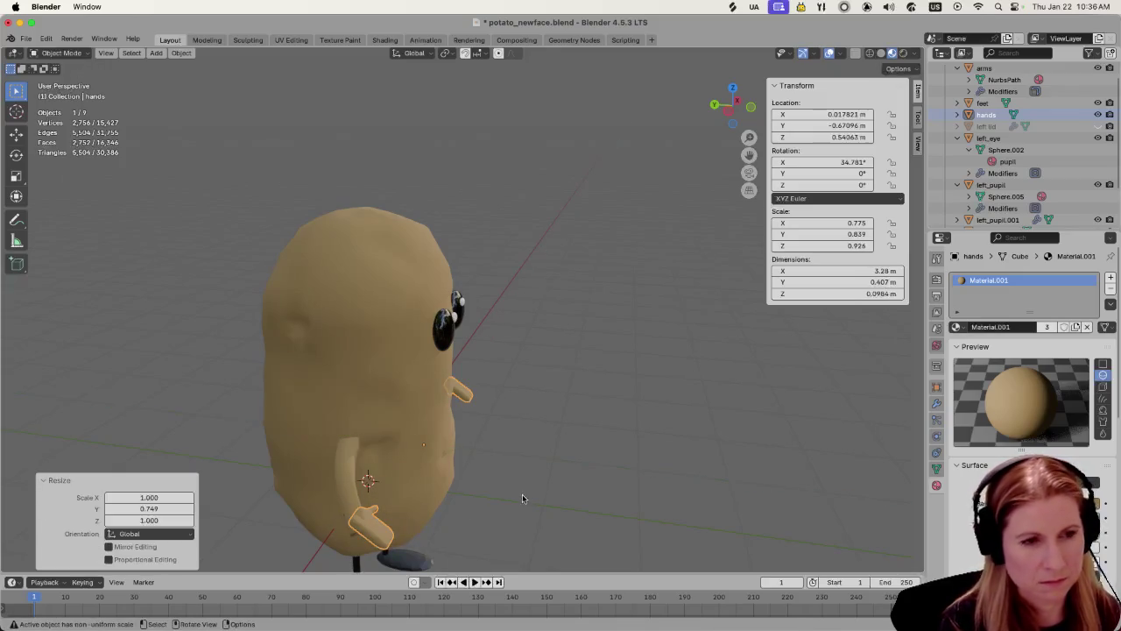
{"action": "key", "text": "ctrl+z"}
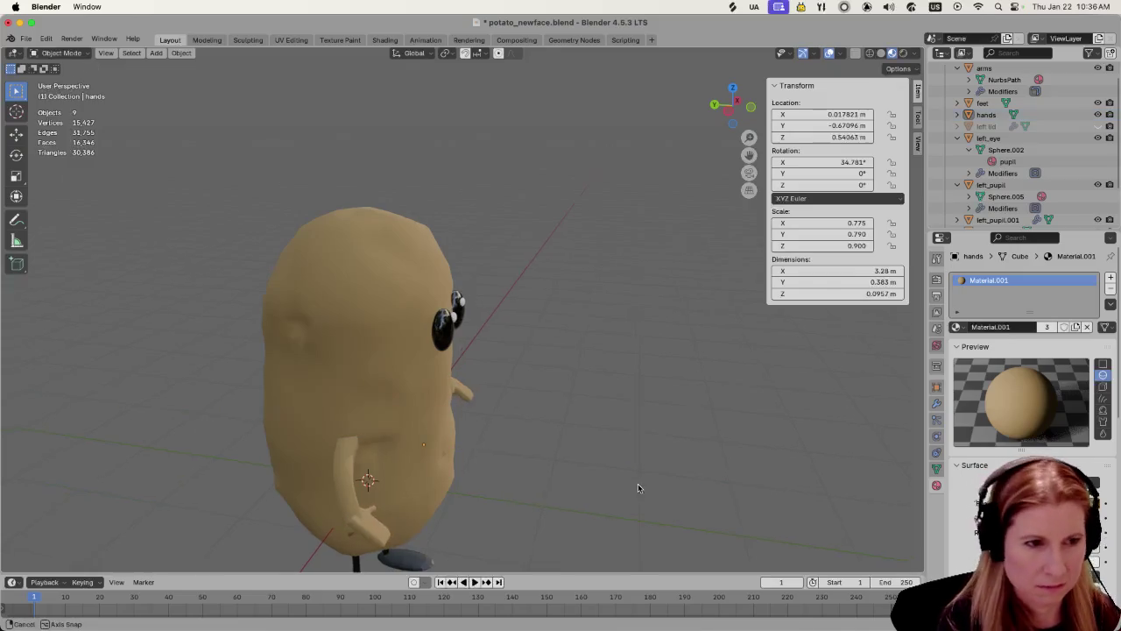
{"action": "middle_click_drag", "start_coordinate": [637, 487], "coordinate": [551, 451]}
{"action": "left_click", "coordinate": [551, 452]}
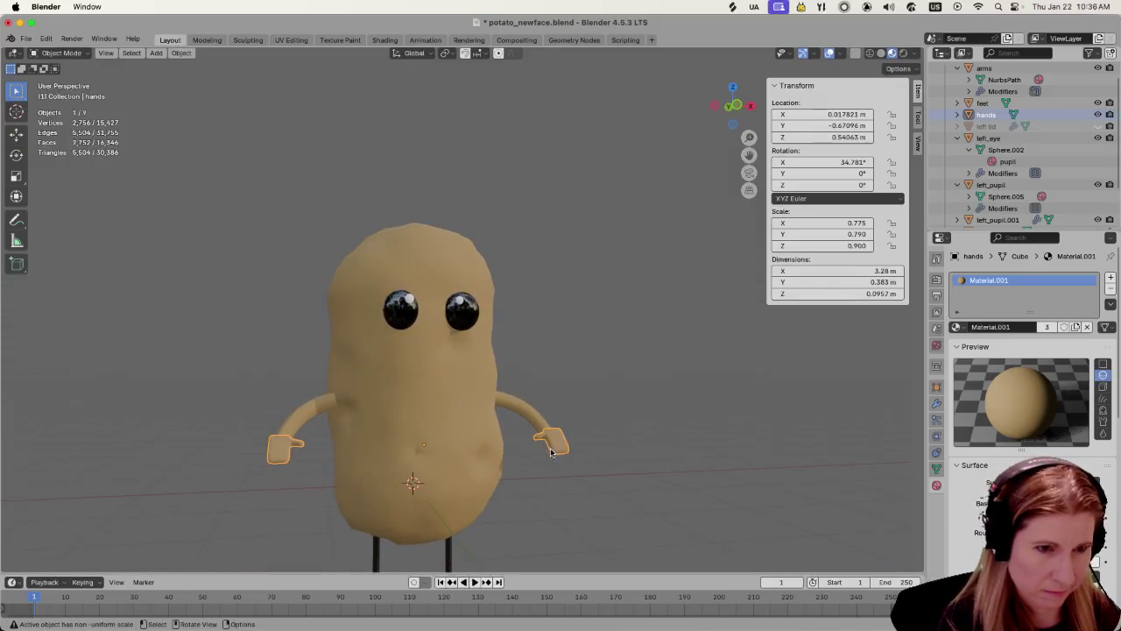
Add a Solidify modifier to the hands with 0.1 m thickness and offset -1
{"action": "left_click", "coordinate": [936, 402]}
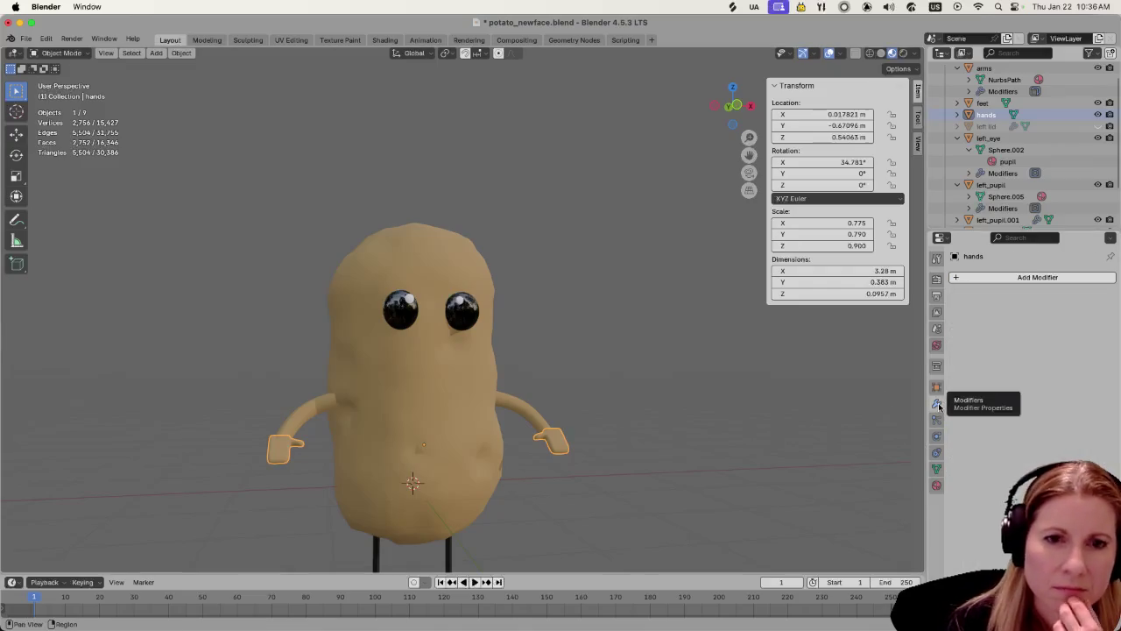
{"action": "left_click", "coordinate": [961, 276]}
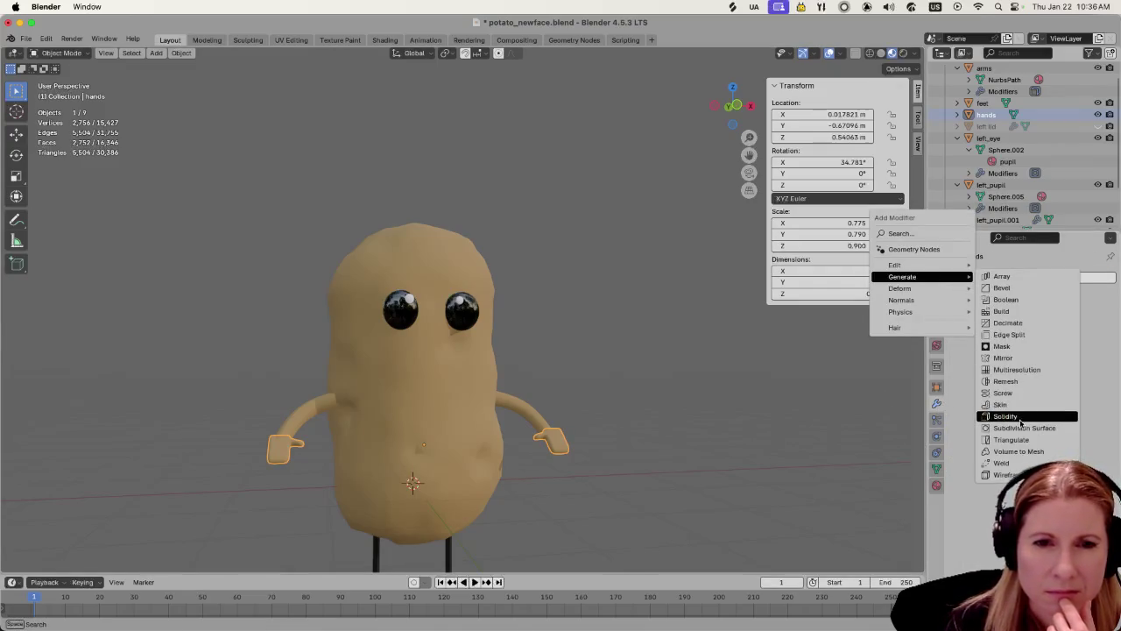
{"action": "left_click", "coordinate": [1020, 416]}
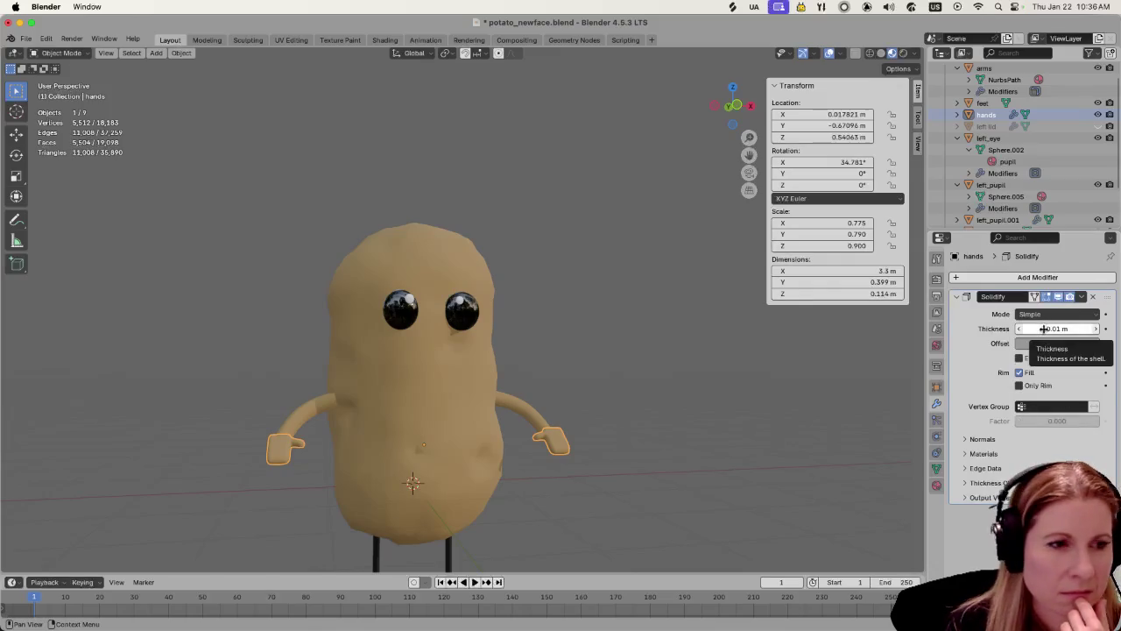
{"action": "left_click_drag", "start_coordinate": [1043, 328], "coordinate": [1044, 329]}
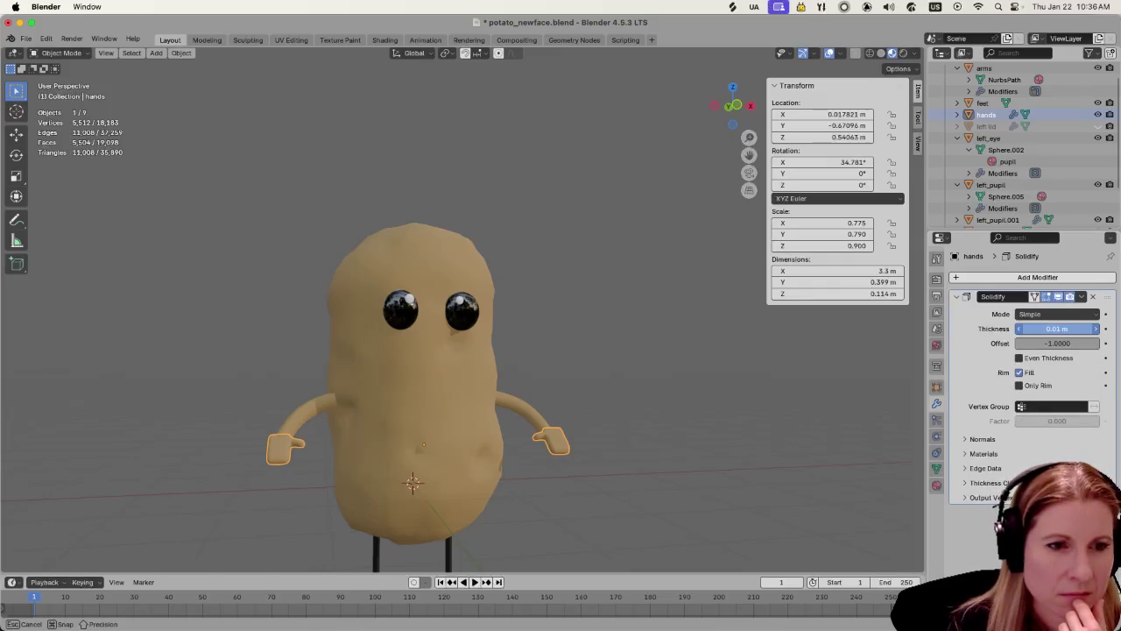
{"action": "mouse_move", "coordinate": [1044, 328]}
{"action": "left_mouse_down"}
{"action": "mouse_move", "coordinate": [1068, 328]}
{"action": "mouse_move", "coordinate": [1044, 329]}
{"action": "left_mouse_up"}
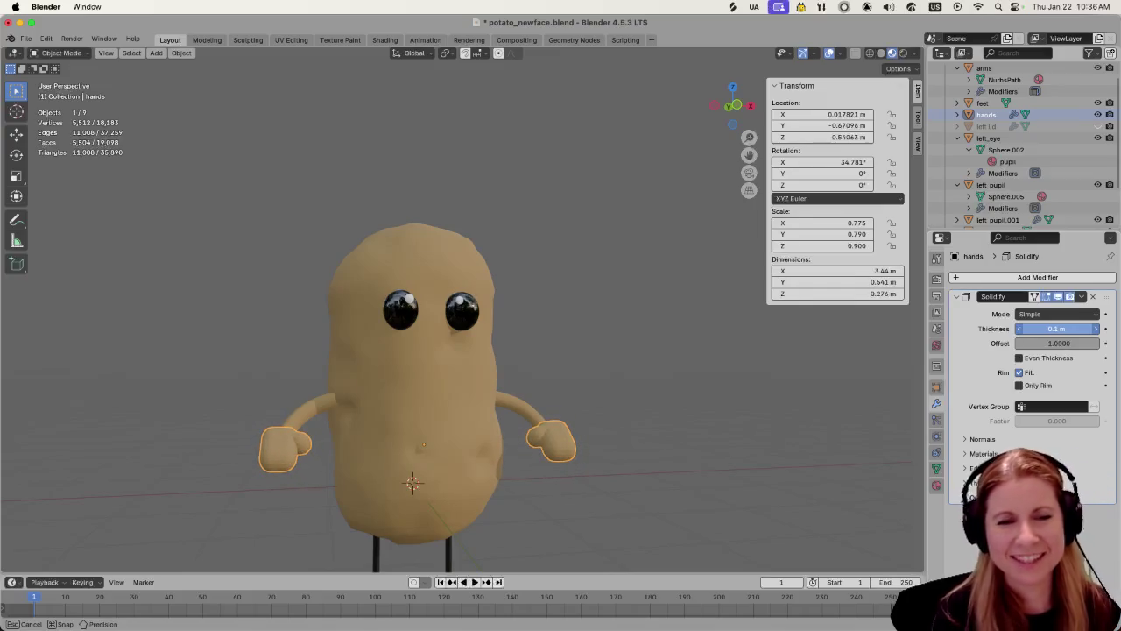
{"action": "left_click", "coordinate": [707, 454]}
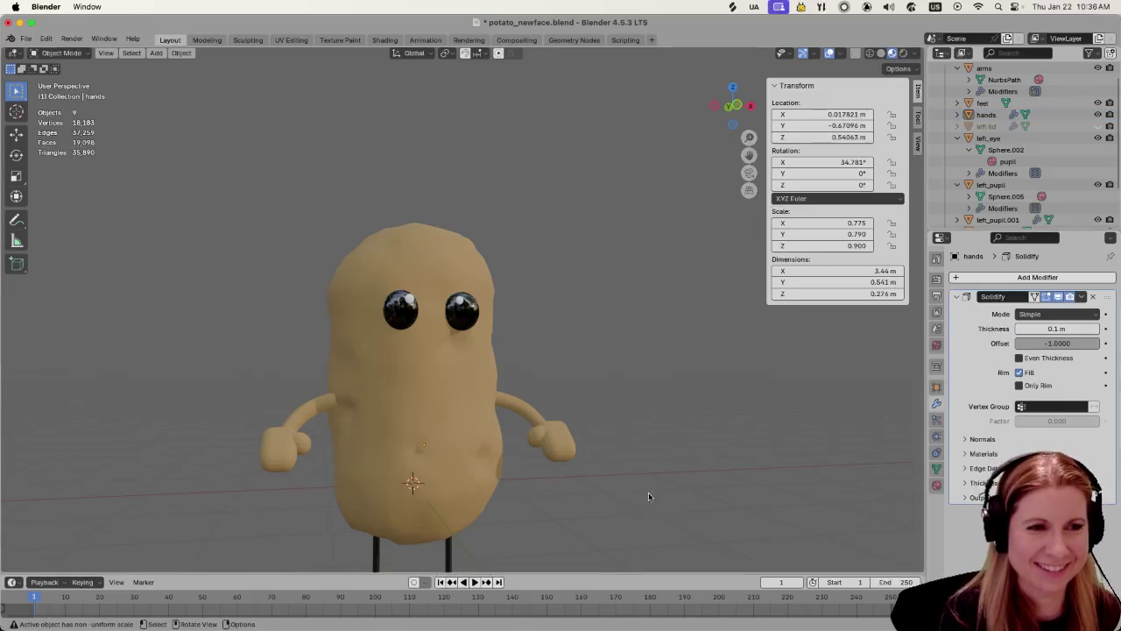
{"action": "mouse_move", "coordinate": [691, 482]}
{"action": "middle_mouse_down"}
{"action": "mouse_move", "coordinate": [749, 493]}
{"action": "mouse_move", "coordinate": [653, 480]}
{"action": "middle_mouse_up"}
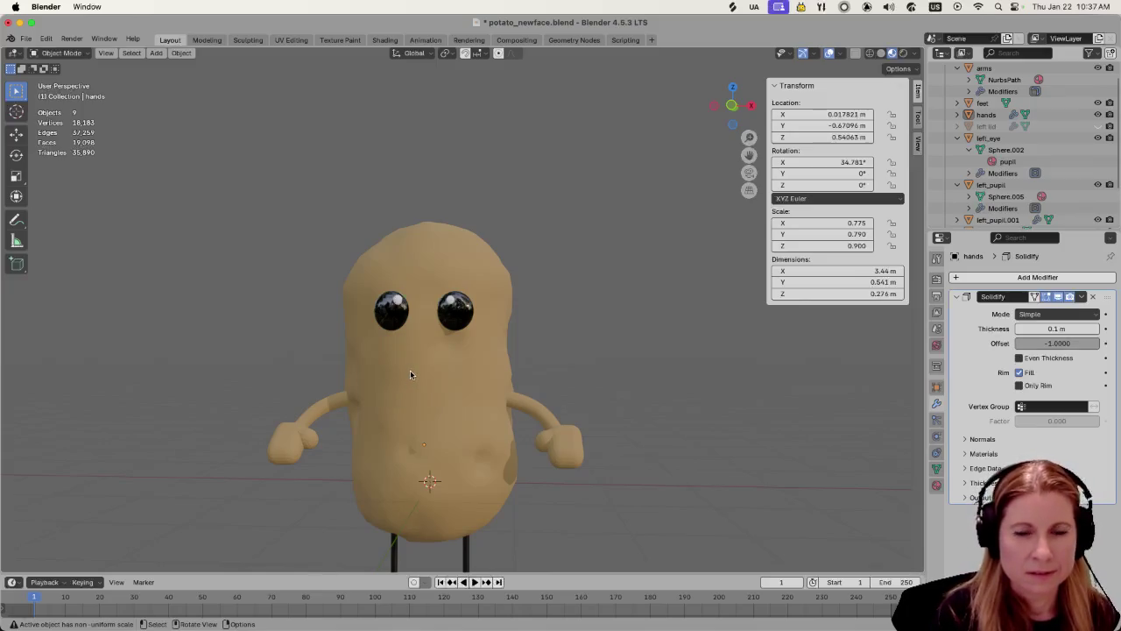
Add a 2 m circle mesh and raise it along Z to about 3.46 m above the head
{"action": "left_click", "coordinate": [405, 374]}
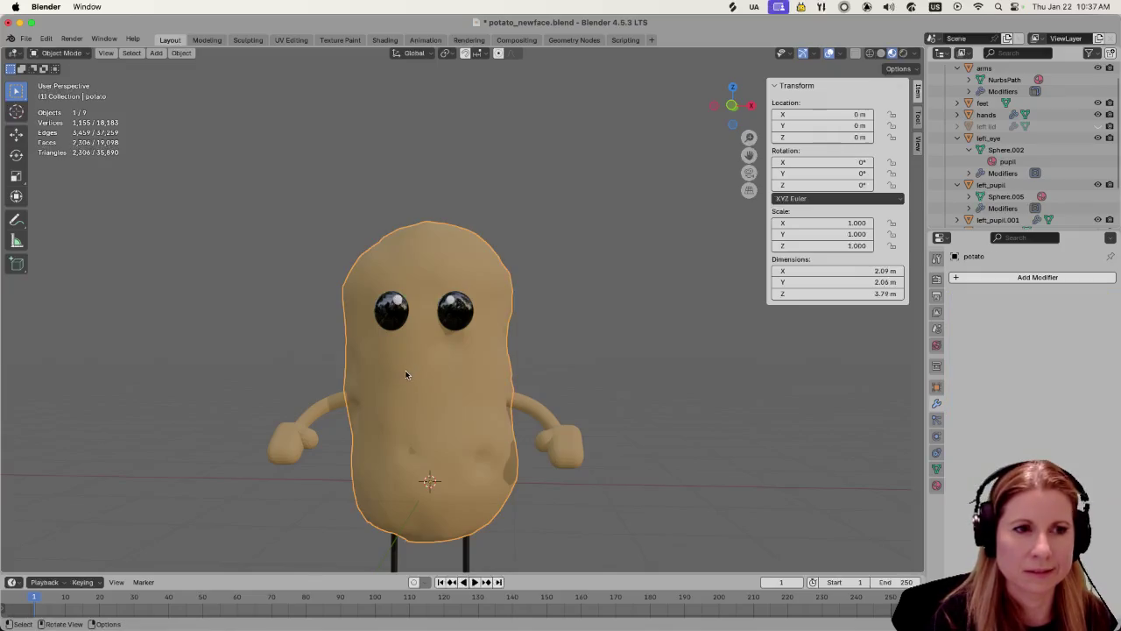
{"action": "middle_click_drag", "start_coordinate": [405, 375], "coordinate": [416, 376]}
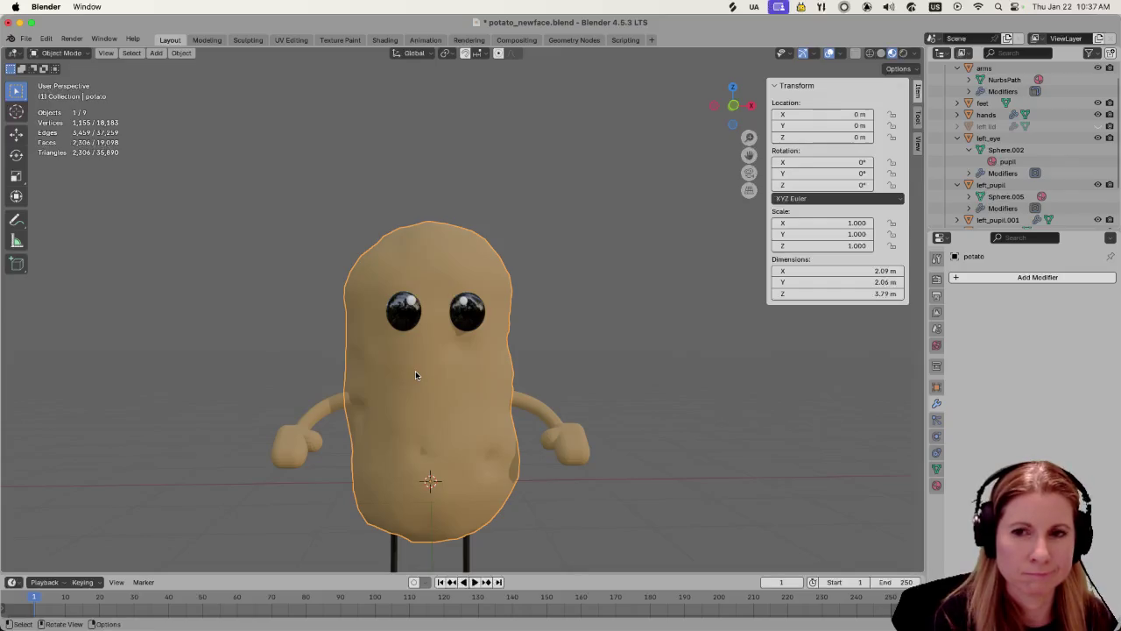
{"action": "scroll", "coordinate": [415, 371], "scroll_direction": "up", "scroll_amount": 1}
{"action": "scroll", "coordinate": [418, 363], "scroll_direction": "up", "scroll_amount": 1}
{"action": "scroll", "coordinate": [417, 362], "scroll_direction": "up", "scroll_amount": 2}
{"action": "scroll", "coordinate": [417, 362], "scroll_direction": "down", "scroll_amount": 3}
{"action": "left_click", "coordinate": [593, 326]}
{"action": "key", "text": "shift+a"}
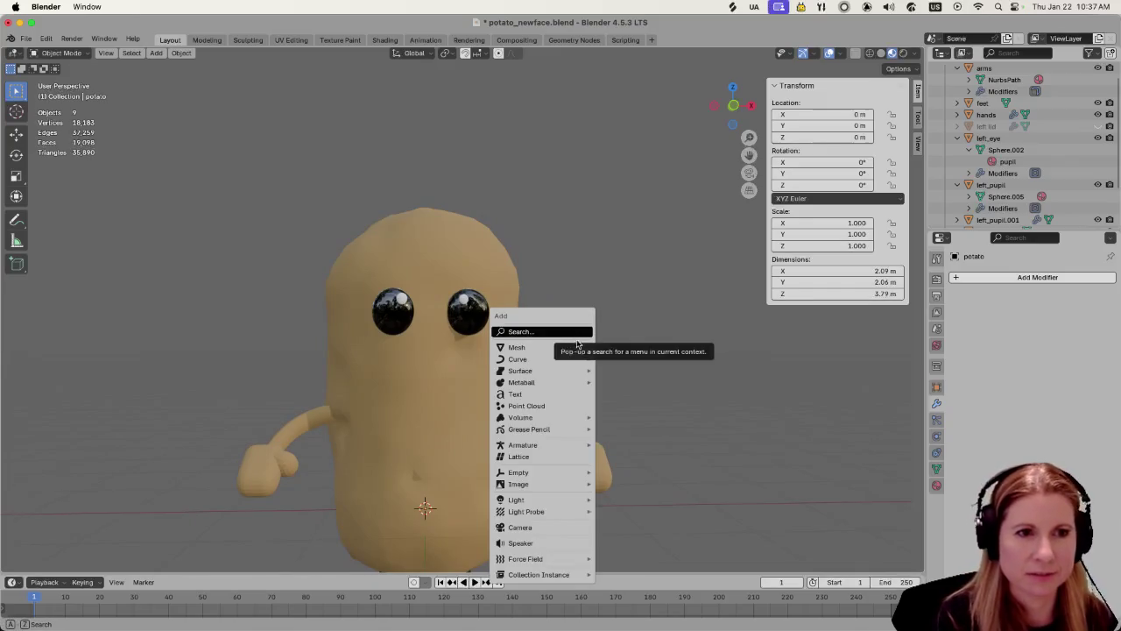
{"action": "left_click", "coordinate": [623, 369]}
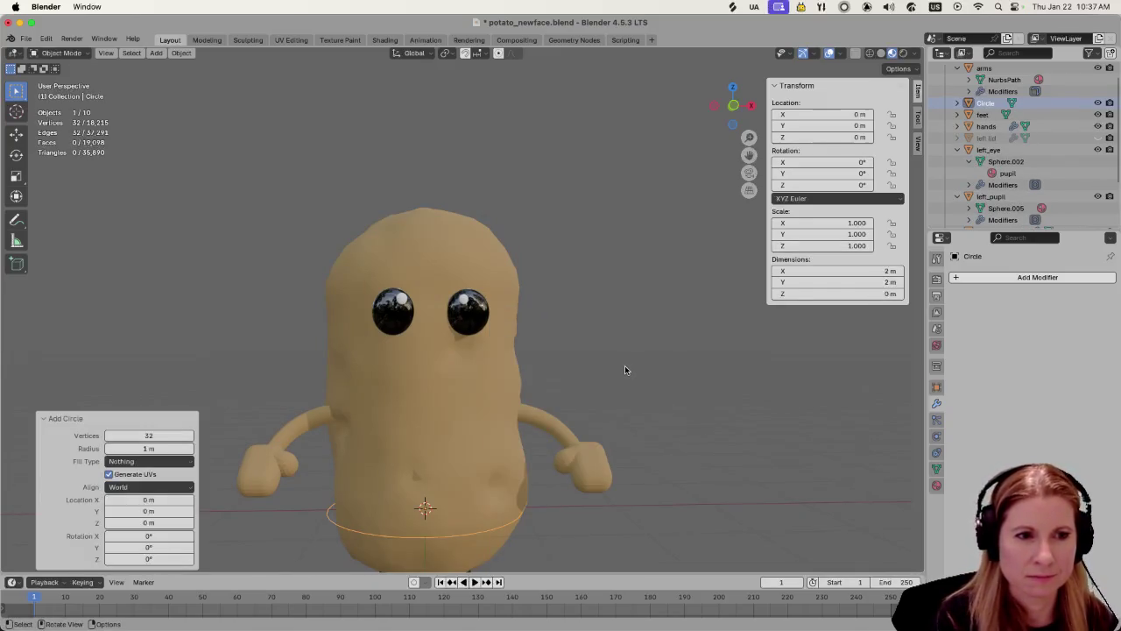
{"action": "scroll", "coordinate": [551, 420], "scroll_direction": "down", "scroll_amount": 3}
{"action": "scroll", "coordinate": [544, 455], "scroll_direction": "up", "scroll_amount": 3}
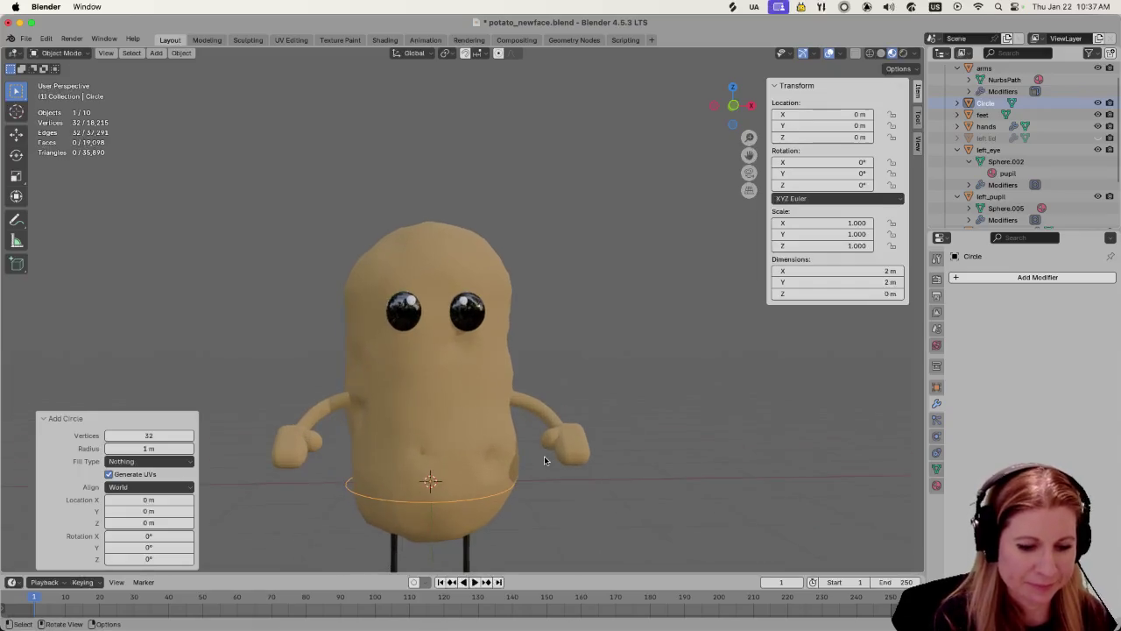
{"action": "key", "text": "g"}
{"action": "key", "text": "z"}
{"action": "left_click", "coordinate": [485, 246]}
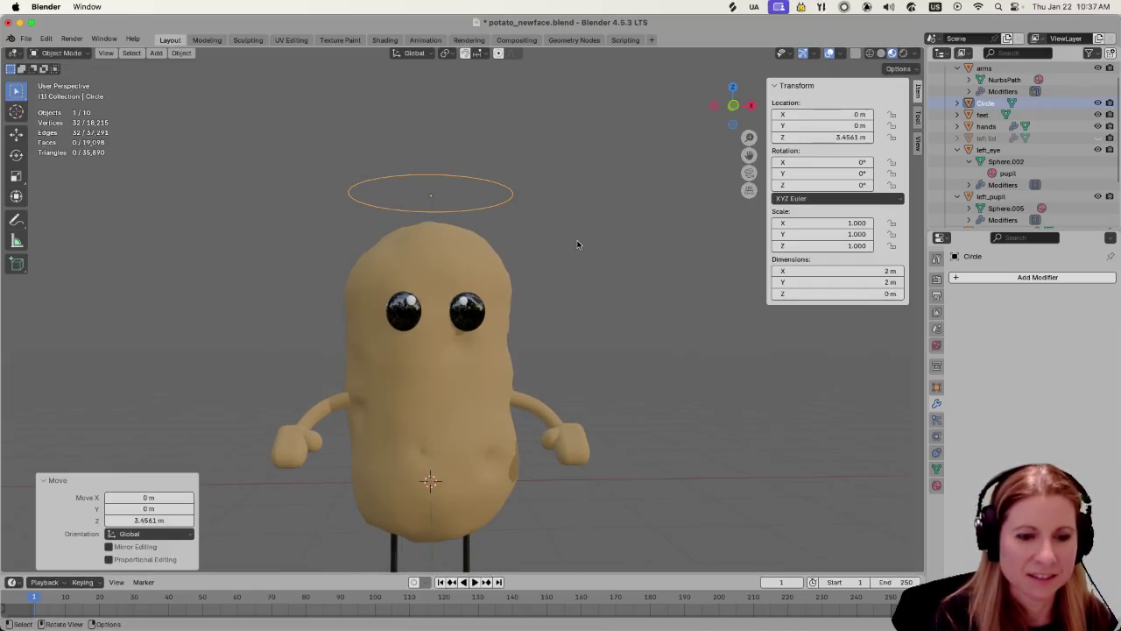
Rotate the circle 90° about X so it stands upright
{"action": "type", "text": "ry90"}
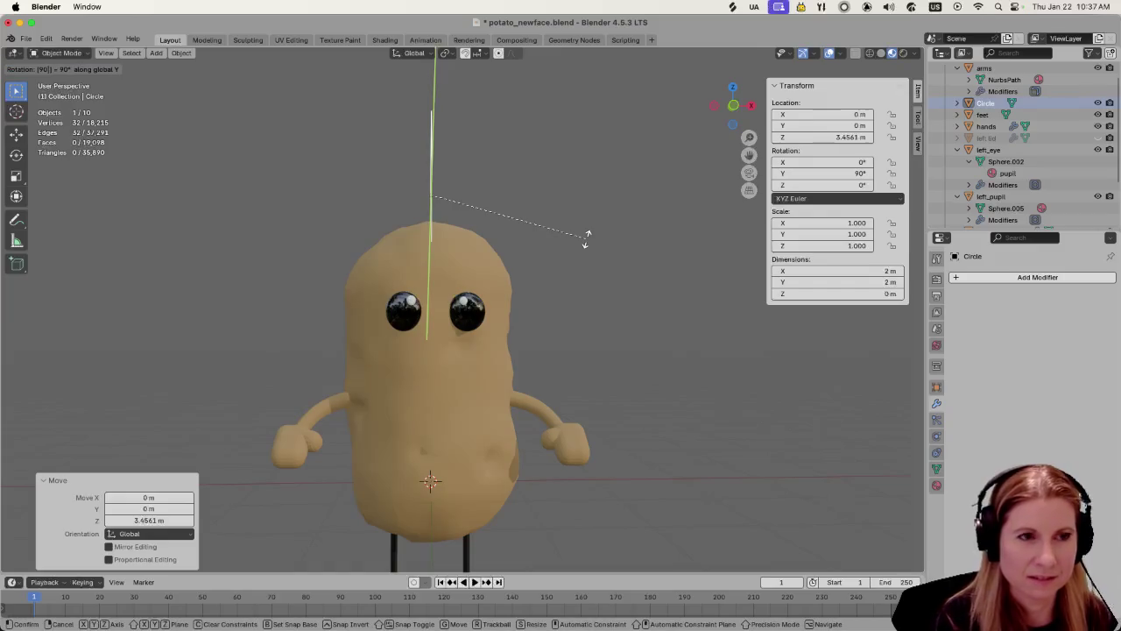
{"action": "key", "text": "BackSpace"}
{"action": "key", "text": "BackSpace"}
{"action": "type", "text": "z90"}
{"action": "key", "text": "Escape"}
{"action": "type", "text": "rx90"}
{"action": "key", "text": "Return"}
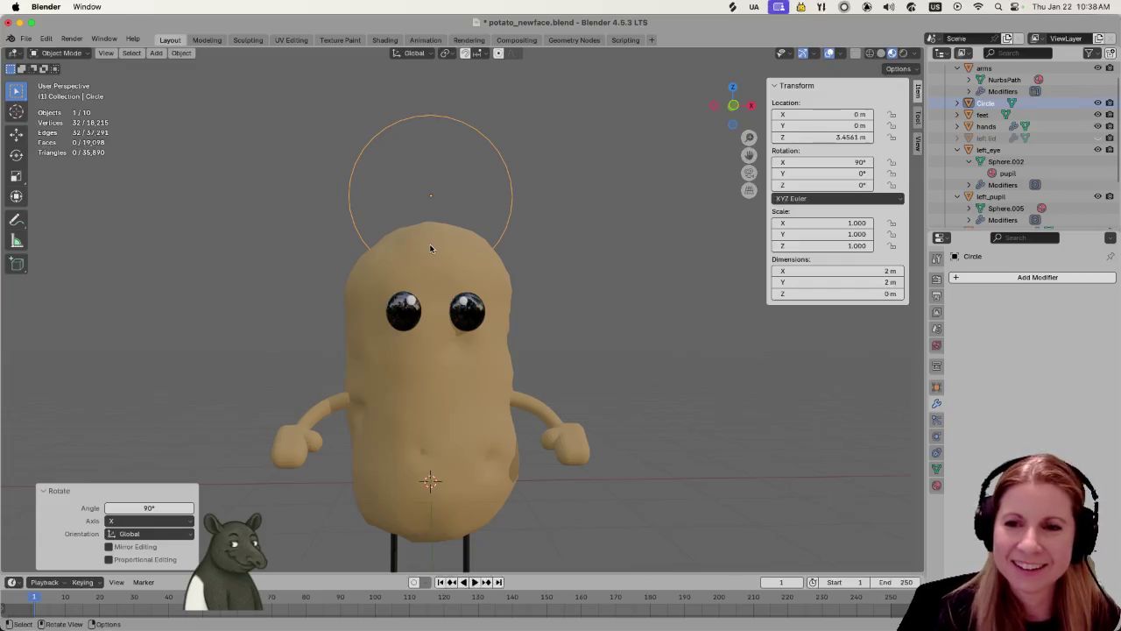
Move the upright circle forward along Y to -1.5703 m, in front of the face
{"action": "left_click", "coordinate": [374, 174]}
{"action": "left_click", "coordinate": [361, 176]}
{"action": "mouse_move", "coordinate": [353, 202]}
{"action": "middle_mouse_down"}
{"action": "mouse_move", "coordinate": [324, 247]}
{"action": "mouse_move", "coordinate": [390, 265]}
{"action": "middle_mouse_up"}
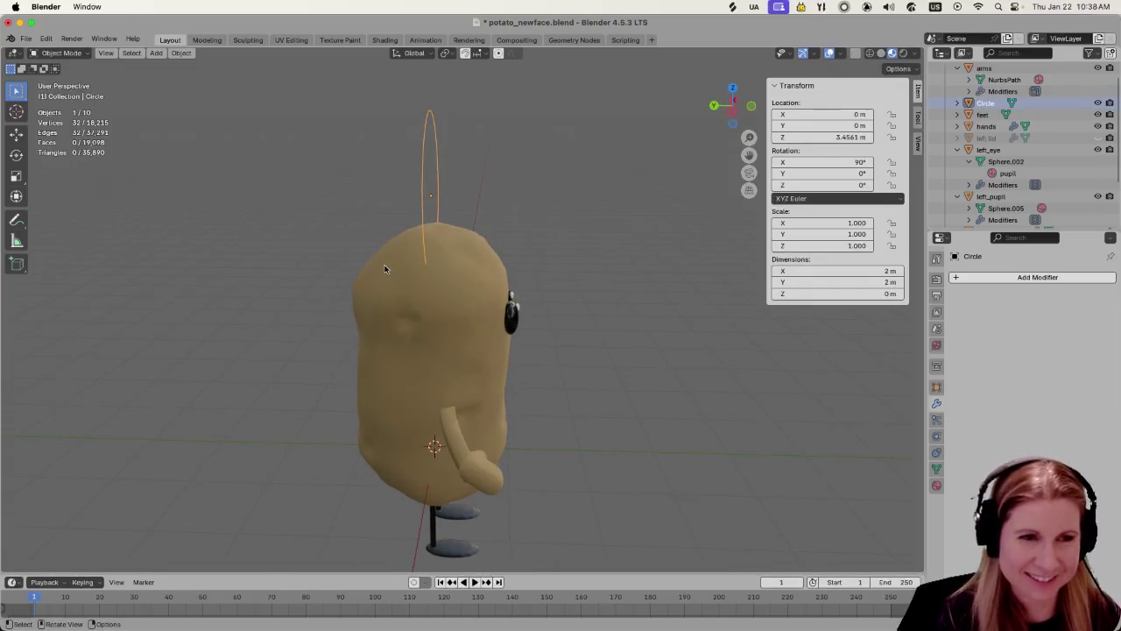
{"action": "key", "text": "g"}
{"action": "key", "text": "y"}
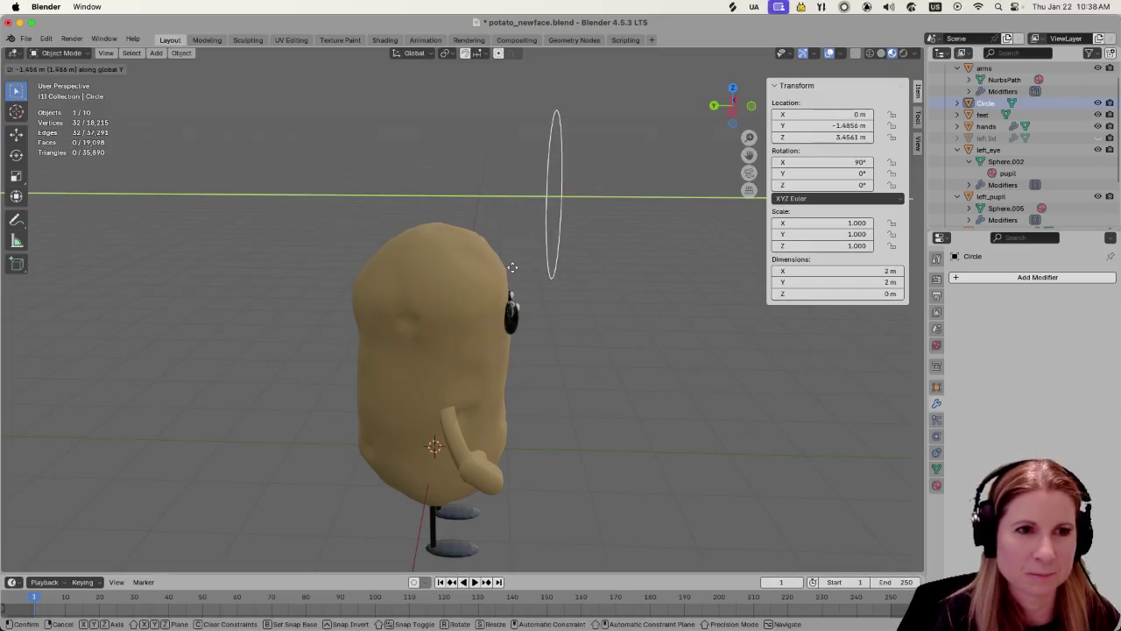
{"action": "left_click", "coordinate": [513, 270]}
Switch to front orthographic view and reframe it around the circle and potato
{"action": "mouse_move", "coordinate": [668, 345]}
{"action": "middle_mouse_down"}
{"action": "mouse_move", "coordinate": [568, 358]}
{"action": "mouse_move", "coordinate": [588, 277]}
{"action": "middle_mouse_up"}
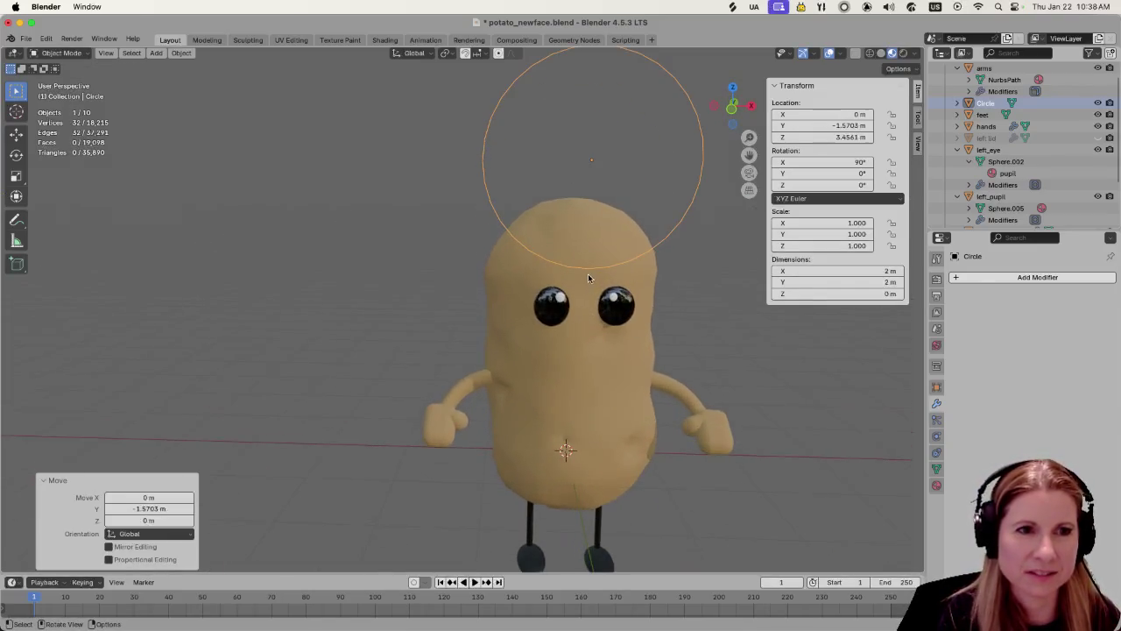
{"action": "key", "text": "KP_1"}
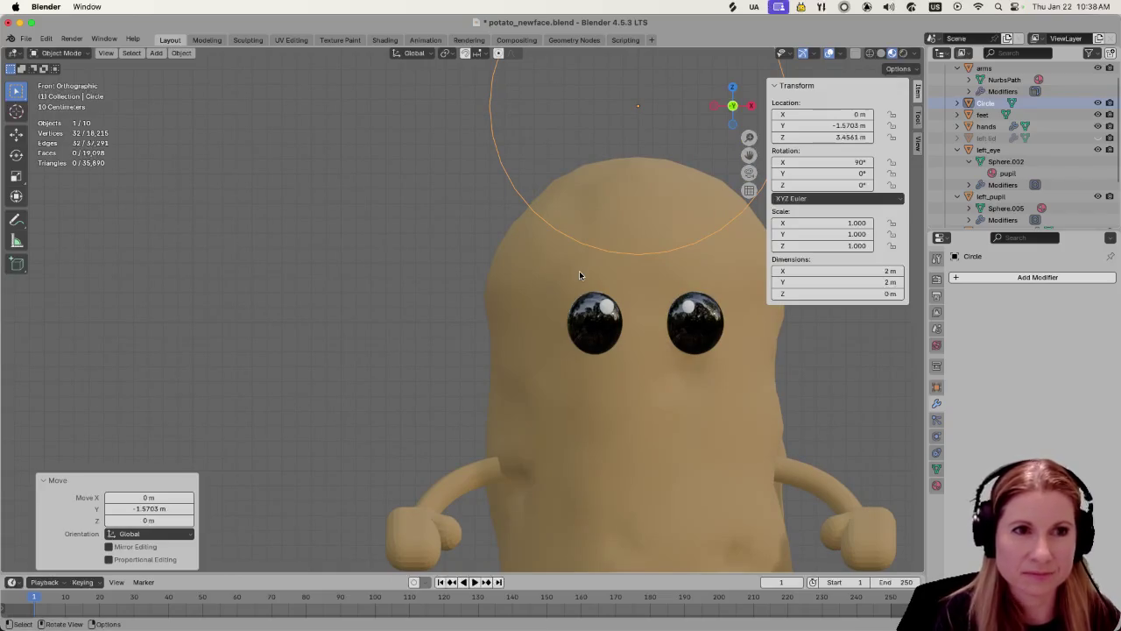
{"action": "scroll", "coordinate": [474, 329], "scroll_direction": "down", "scroll_amount": 4}
{"action": "middle_click_drag", "start_coordinate": [463, 328], "coordinate": [546, 389], "text": "shift"}
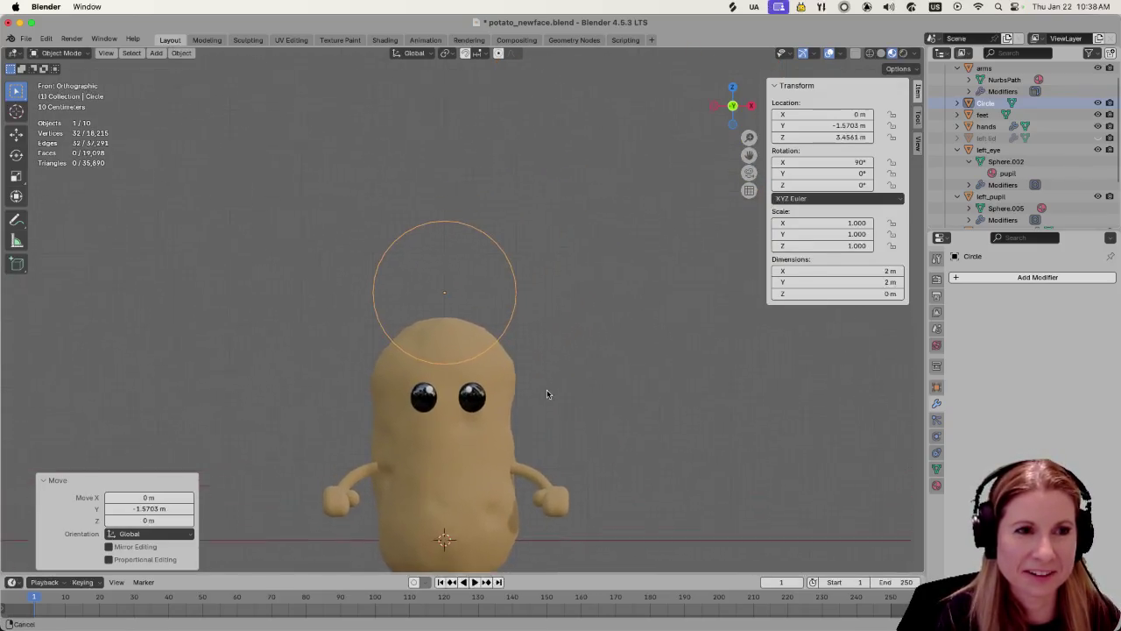
{"action": "scroll", "coordinate": [545, 386], "scroll_direction": "up", "scroll_amount": 3}
{"action": "scroll", "coordinate": [547, 378], "scroll_direction": "up", "scroll_amount": 2}
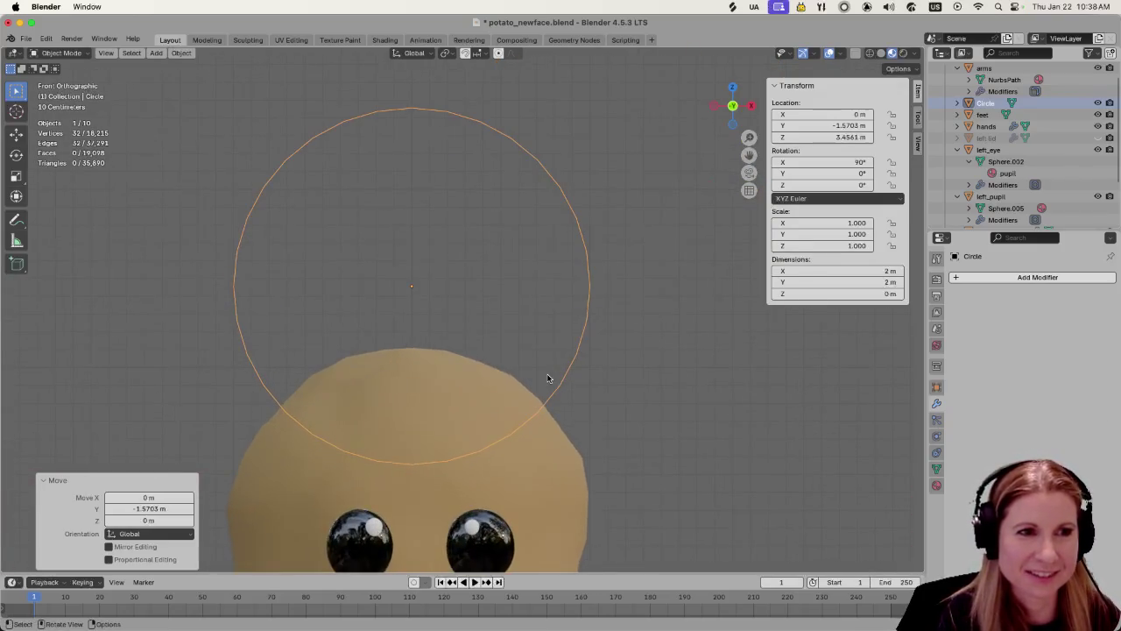
{"action": "left_click", "coordinate": [668, 347]}
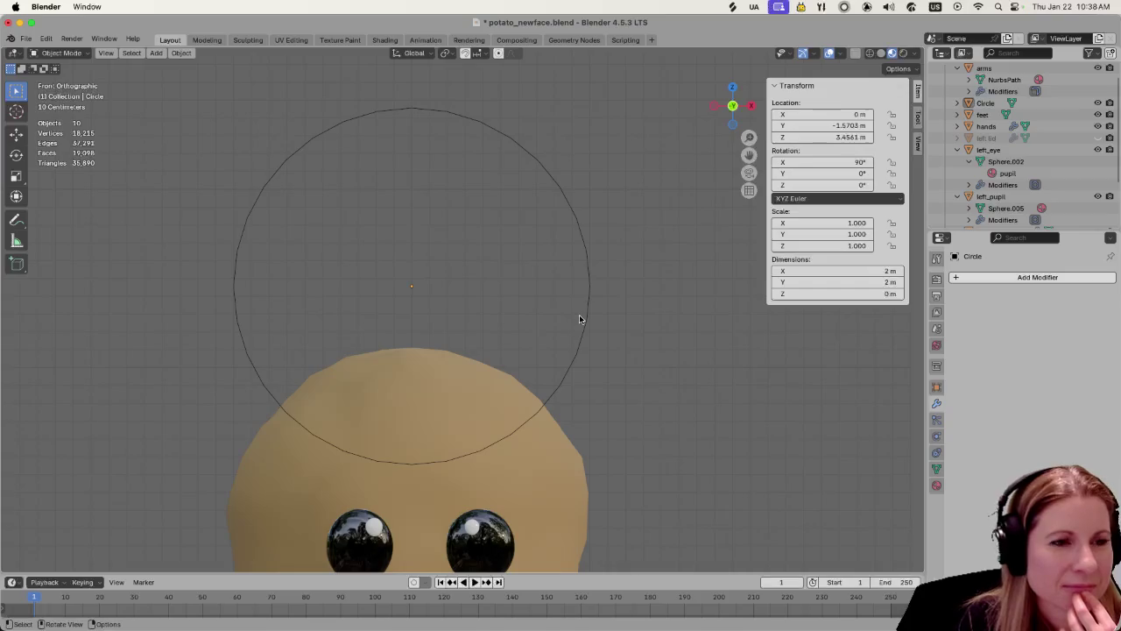
{"action": "scroll", "coordinate": [580, 317], "scroll_direction": "down", "scroll_amount": 2}
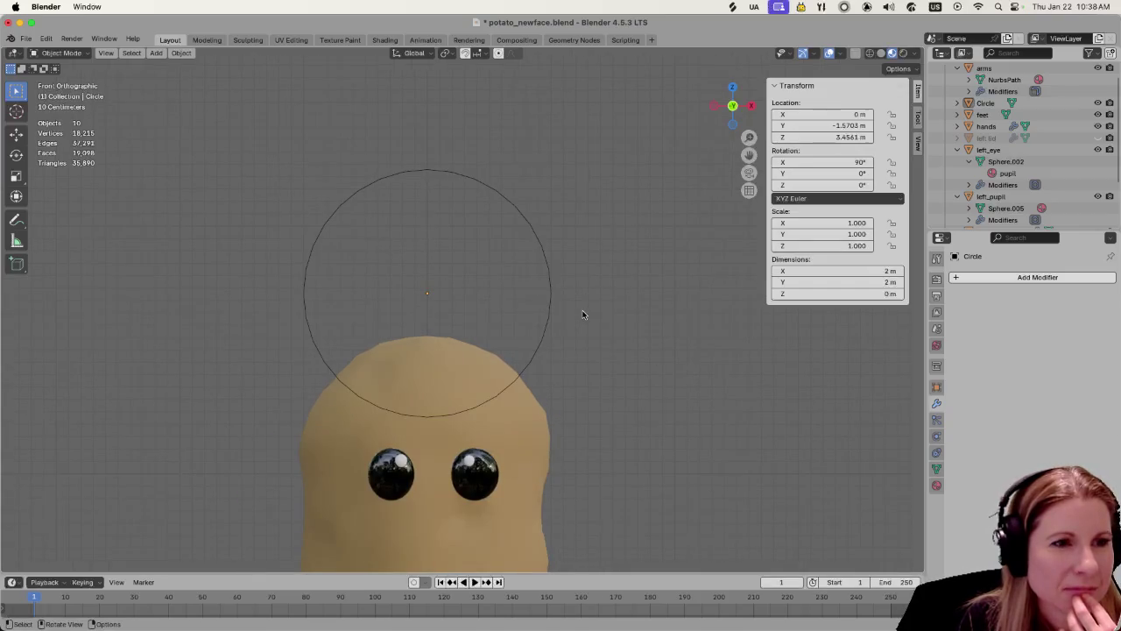
{"action": "scroll", "coordinate": [583, 313], "scroll_direction": "down", "scroll_amount": 2}
{"action": "left_click_drag", "start_coordinate": [327, 180], "coordinate": [536, 288]}
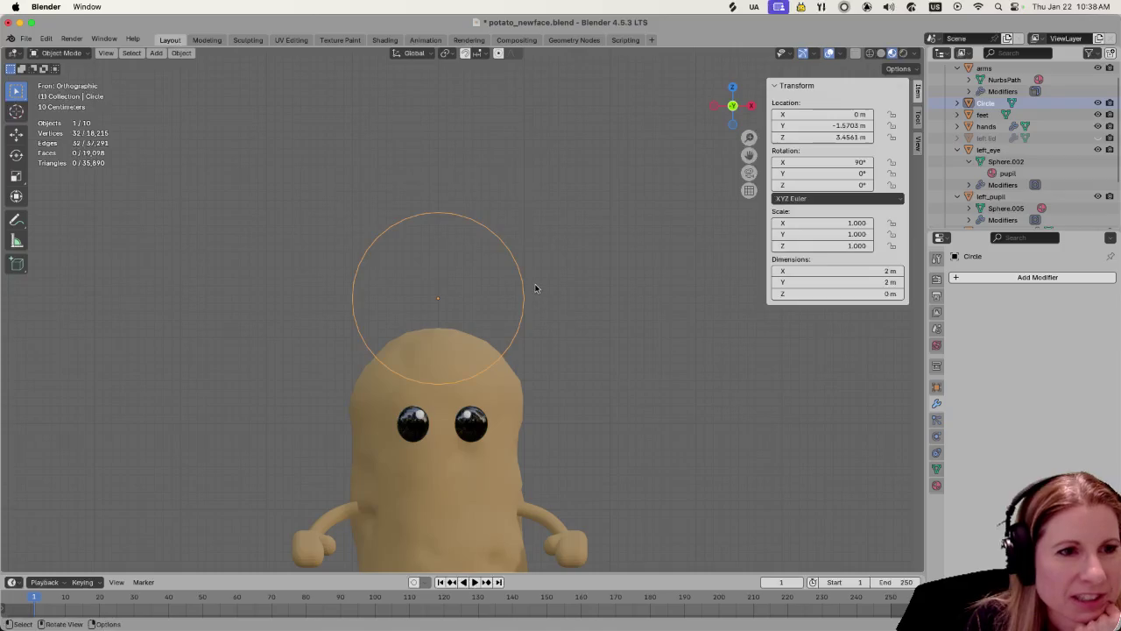
{"action": "left_click", "coordinate": [377, 187]}
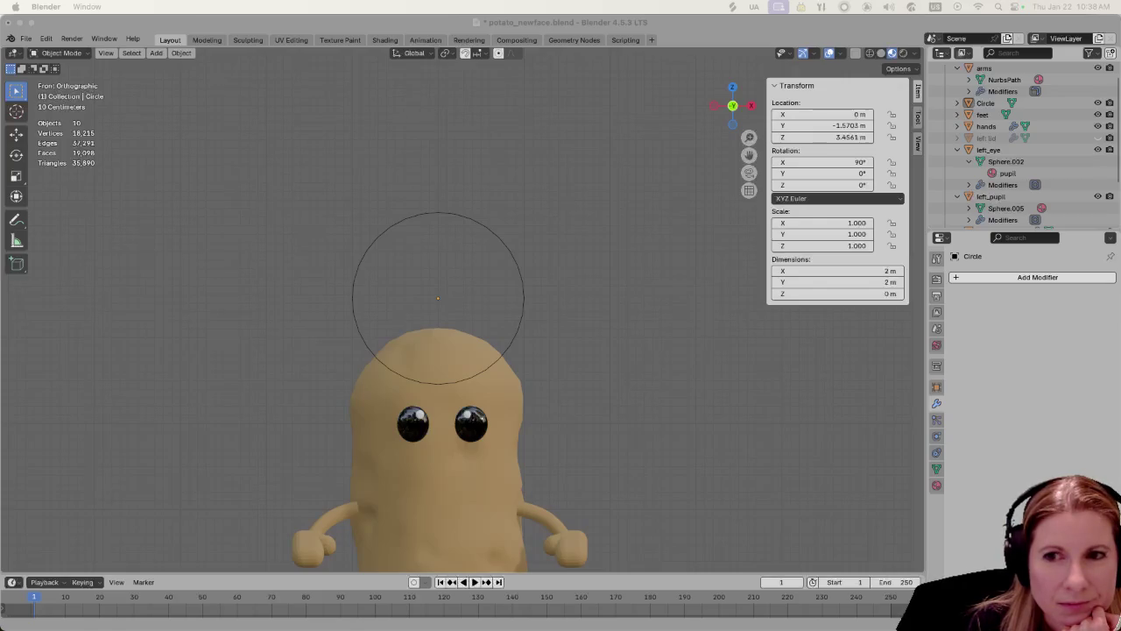
{"action": "left_click", "coordinate": [575, 446]}
Select the circle and enter Edit Mode on its vertices
{"action": "scroll", "coordinate": [569, 350], "scroll_direction": "up", "scroll_amount": 1}
{"action": "scroll", "coordinate": [565, 319], "scroll_direction": "up", "scroll_amount": 2}
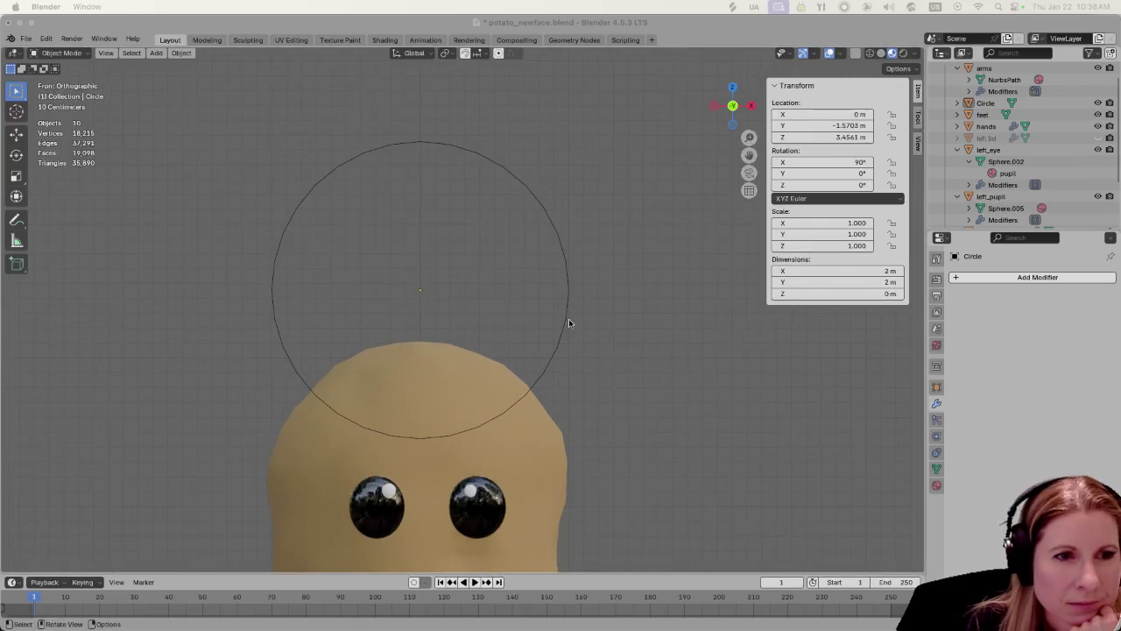
{"action": "left_click", "coordinate": [564, 324]}
{"action": "left_click", "coordinate": [288, 193]}
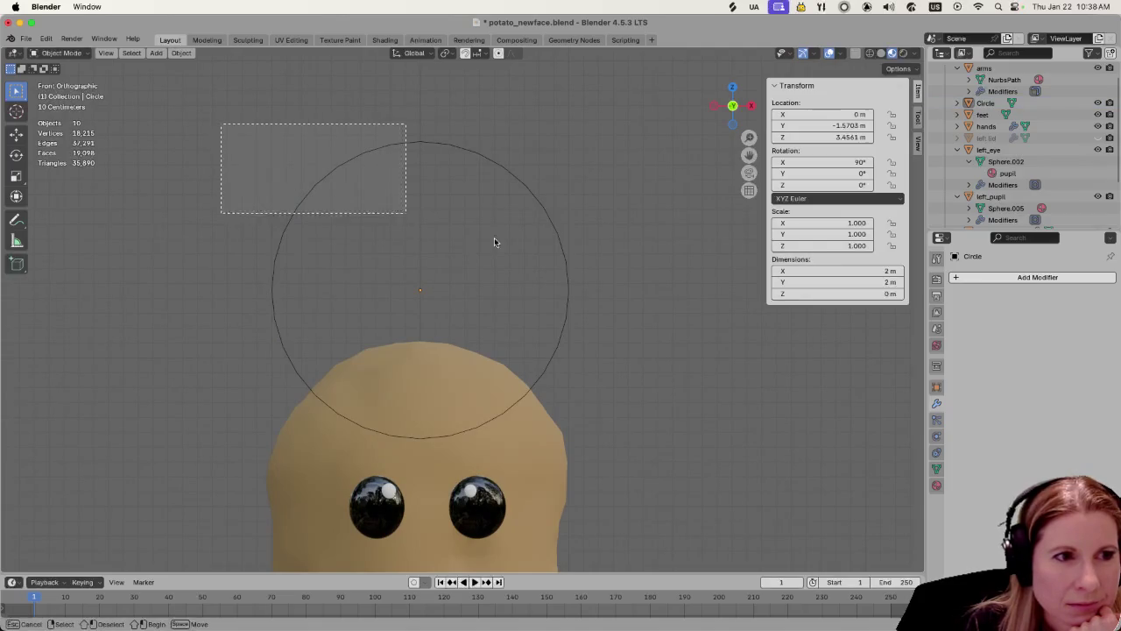
{"action": "left_click_drag", "start_coordinate": [220, 125], "coordinate": [656, 304]}
{"action": "left_click", "coordinate": [653, 302]}
{"action": "key", "text": "Tab"}
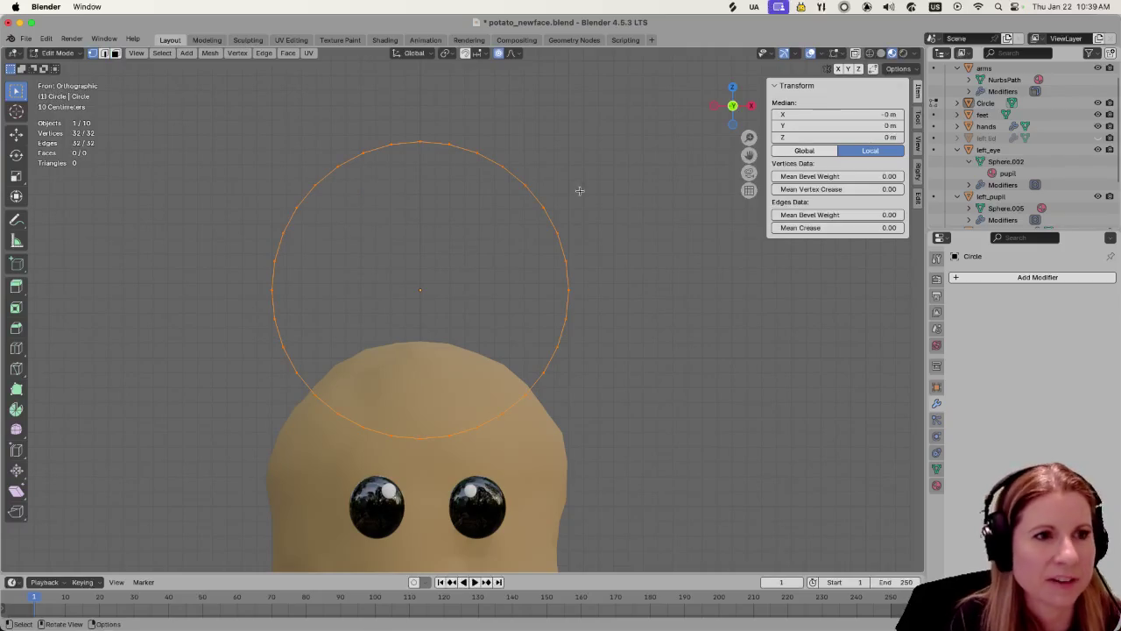
Delete the circle's top-half vertices, leaving a 15-vertex U-shaped arc
{"action": "key", "text": "alt+a"}
{"action": "left_click_drag", "start_coordinate": [213, 135], "coordinate": [631, 305]}
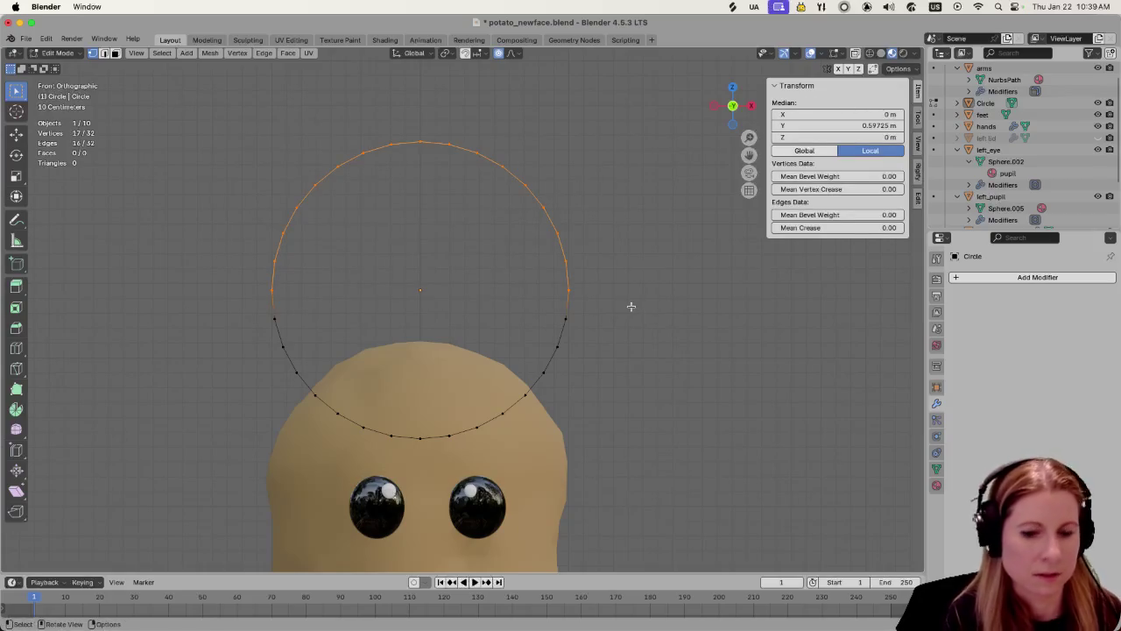
{"action": "key", "text": "x"}
{"action": "left_click", "coordinate": [629, 297]}
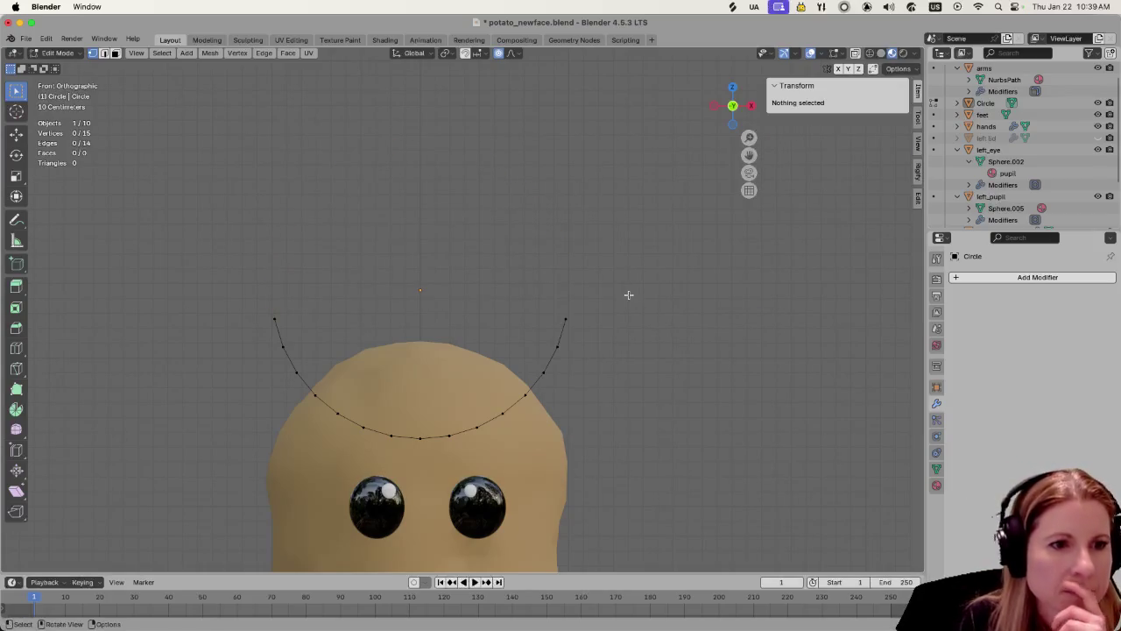
{"action": "scroll", "coordinate": [623, 296], "scroll_direction": "down", "scroll_amount": 2}
{"action": "scroll", "coordinate": [620, 301], "scroll_direction": "down", "scroll_amount": 2}
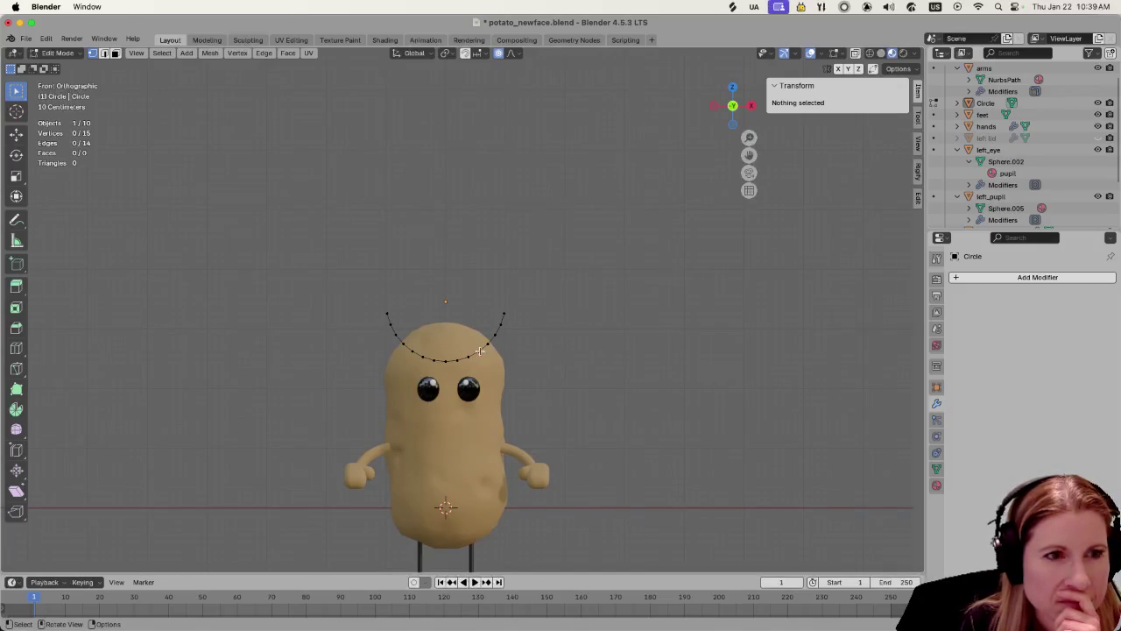
Move the whole arc down along Z onto the face and scale it to 0.21
{"action": "key", "text": "a"}
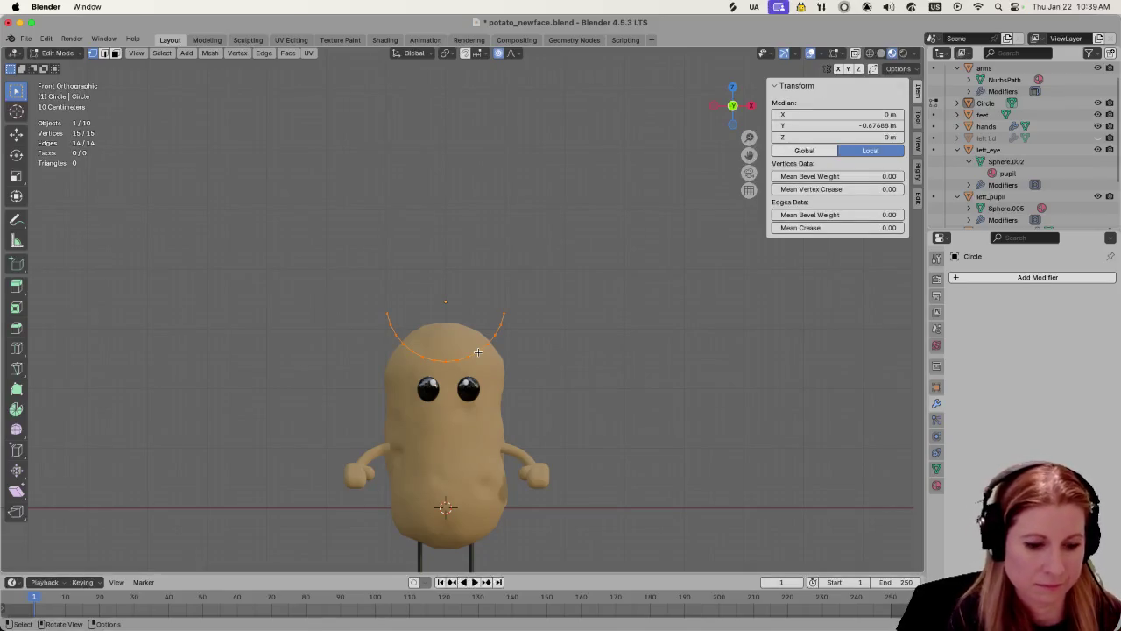
{"action": "key", "text": "g"}
{"action": "key", "text": "z"}
{"action": "left_click", "coordinate": [486, 451]}
{"action": "key", "text": "s"}
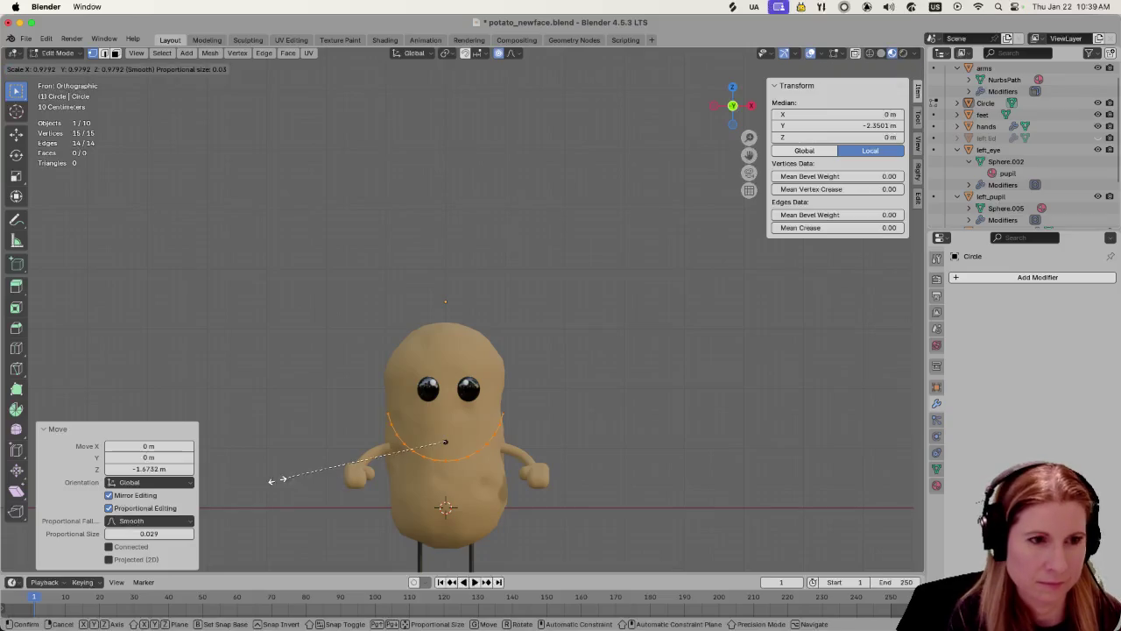
{"action": "left_click", "coordinate": [408, 444]}
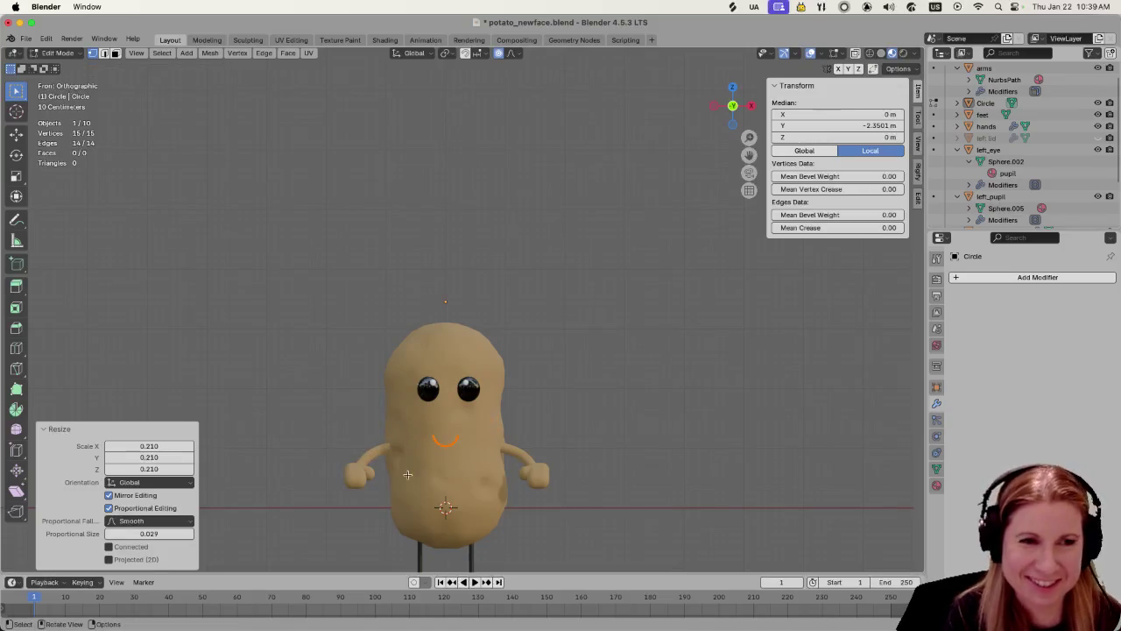
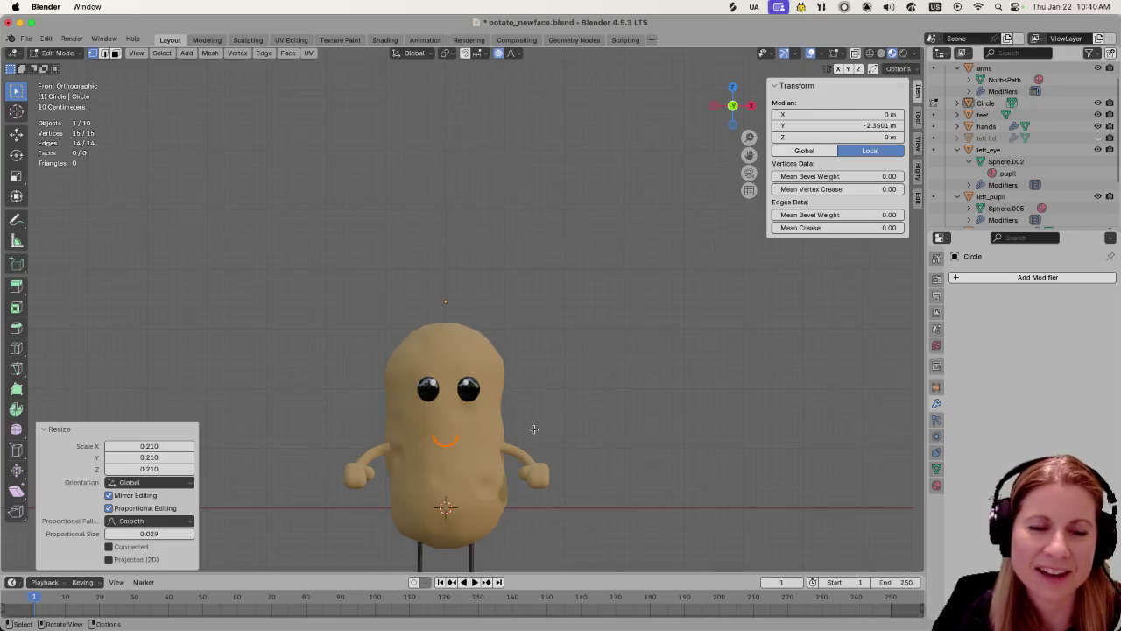
Slide the smile 0.58 m forward along Y onto the potato's face, then open Add Modifier
{"action": "scroll", "coordinate": [533, 421], "scroll_direction": "up", "scroll_amount": 3}
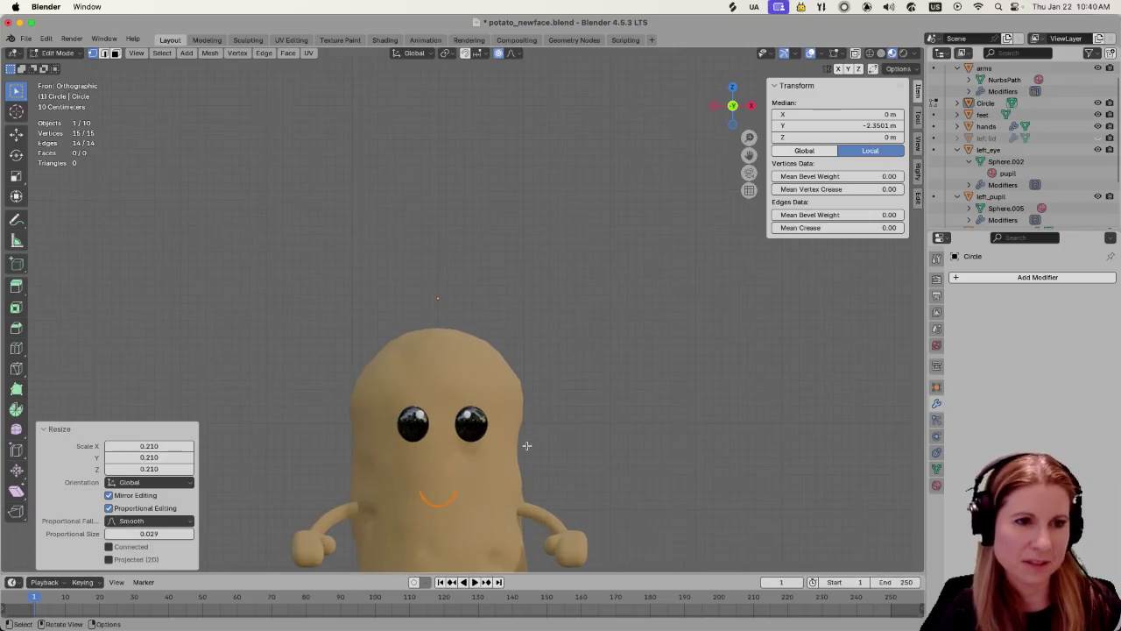
{"action": "middle_click_drag", "start_coordinate": [613, 426], "coordinate": [653, 258], "text": "shift"}
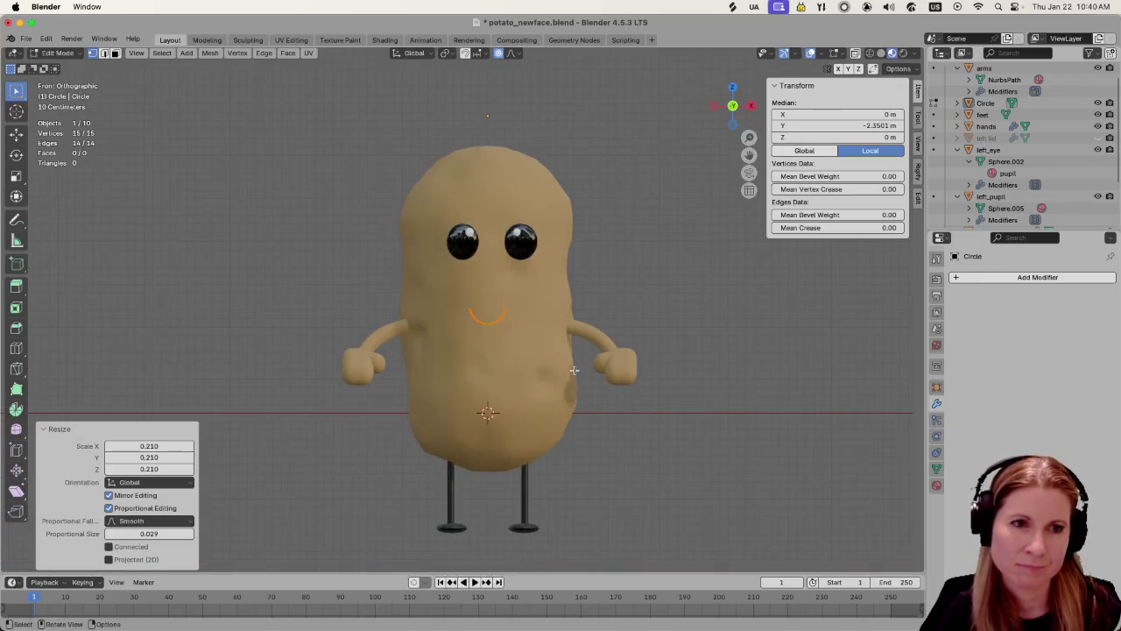
{"action": "scroll", "coordinate": [573, 370], "scroll_direction": "up", "scroll_amount": 3}
{"action": "scroll", "coordinate": [560, 370], "scroll_direction": "down", "scroll_amount": 3}
{"action": "scroll", "coordinate": [561, 370], "scroll_direction": "down", "scroll_amount": 2}
{"action": "middle_click_drag", "start_coordinate": [555, 375], "coordinate": [634, 388]}
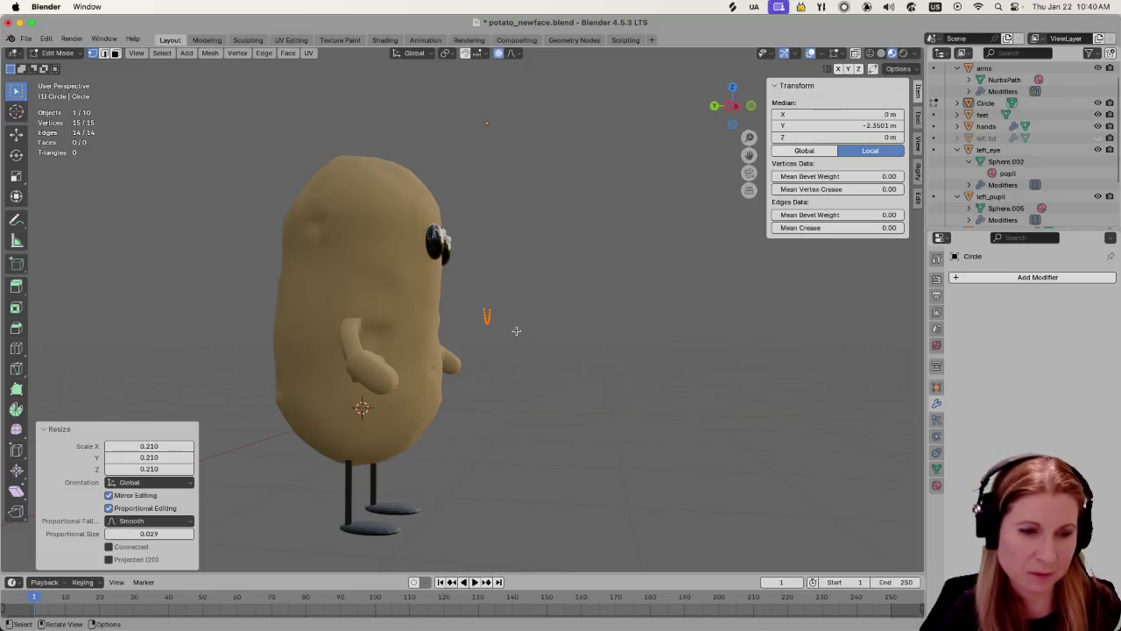
{"action": "key", "text": "g"}
{"action": "key", "text": "y"}
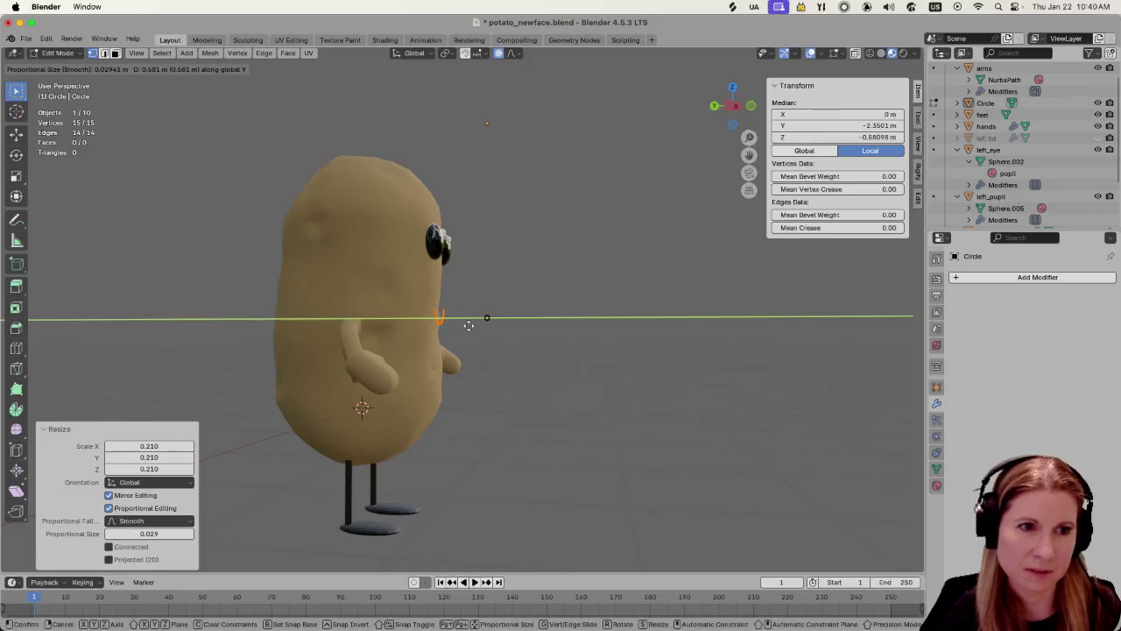
{"action": "left_click", "coordinate": [469, 326]}
{"action": "middle_click_drag", "start_coordinate": [555, 339], "coordinate": [508, 337]}
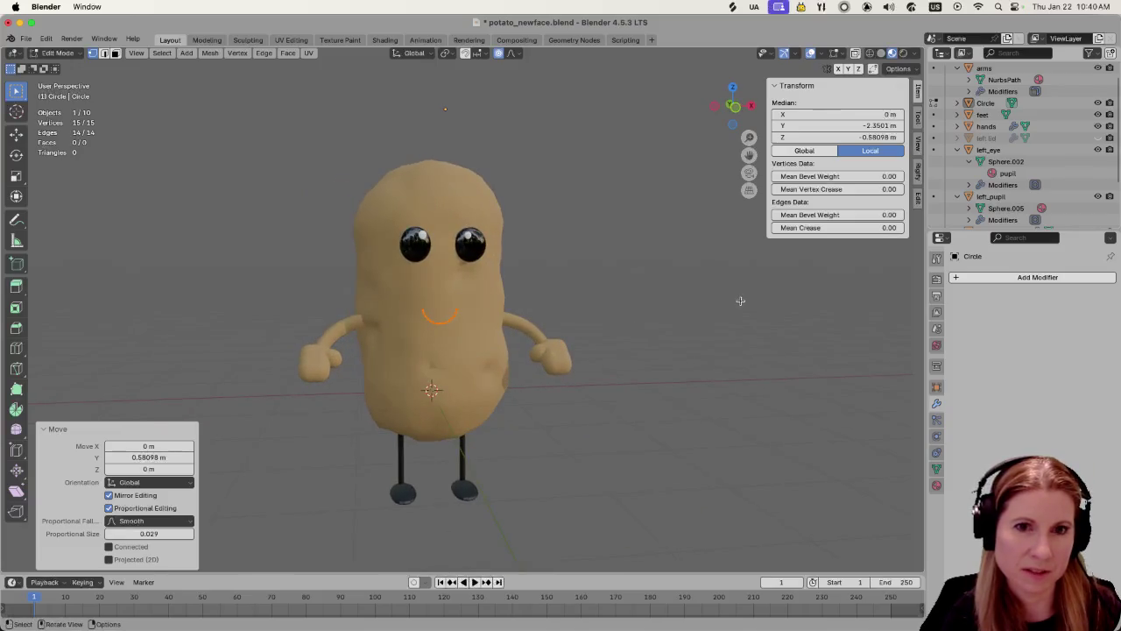
{"action": "left_click", "coordinate": [959, 277]}
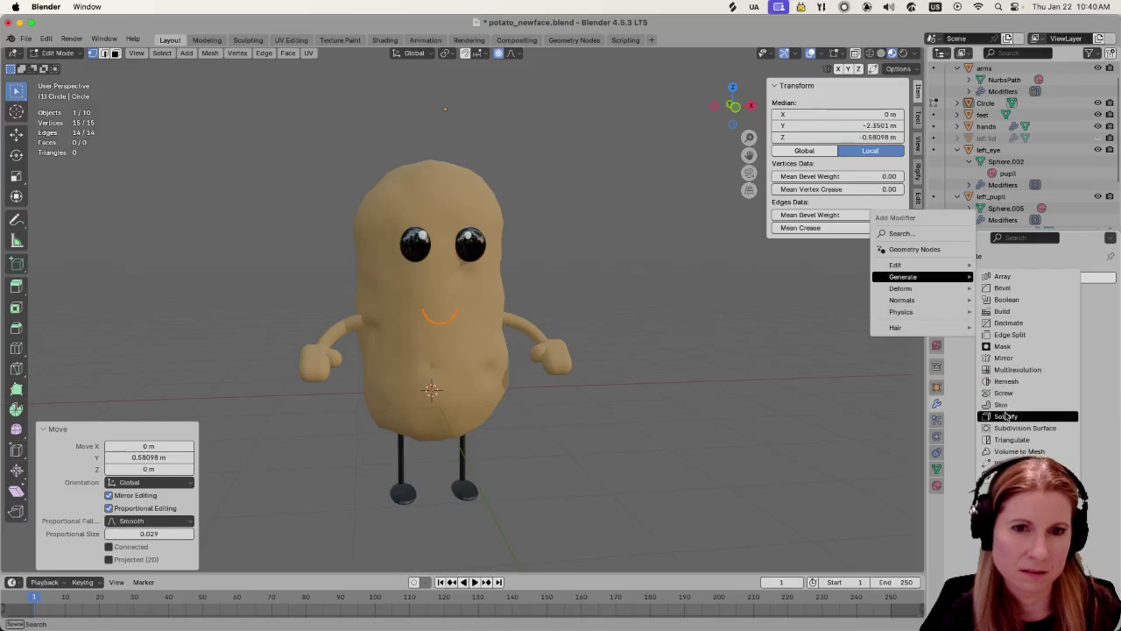
Add a Solidify modifier to the smile arc with 0.01 m thickness
{"action": "left_click", "coordinate": [1005, 416]}
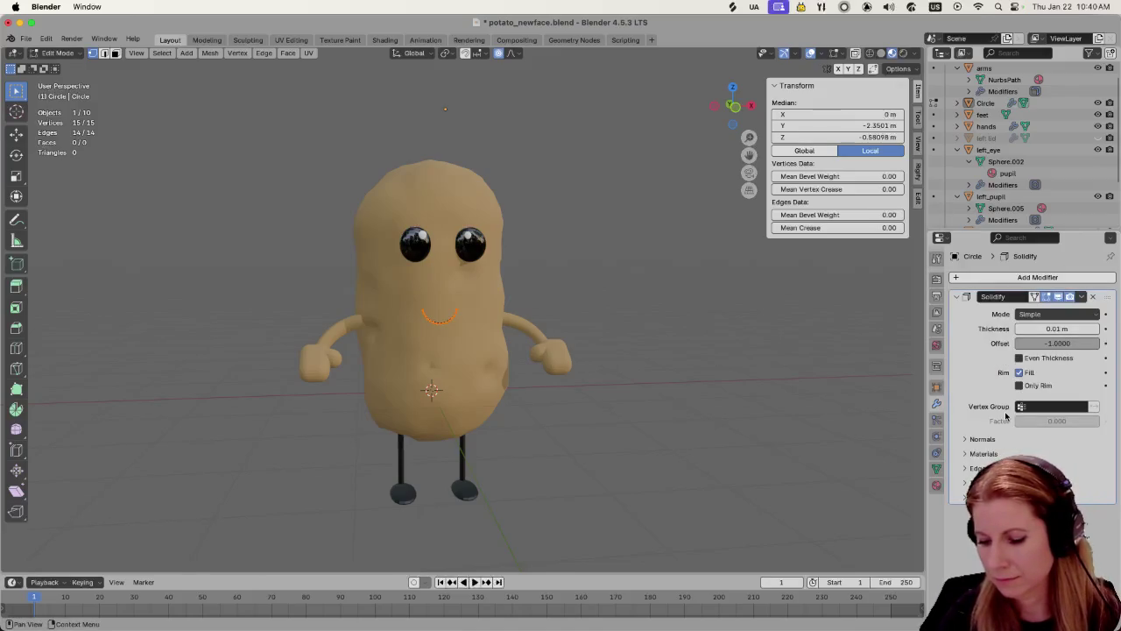
{"action": "left_click", "coordinate": [1056, 329]}
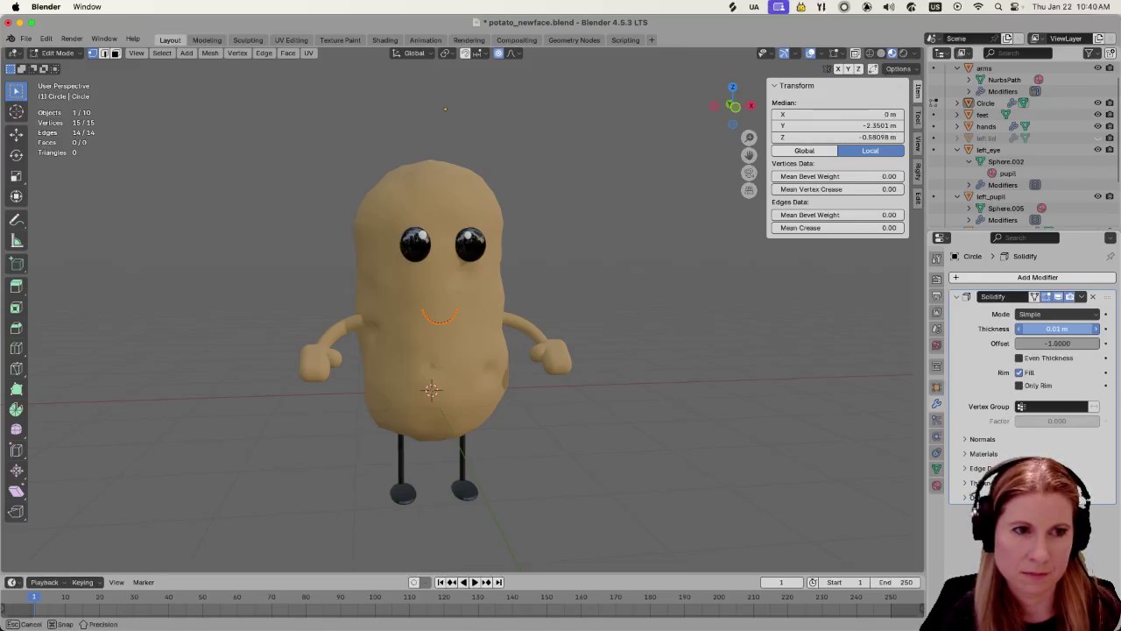
{"action": "key", "text": "Return"}
In Object Mode, reselect the smile arc and try a thicker Solidify thickness
{"action": "key", "text": "Tab"}
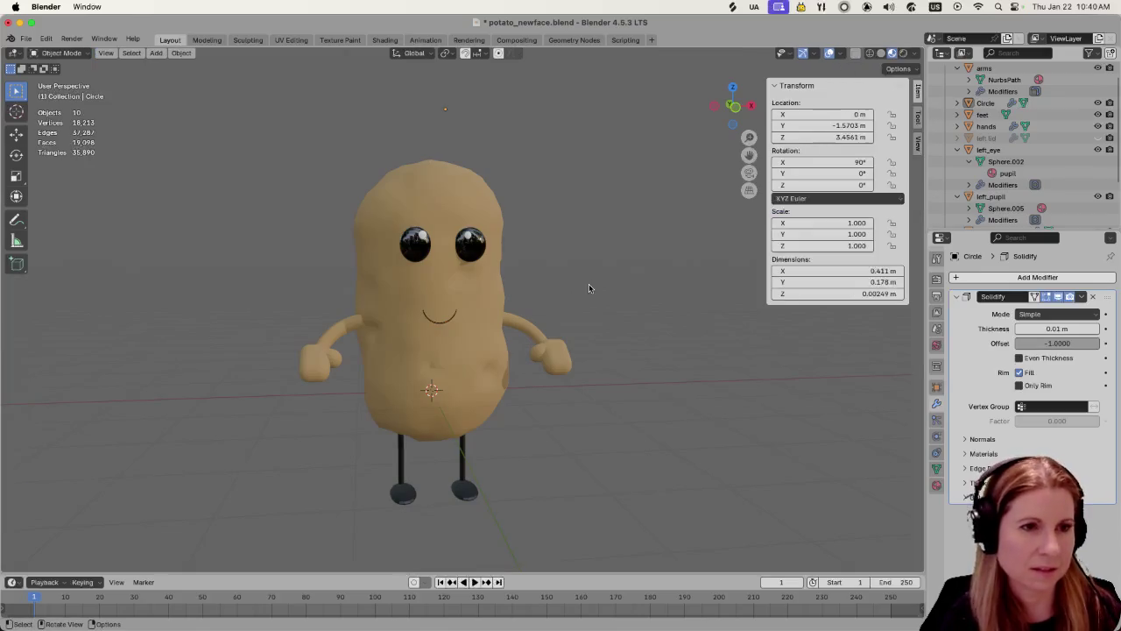
{"action": "left_click", "coordinate": [451, 332]}
{"action": "left_click", "coordinate": [626, 293]}
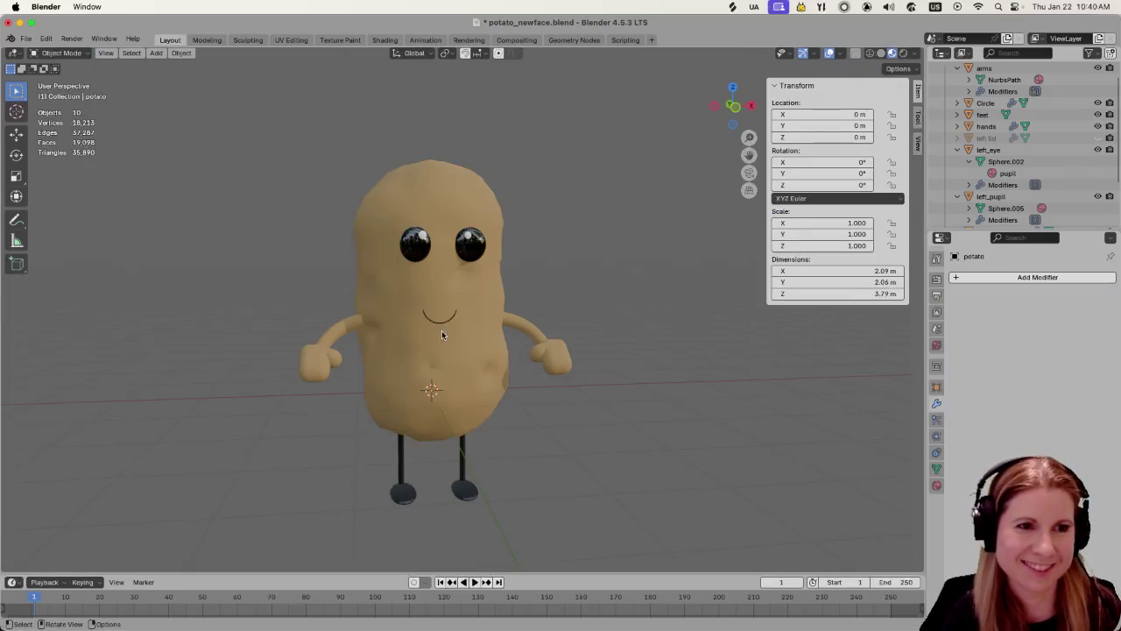
{"action": "key", "text": "a"}
{"action": "key", "text": "alt+a"}
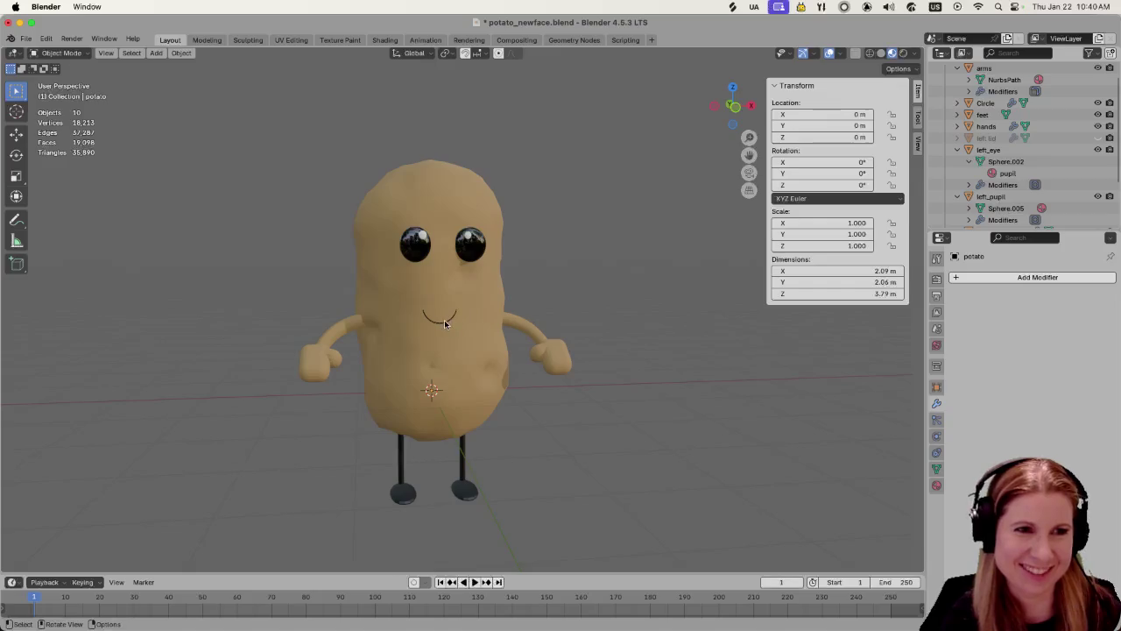
{"action": "left_click", "coordinate": [445, 324]}
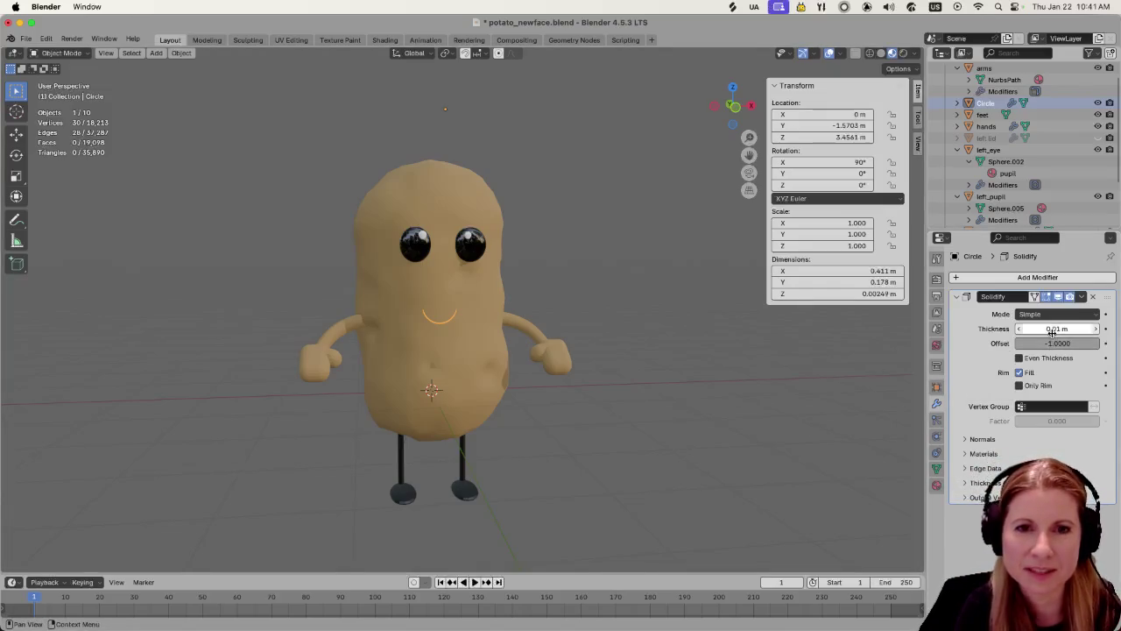
{"action": "mouse_move", "coordinate": [1050, 328]}
{"action": "left_mouse_down"}
{"action": "mouse_move", "coordinate": [1086, 328]}
{"action": "mouse_move", "coordinate": [1050, 329]}
{"action": "left_mouse_up"}
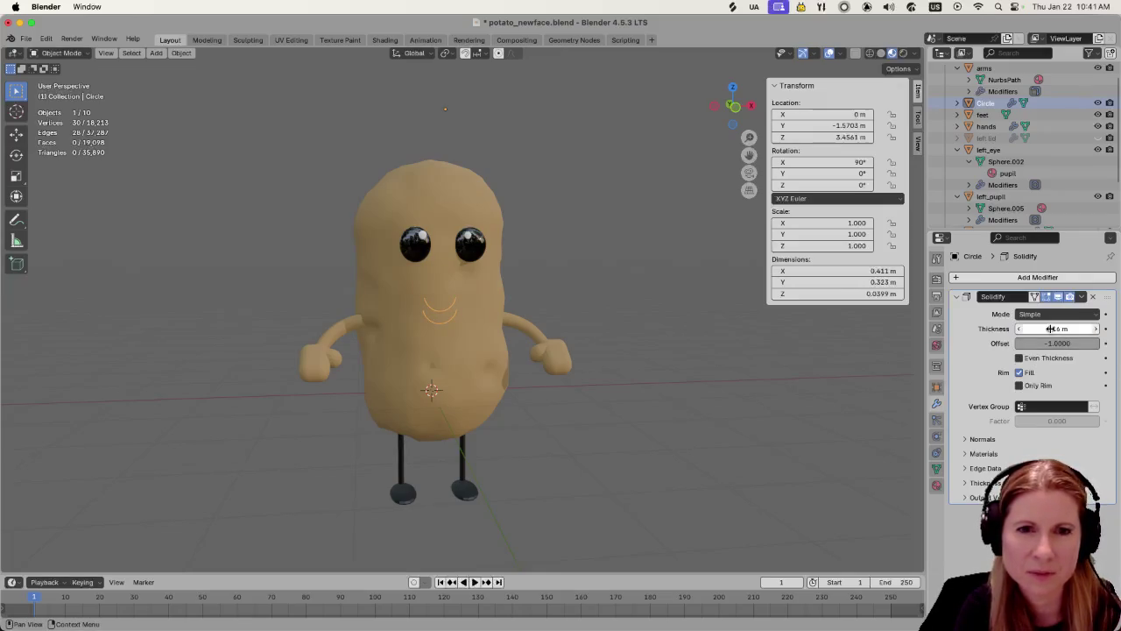
{"action": "mouse_move", "coordinate": [662, 439]}
{"action": "middle_mouse_down"}
{"action": "mouse_move", "coordinate": [611, 454]}
{"action": "mouse_move", "coordinate": [671, 463]}
{"action": "middle_mouse_up"}
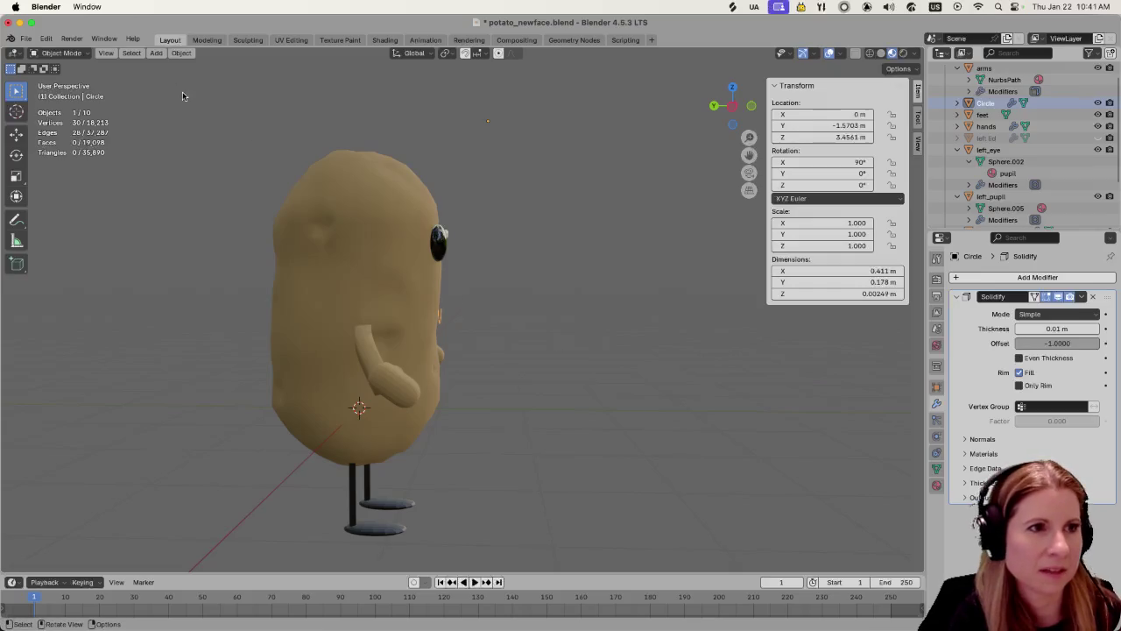
Try setting the smile's origin to its geometry, then undo while viewing the face head-on
{"action": "left_click", "coordinate": [182, 52]}
{"action": "left_click", "coordinate": [310, 90]}
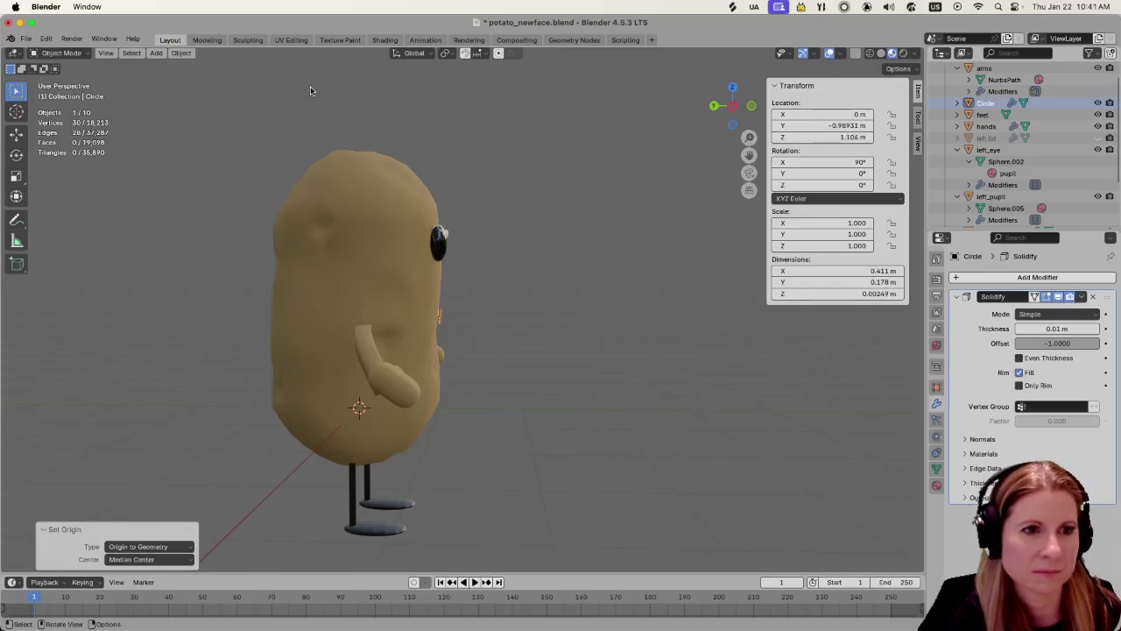
{"action": "middle_click_drag", "start_coordinate": [581, 295], "coordinate": [534, 323]}
{"action": "scroll", "coordinate": [534, 323], "scroll_direction": "up", "scroll_amount": 3}
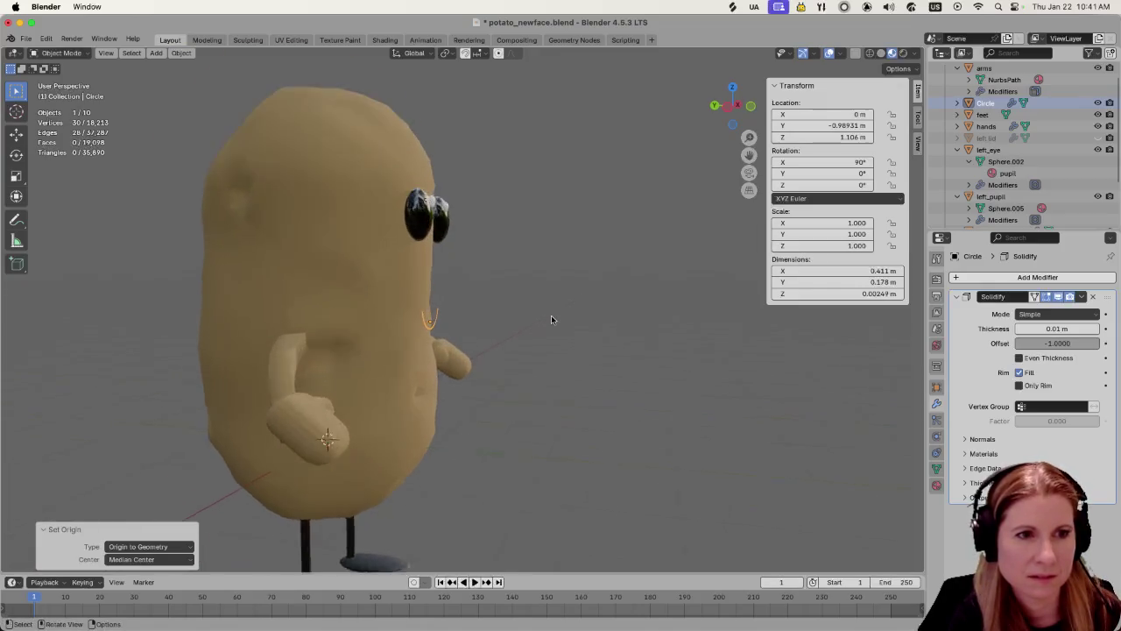
{"action": "scroll", "coordinate": [550, 319], "scroll_direction": "up", "scroll_amount": 4}
{"action": "scroll", "coordinate": [541, 322], "scroll_direction": "up", "scroll_amount": 2}
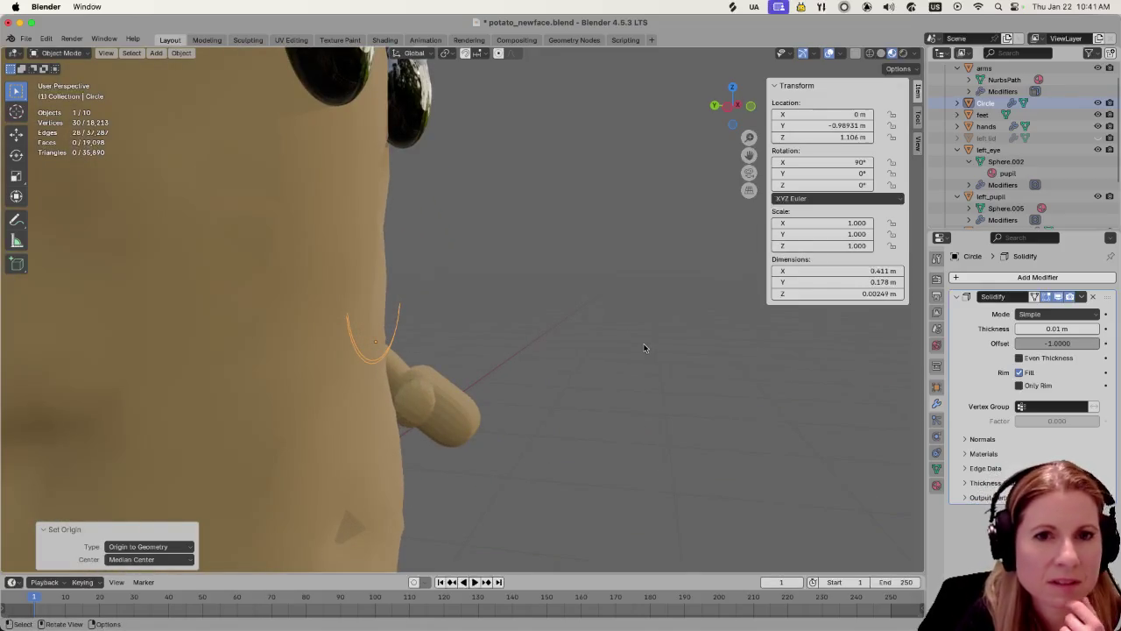
{"action": "middle_click_drag", "start_coordinate": [644, 348], "coordinate": [528, 350]}
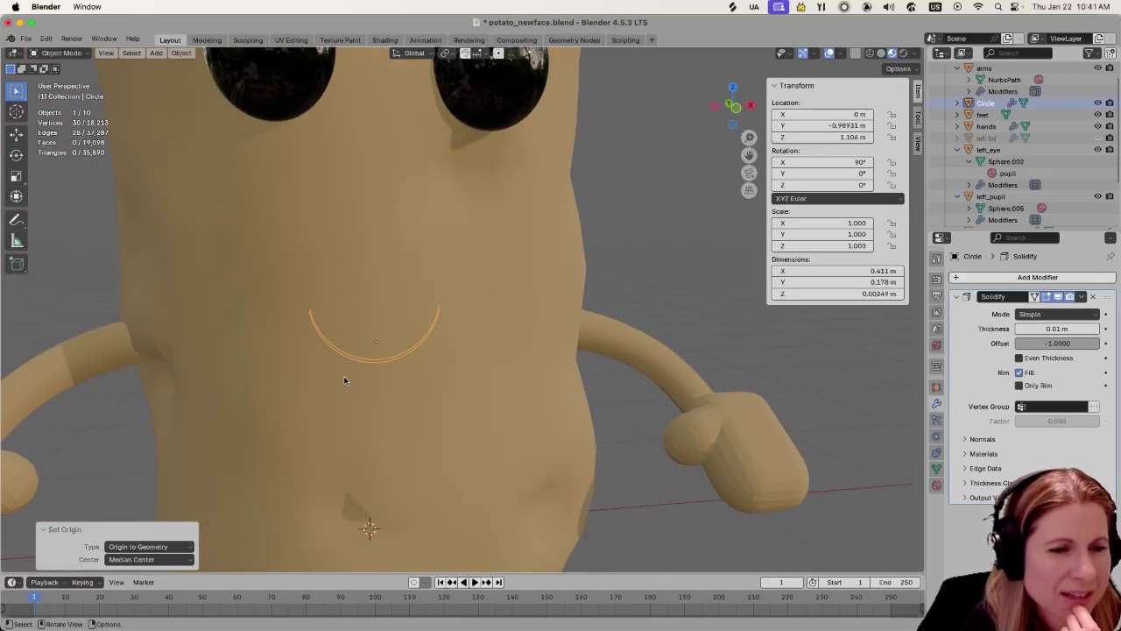
{"action": "scroll", "coordinate": [359, 365], "scroll_direction": "up", "scroll_amount": 2}
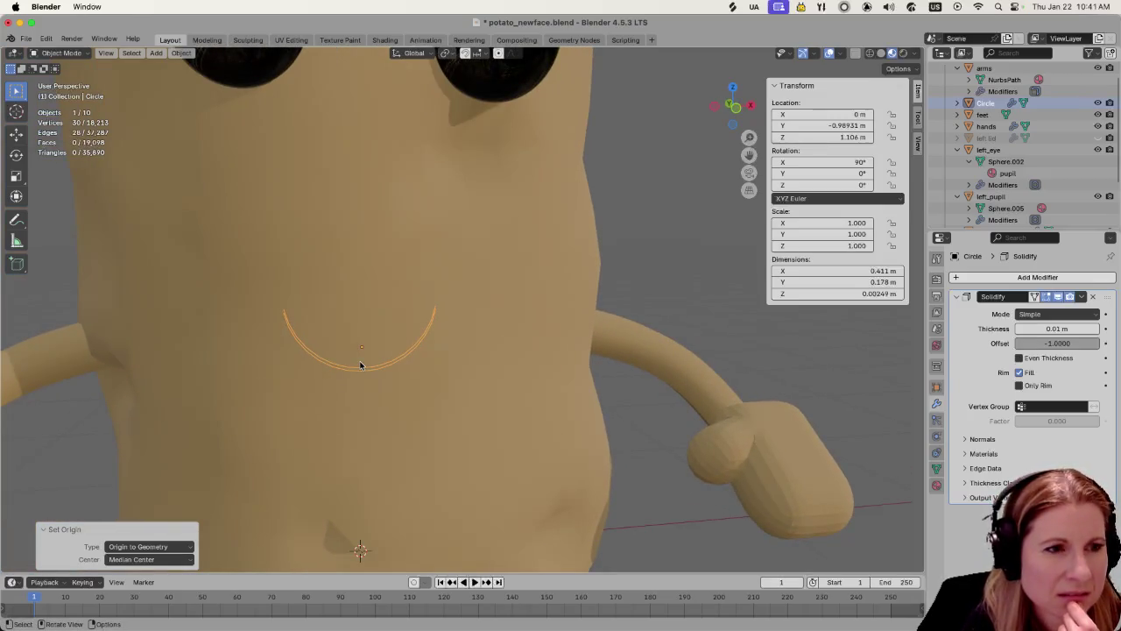
{"action": "key", "text": "ctrl+z"}
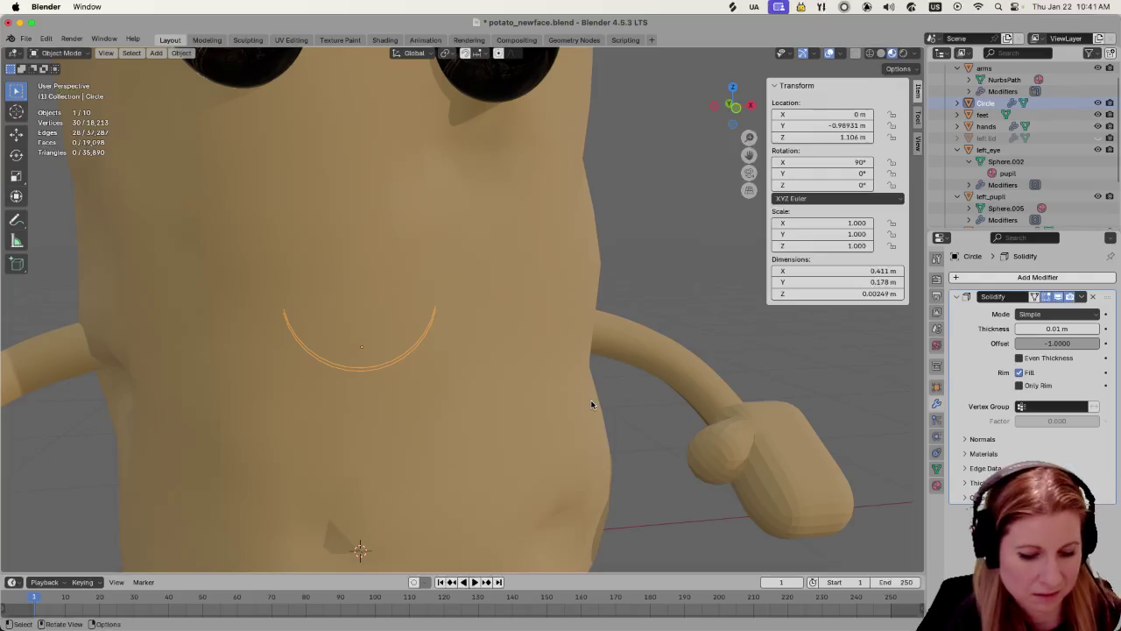
Lower the smile slightly along Z on the potato's face
{"action": "key", "text": "g"}
{"action": "key", "text": "z"}
{"action": "left_click", "coordinate": [582, 365]}
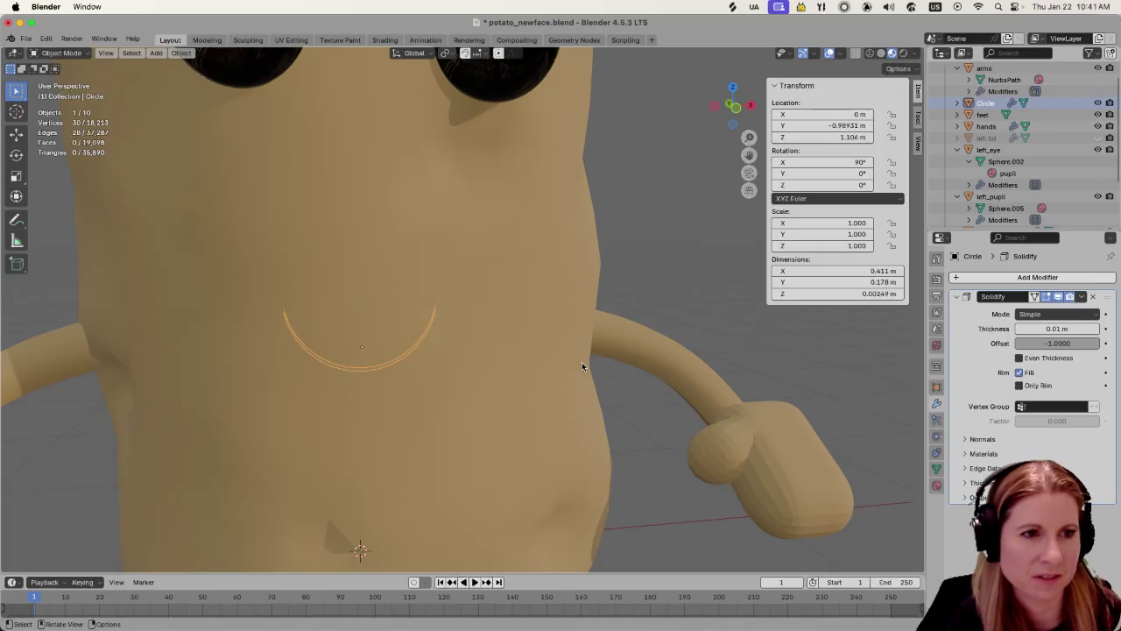
{"action": "scroll", "coordinate": [378, 411], "scroll_direction": "up", "scroll_amount": 2}
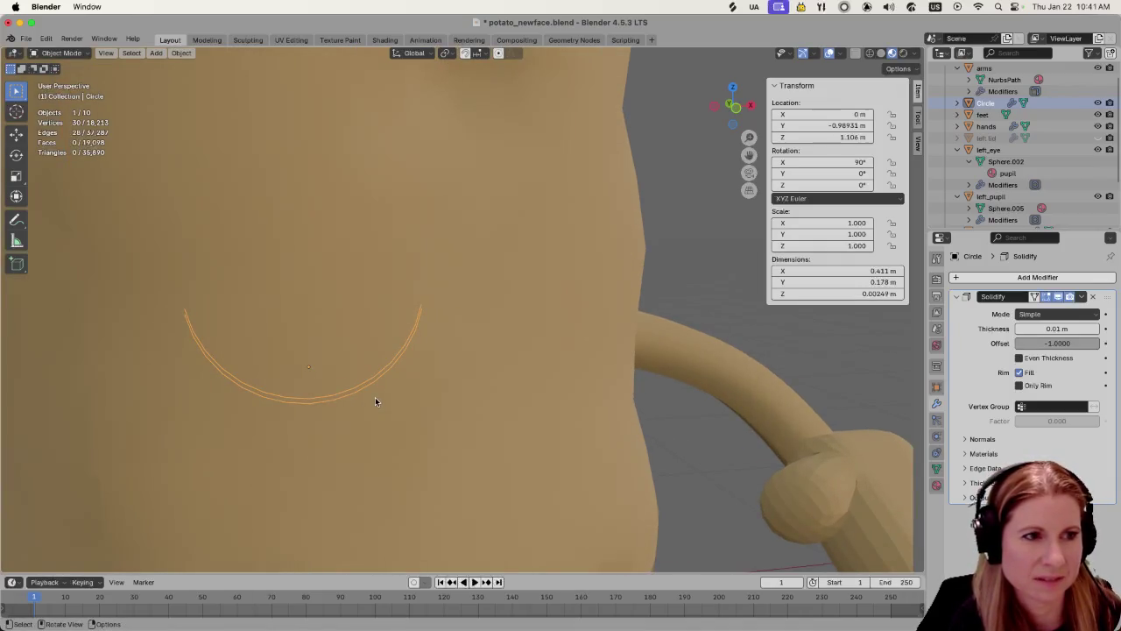
Check the potato mesh in Edit Mode, then edit the smile arc with Solidify preview off
{"action": "left_click", "coordinate": [344, 411]}
{"action": "key", "text": "Tab"}
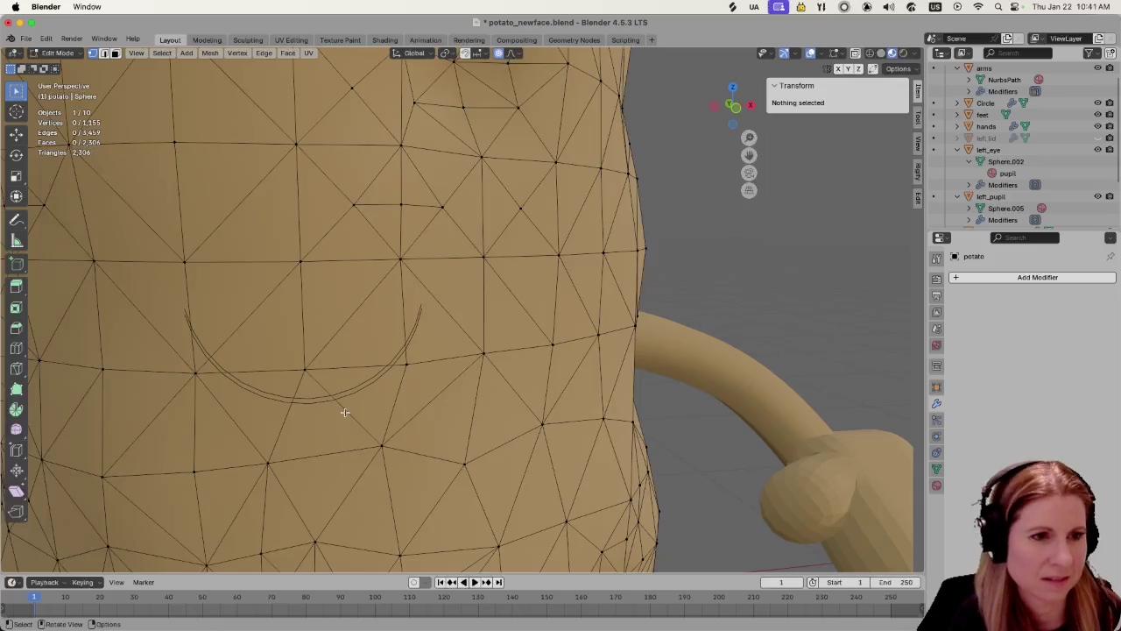
{"action": "key", "text": "a"}
{"action": "key", "text": "alt+a"}
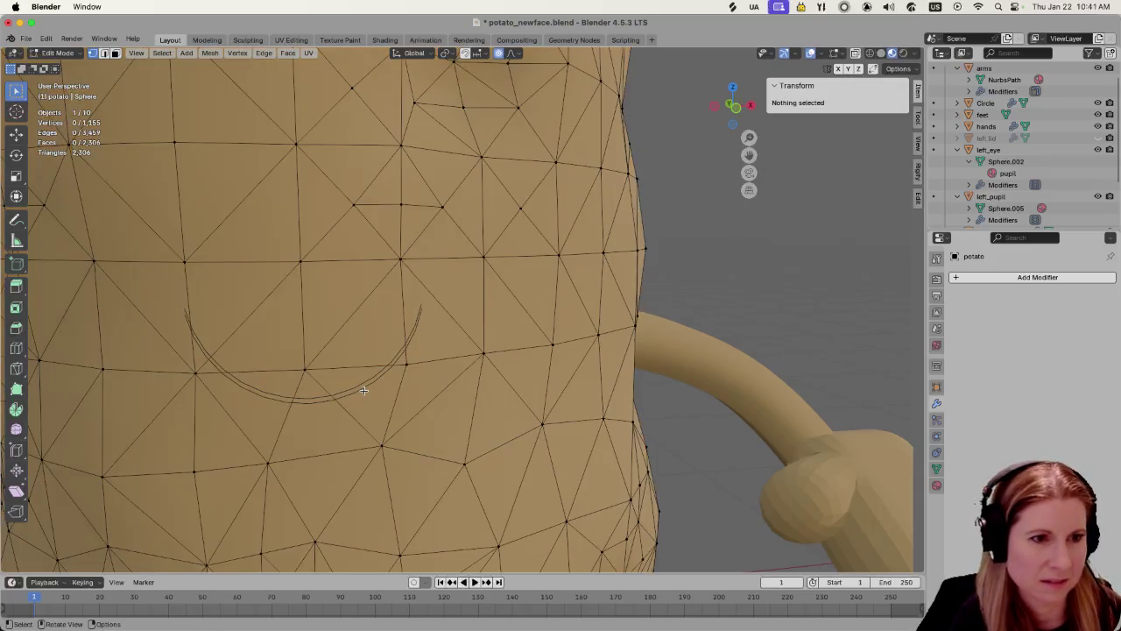
{"action": "key", "text": "Tab"}
{"action": "left_click", "coordinate": [354, 394]}
{"action": "key", "text": "Tab"}
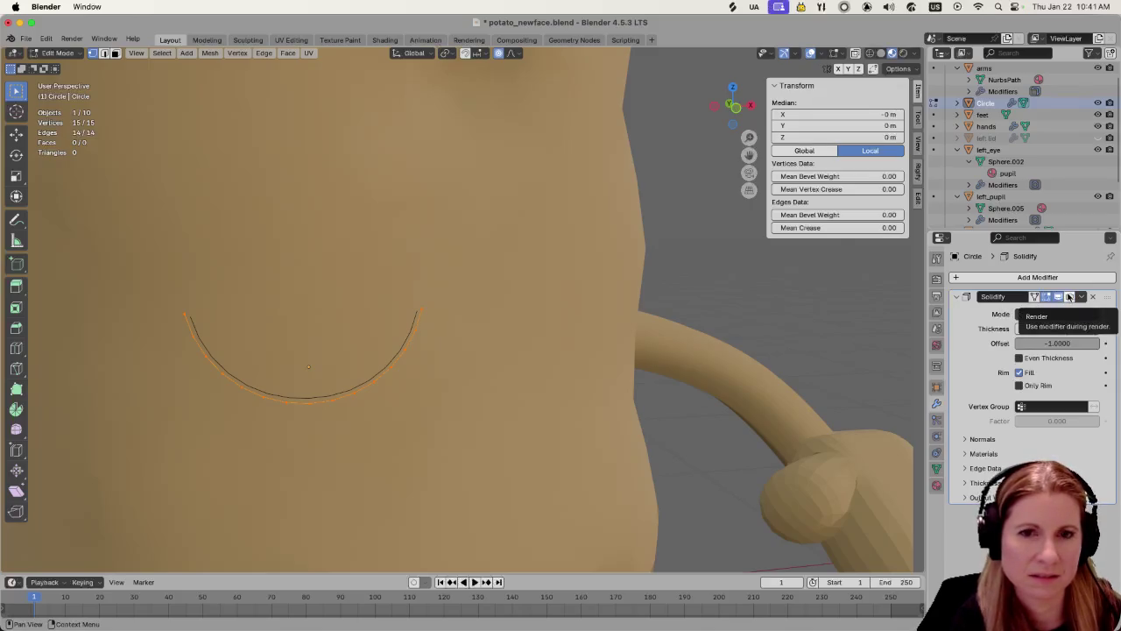
{"action": "left_click", "coordinate": [1057, 297]}
Turn the Solidify edit-mode preview back on, set Offset to 0, and return to Object Mode
{"action": "left_click", "coordinate": [1058, 296]}
{"action": "left_click", "coordinate": [1058, 297]}
{"action": "left_click", "coordinate": [1057, 296]}
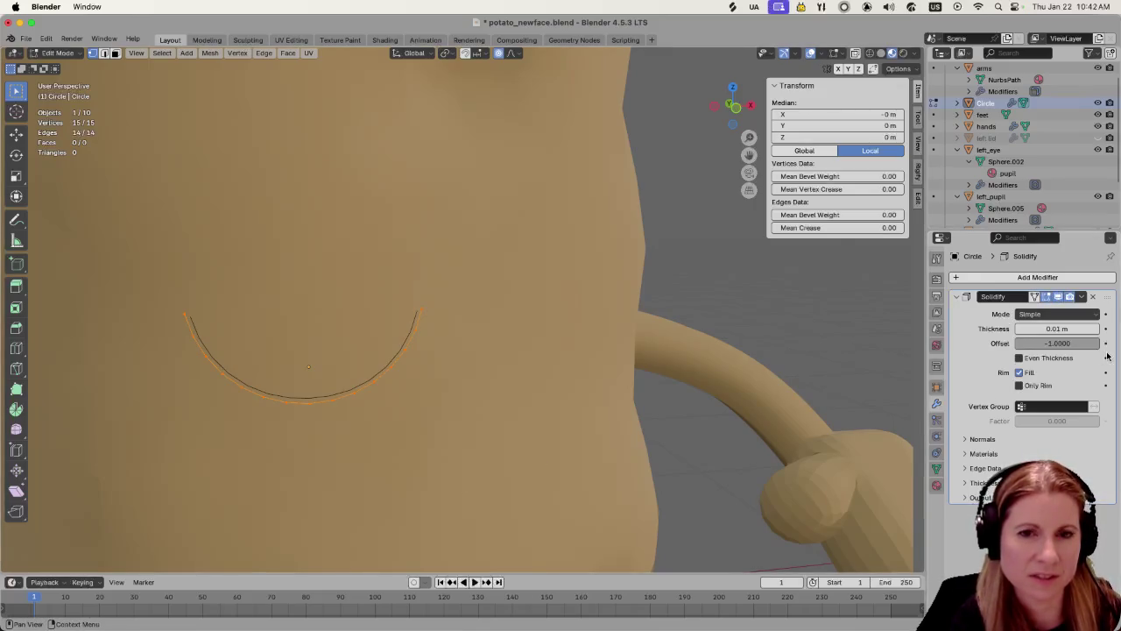
{"action": "left_click_drag", "start_coordinate": [1057, 343], "coordinate": [1064, 341]}
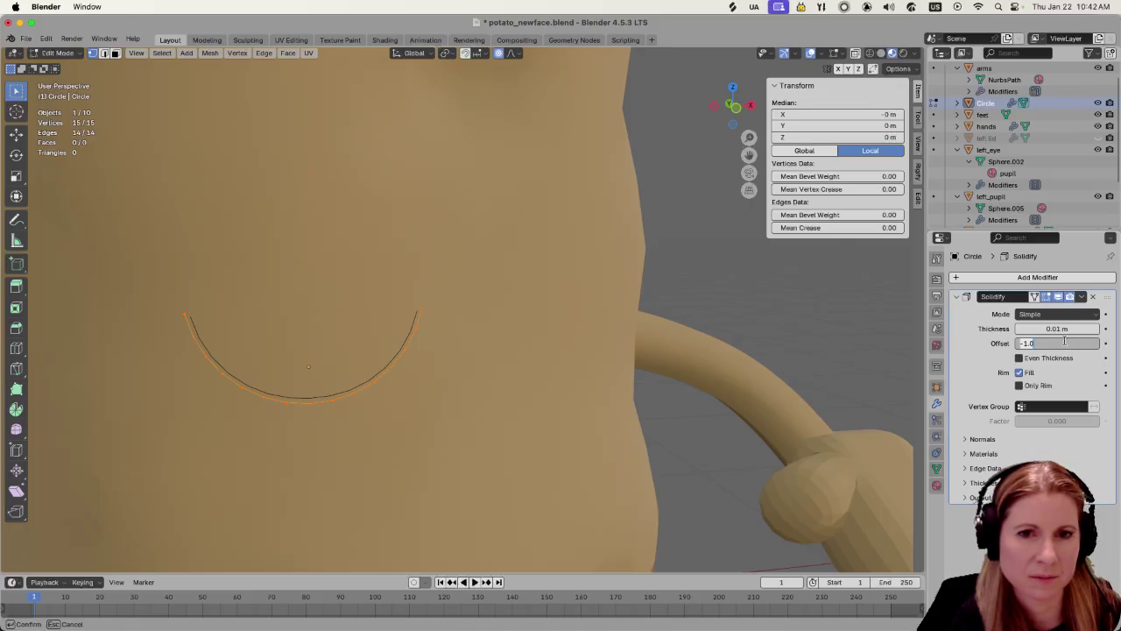
{"action": "type", "text": "0"}
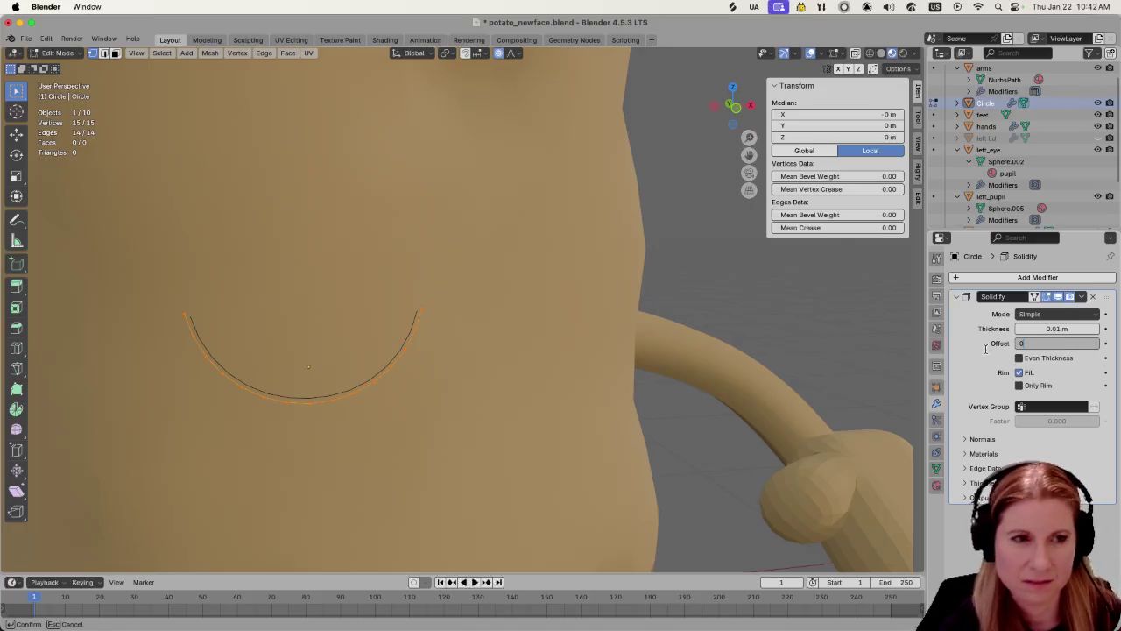
{"action": "key", "text": "Return"}
{"action": "key", "text": "Tab"}
{"action": "scroll", "coordinate": [425, 367], "scroll_direction": "down", "scroll_amount": 2}
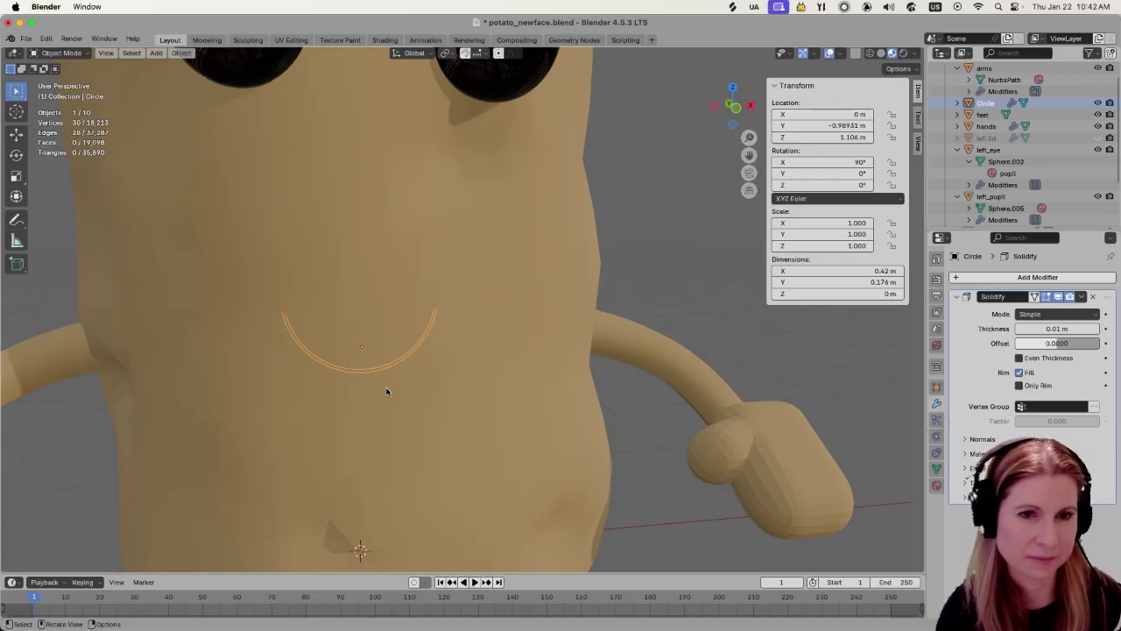
Remove the Solidify modifier and extrude the smile arc along Y into a strip
{"action": "left_click", "coordinate": [1093, 300]}
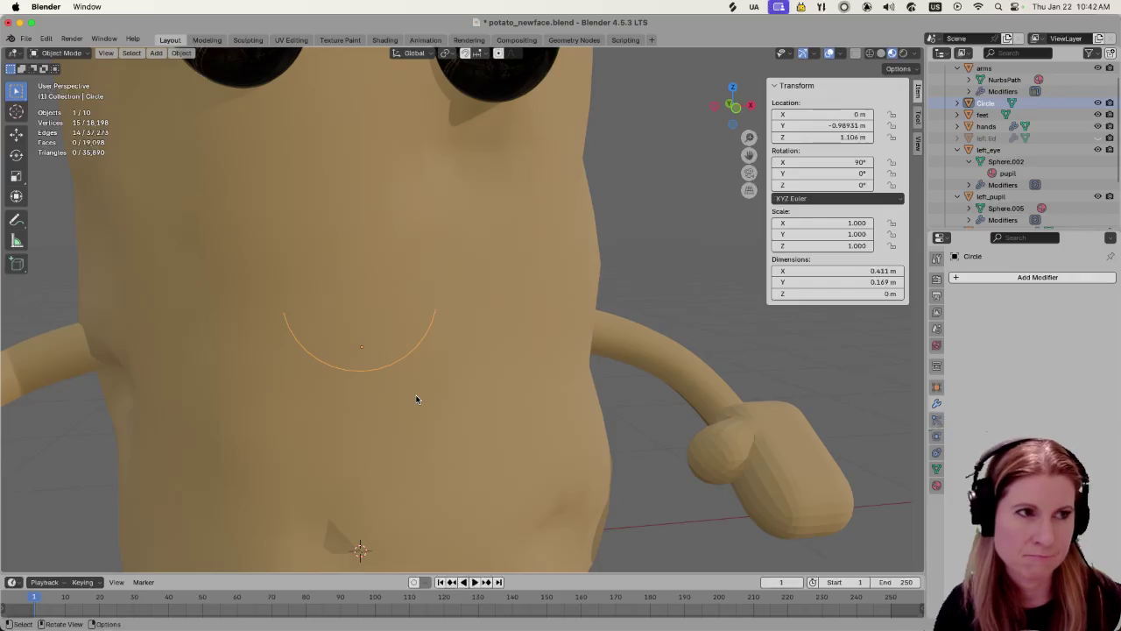
{"action": "key", "text": "Tab"}
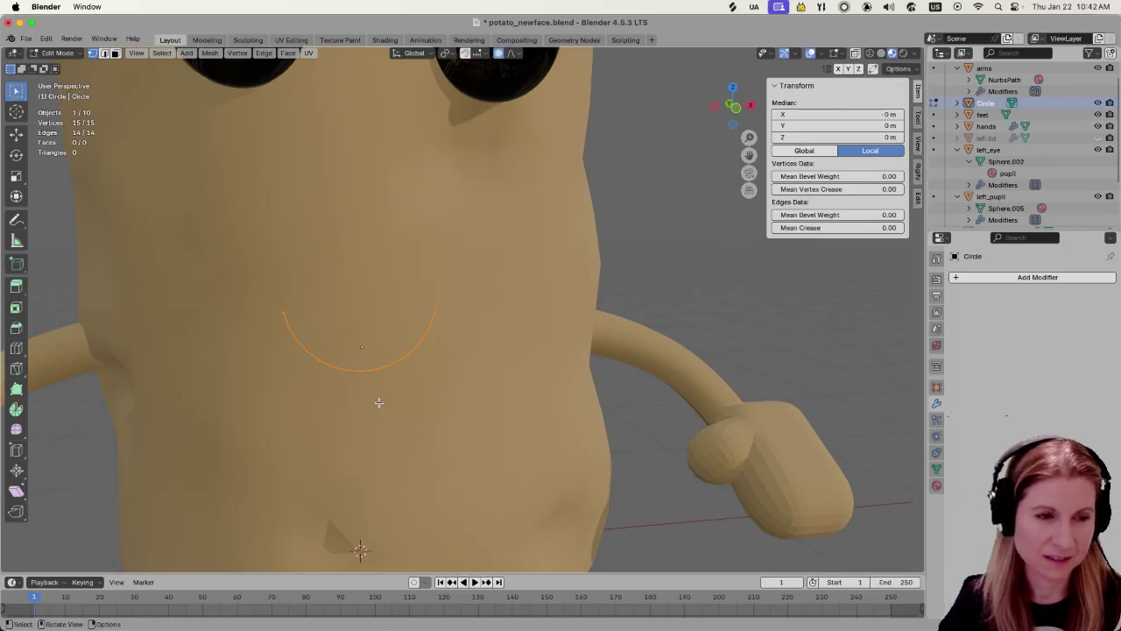
{"action": "middle_click_drag", "start_coordinate": [351, 445], "coordinate": [467, 453]}
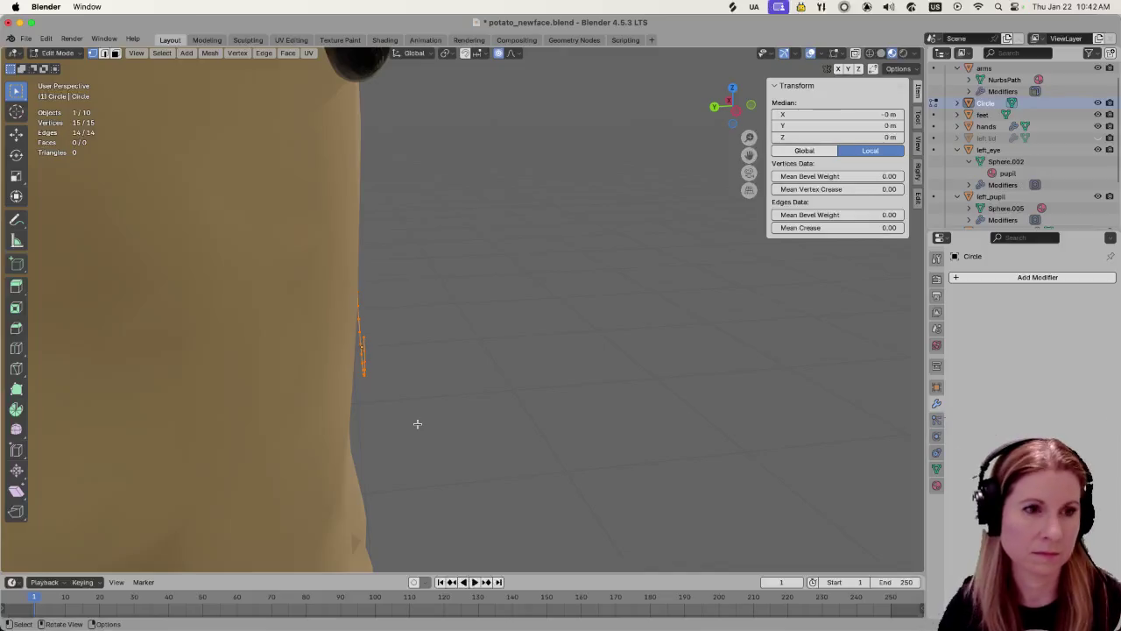
{"action": "key", "text": "e"}
{"action": "key", "text": "y"}
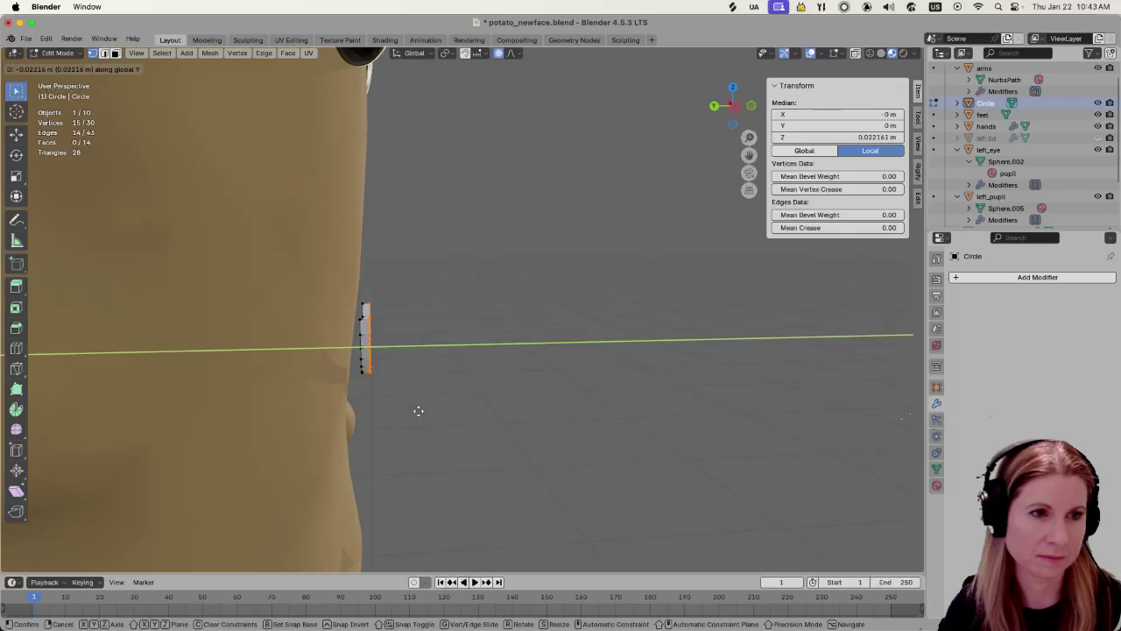
{"action": "left_click", "coordinate": [418, 408]}
Select the whole smile strip and shift it about 0.051 m along X
{"action": "key", "text": "alt+a"}
{"action": "mouse_move", "coordinate": [483, 400]}
{"action": "middle_mouse_down"}
{"action": "mouse_move", "coordinate": [502, 382]}
{"action": "mouse_move", "coordinate": [434, 393]}
{"action": "mouse_move", "coordinate": [455, 359]}
{"action": "mouse_move", "coordinate": [604, 356]}
{"action": "middle_mouse_up"}
{"action": "key", "text": "a"}
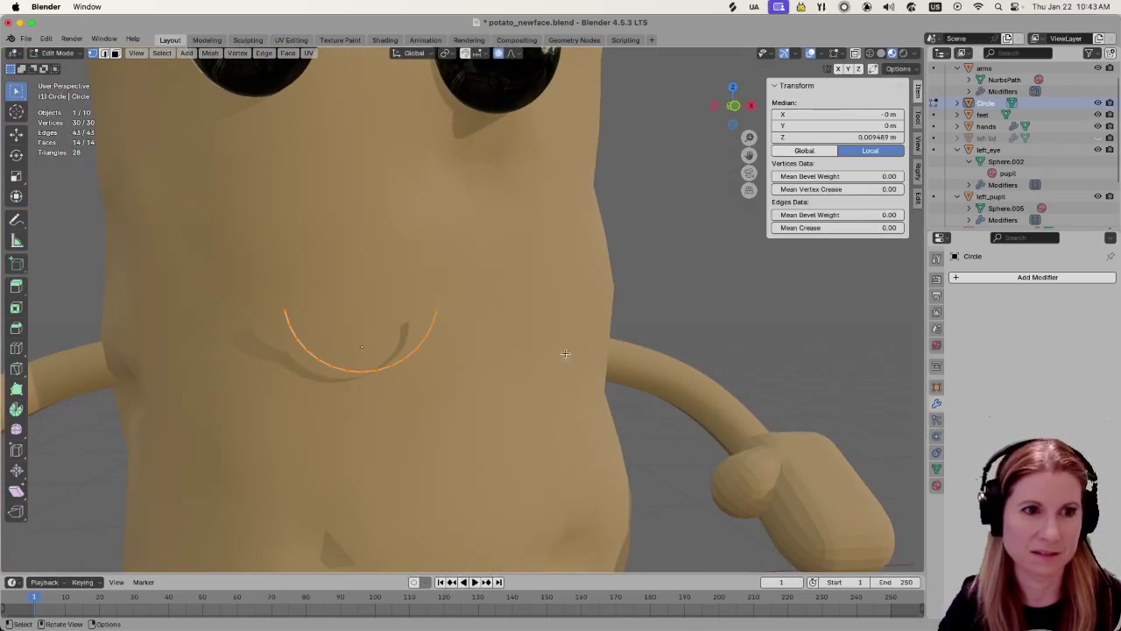
{"action": "scroll", "coordinate": [445, 368], "scroll_direction": "down", "scroll_amount": 2}
{"action": "scroll", "coordinate": [458, 388], "scroll_direction": "down", "scroll_amount": 2}
{"action": "scroll", "coordinate": [461, 386], "scroll_direction": "up", "scroll_amount": 4}
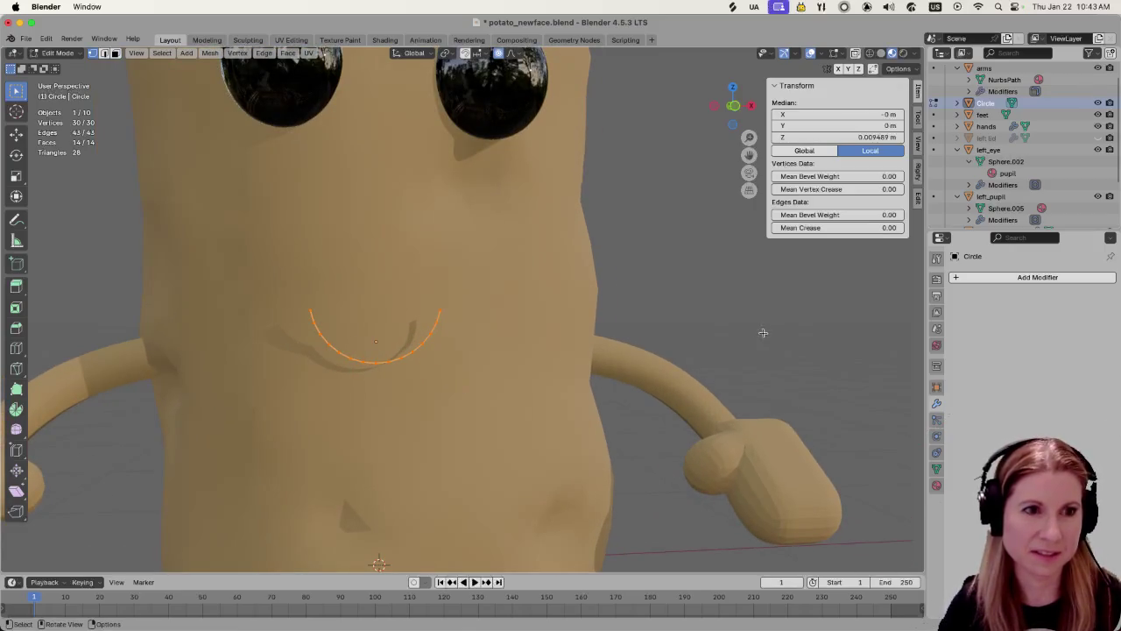
{"action": "middle_click_drag", "start_coordinate": [421, 376], "coordinate": [449, 370]}
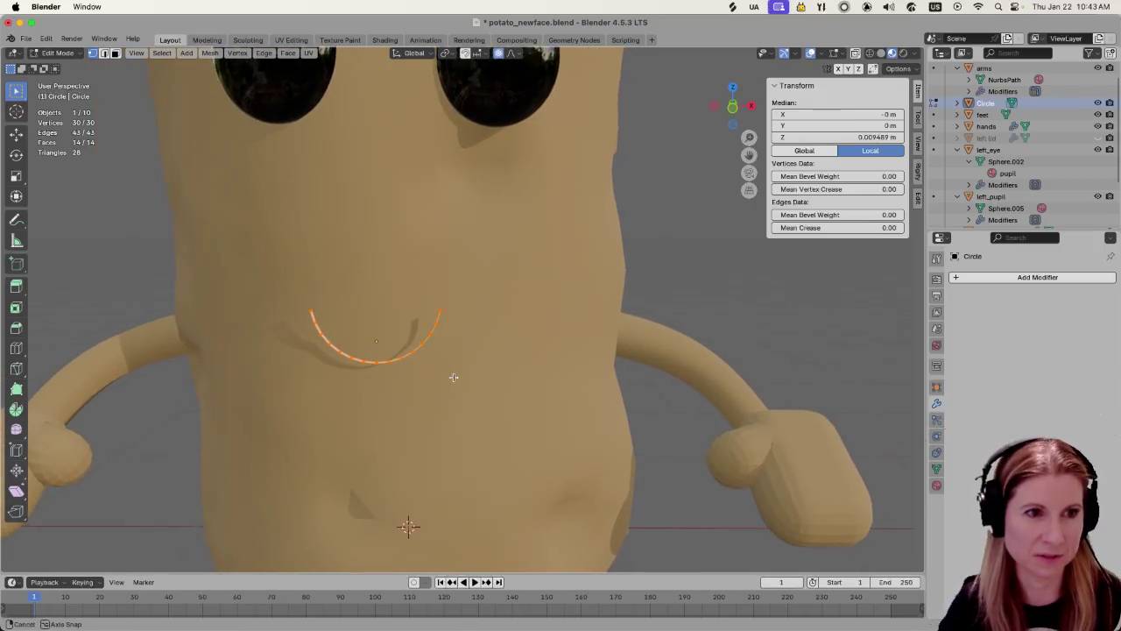
{"action": "scroll", "coordinate": [450, 370], "scroll_direction": "down", "scroll_amount": 3}
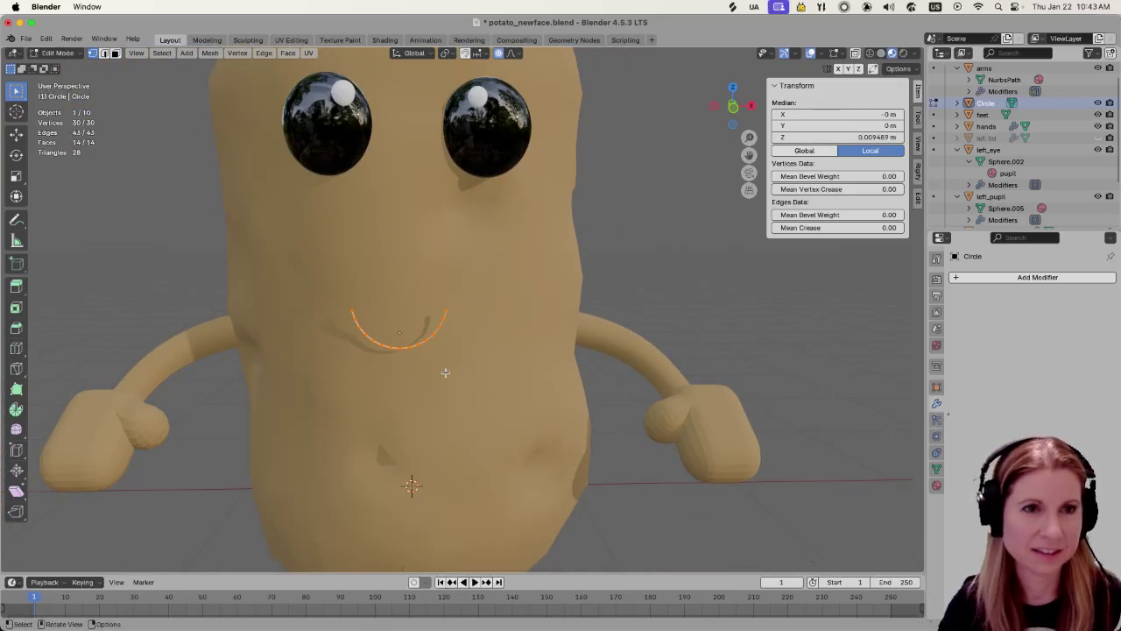
{"action": "key", "text": "g"}
{"action": "key", "text": "x"}
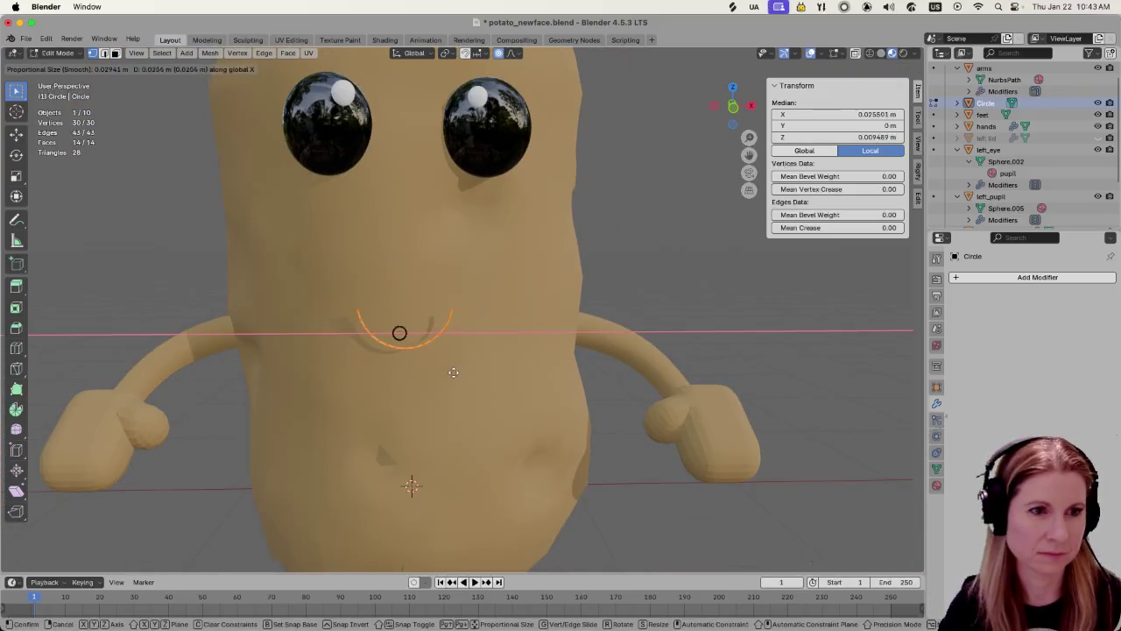
{"action": "left_click", "coordinate": [456, 371]}
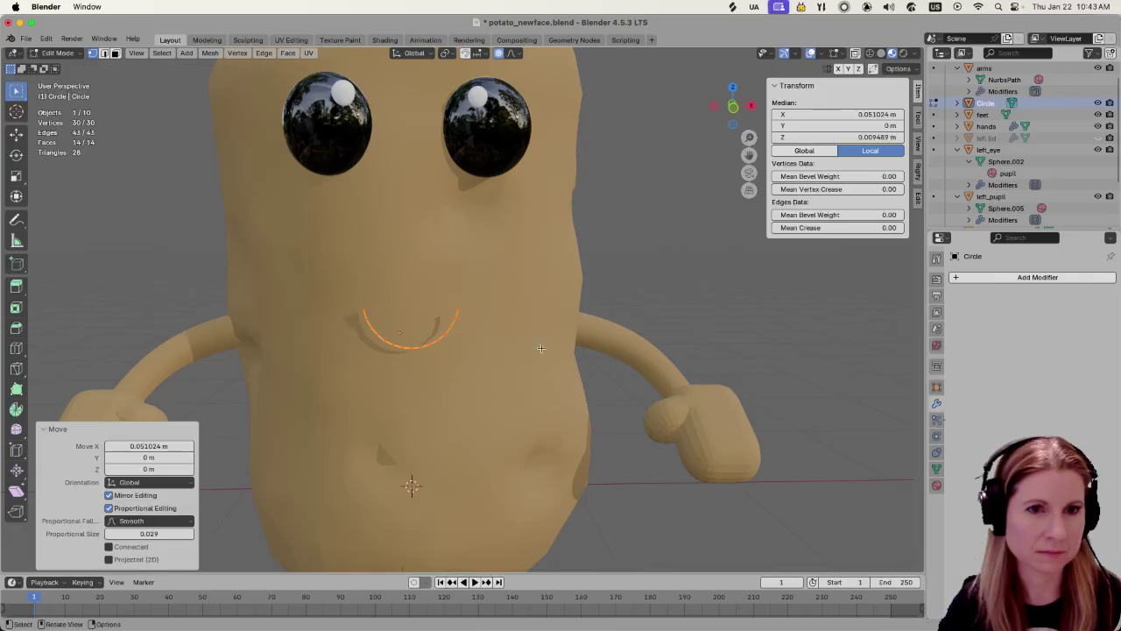
Add a new Solidify modifier to the smile strip with 0.02 m thickness
{"action": "left_click", "coordinate": [957, 278]}
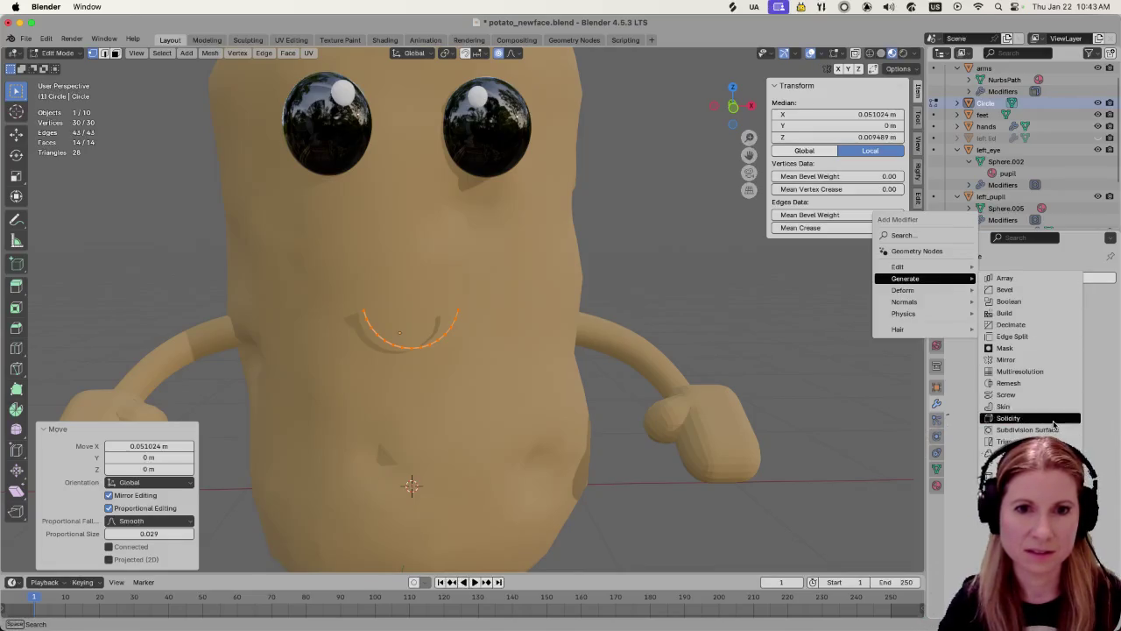
{"action": "left_click", "coordinate": [1051, 423]}
{"action": "scroll", "coordinate": [500, 377], "scroll_direction": "up", "scroll_amount": 3}
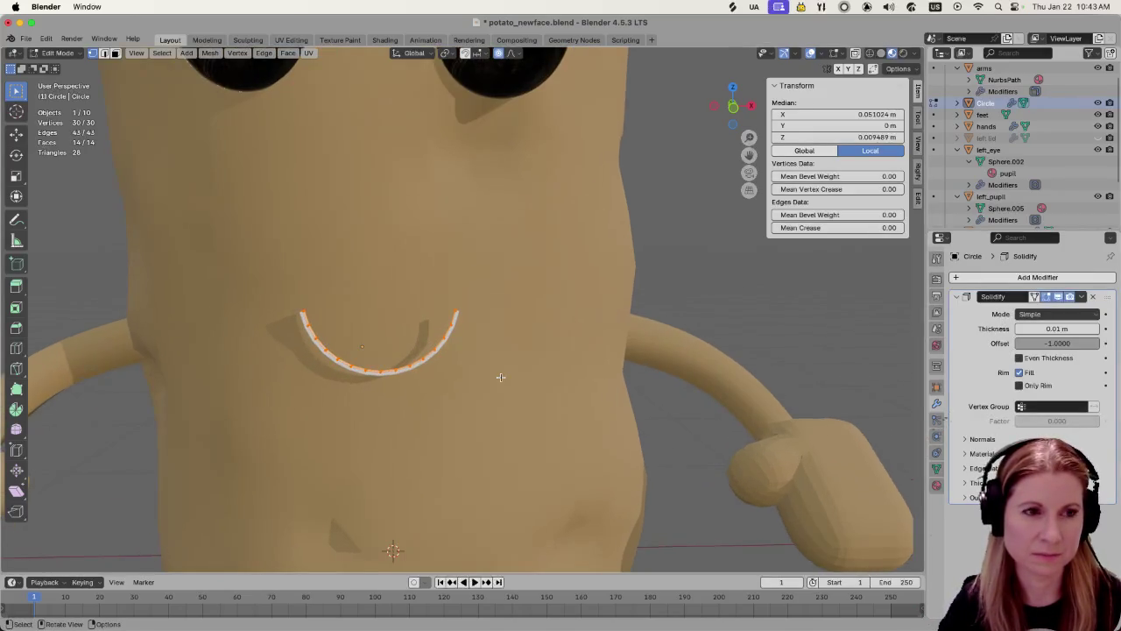
{"action": "left_click_drag", "start_coordinate": [1056, 329], "coordinate": [1053, 329]}
{"action": "mouse_move", "coordinate": [560, 367]}
{"action": "middle_mouse_down"}
{"action": "mouse_move", "coordinate": [588, 367]}
{"action": "mouse_move", "coordinate": [546, 370]}
{"action": "mouse_move", "coordinate": [526, 350]}
{"action": "mouse_move", "coordinate": [554, 344]}
{"action": "mouse_move", "coordinate": [532, 352]}
{"action": "middle_mouse_up"}
{"action": "key", "text": "alt+a"}
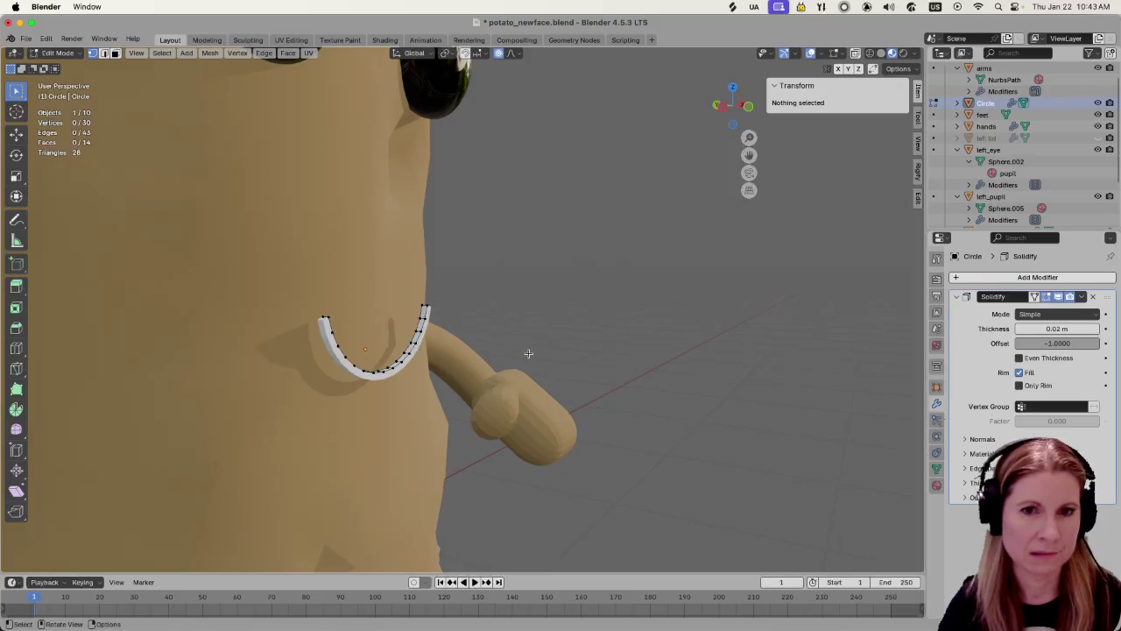
Raise the smile's Solidify thickness to 0.05 m and check the mouth from the front
{"action": "left_click_drag", "start_coordinate": [1057, 329], "coordinate": [1057, 328]}
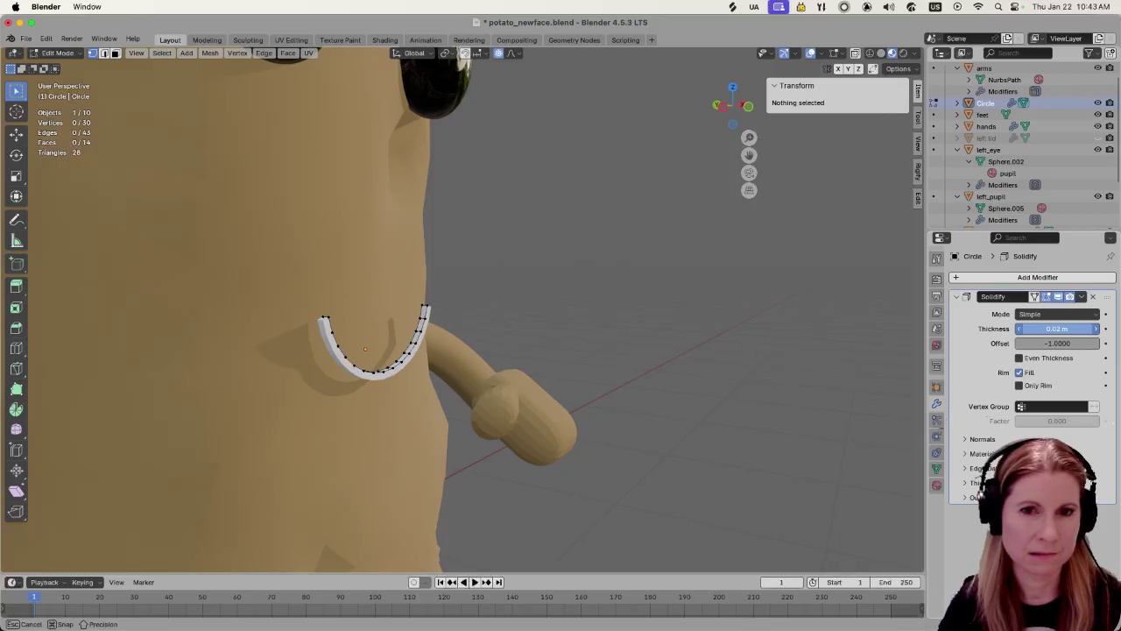
{"action": "mouse_move", "coordinate": [616, 350]}
{"action": "middle_mouse_down"}
{"action": "mouse_move", "coordinate": [575, 376]}
{"action": "mouse_move", "coordinate": [525, 312]}
{"action": "mouse_move", "coordinate": [525, 324]}
{"action": "middle_mouse_up"}
{"action": "scroll", "coordinate": [524, 333], "scroll_direction": "down", "scroll_amount": 3}
{"action": "scroll", "coordinate": [524, 364], "scroll_direction": "down", "scroll_amount": 3}
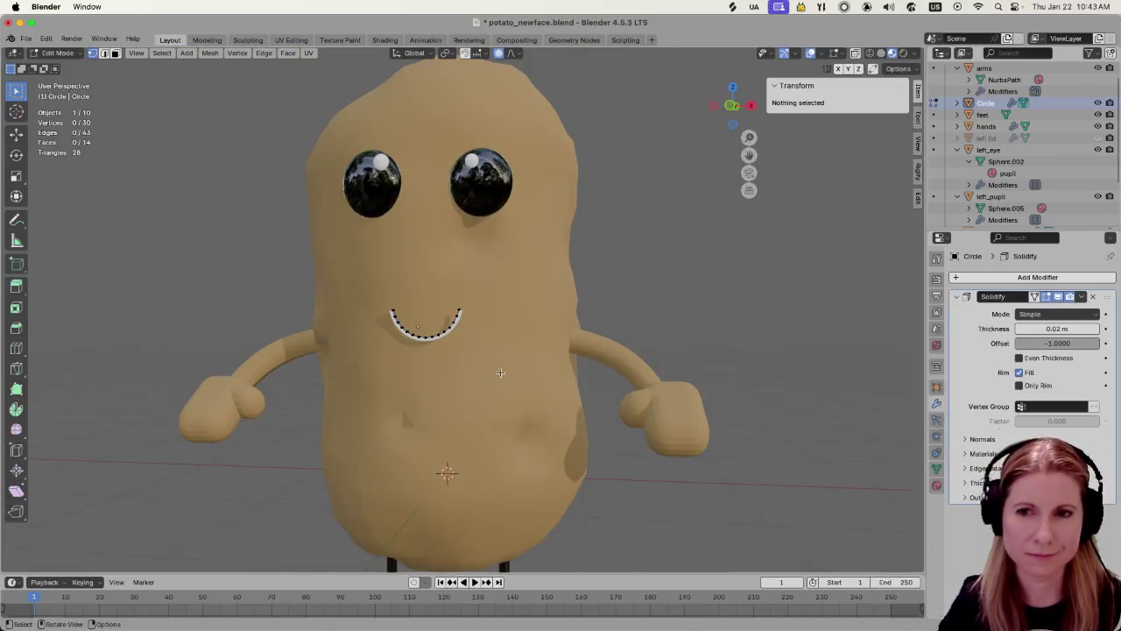
{"action": "scroll", "coordinate": [496, 362], "scroll_direction": "up", "scroll_amount": 5}
{"action": "scroll", "coordinate": [496, 354], "scroll_direction": "up", "scroll_amount": 1}
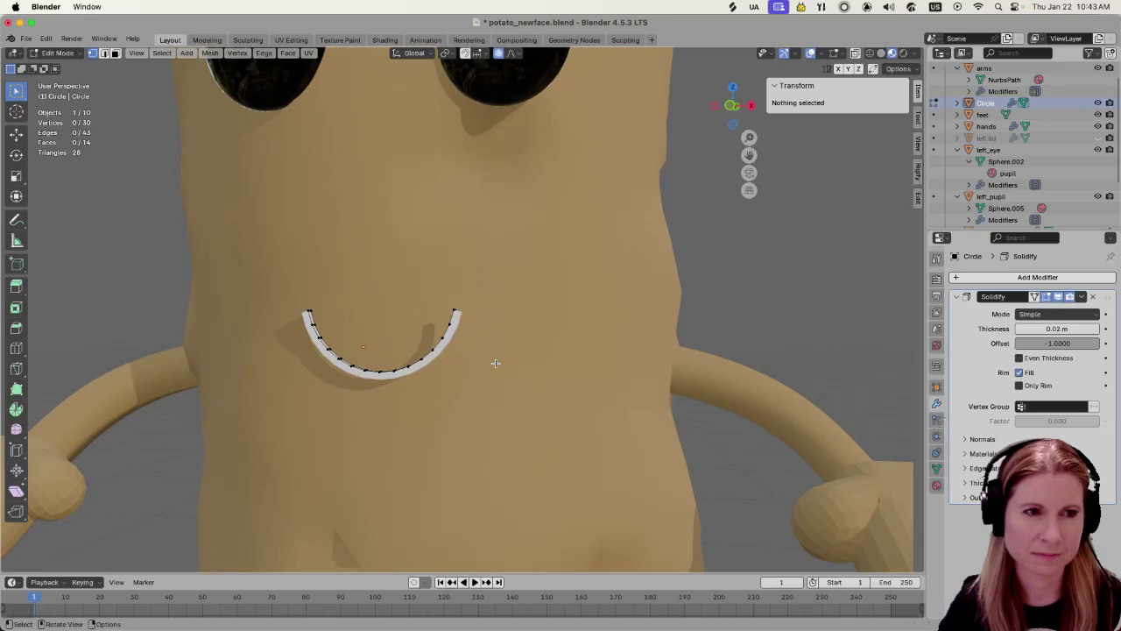
{"action": "middle_click_drag", "start_coordinate": [491, 346], "coordinate": [482, 345]}
{"action": "scroll", "coordinate": [483, 345], "scroll_direction": "down", "scroll_amount": 2}
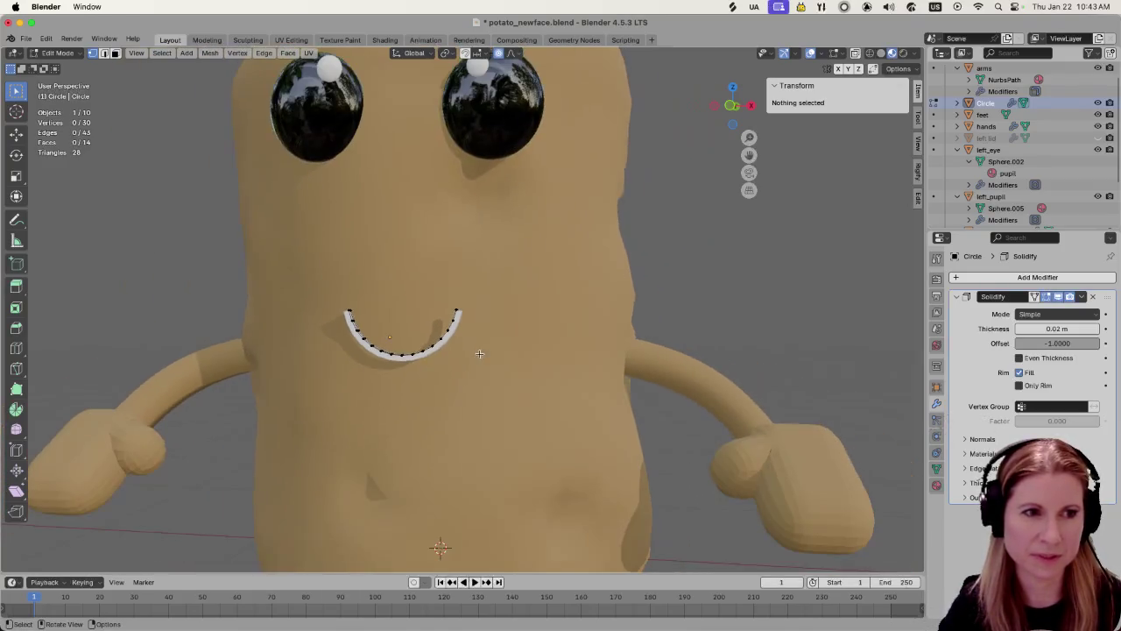
{"action": "left_click_drag", "start_coordinate": [1040, 328], "coordinate": [1051, 329]}
{"action": "middle_click_drag", "start_coordinate": [832, 341], "coordinate": [911, 341]}
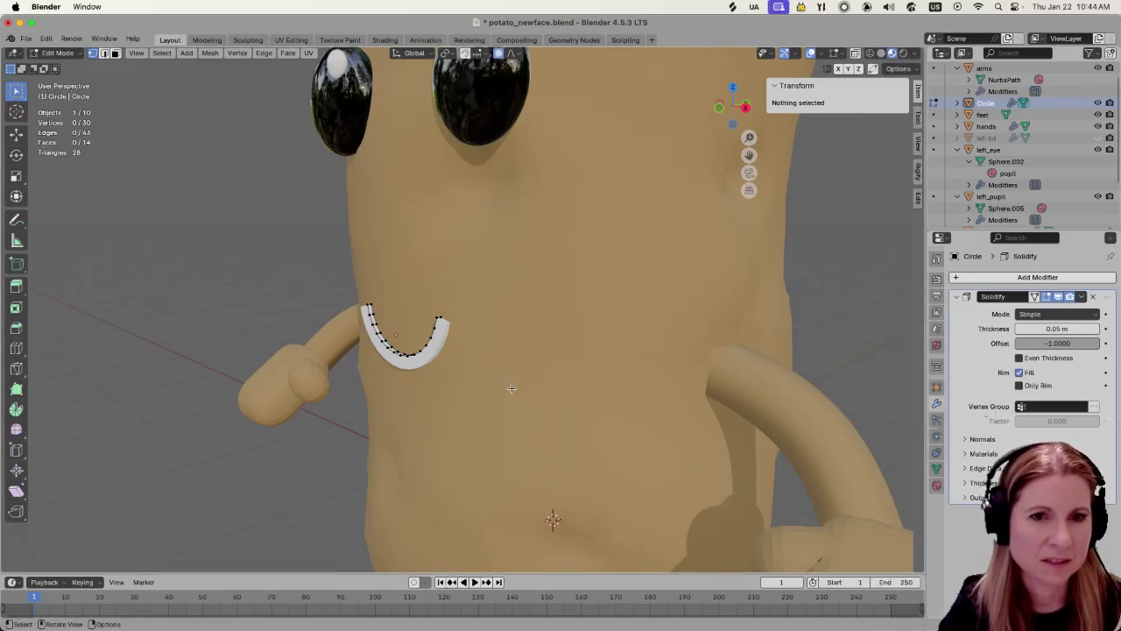
{"action": "scroll", "coordinate": [470, 394], "scroll_direction": "up", "scroll_amount": 3}
{"action": "middle_click_drag", "start_coordinate": [471, 393], "coordinate": [540, 380]}
{"action": "scroll", "coordinate": [540, 380], "scroll_direction": "down", "scroll_amount": 5}
{"action": "scroll", "coordinate": [485, 389], "scroll_direction": "down", "scroll_amount": 2}
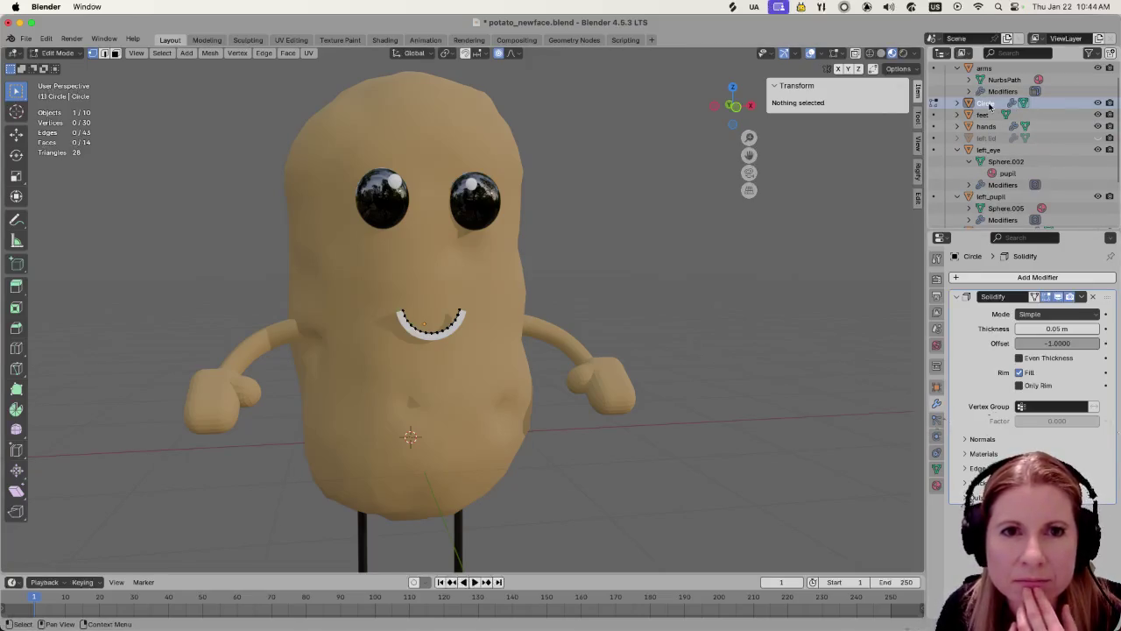
Rename the smile object to 'mouth'
{"action": "scroll", "coordinate": [1011, 102], "scroll_direction": "up", "scroll_amount": 1}
{"action": "double_click", "coordinate": [1007, 126]}
{"action": "type", "text": "mouth"}
{"action": "key", "text": "Return"}
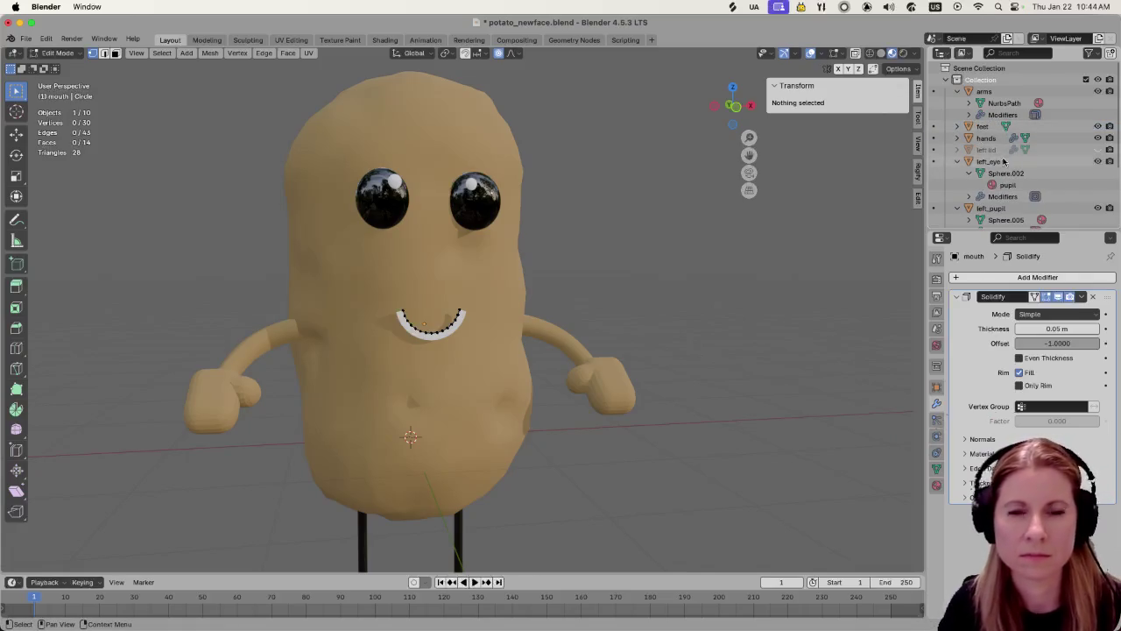
Assign the existing dark 'arms' material to the mouth and return to Object Mode
{"action": "scroll", "coordinate": [990, 154], "scroll_direction": "down", "scroll_amount": 4}
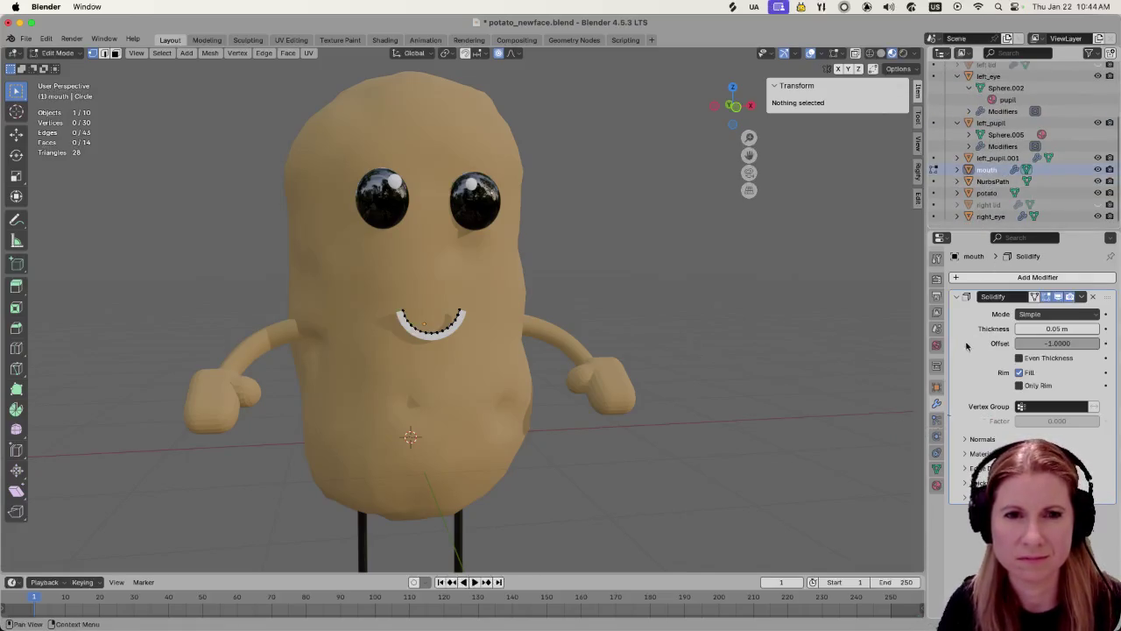
{"action": "left_click", "coordinate": [936, 469]}
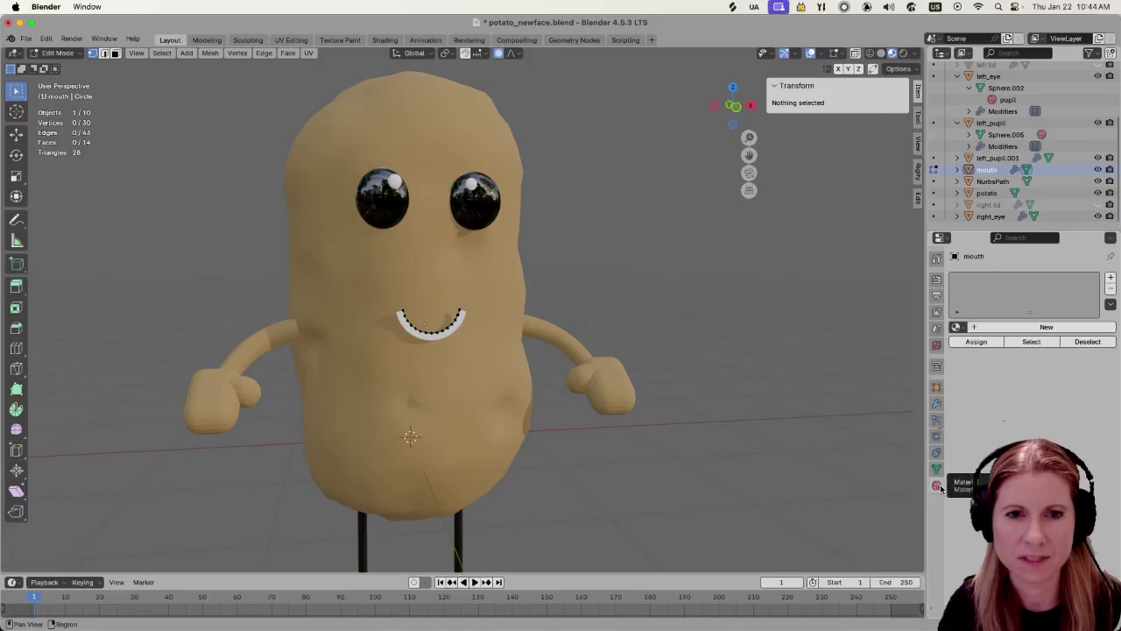
{"action": "left_click", "coordinate": [956, 327]}
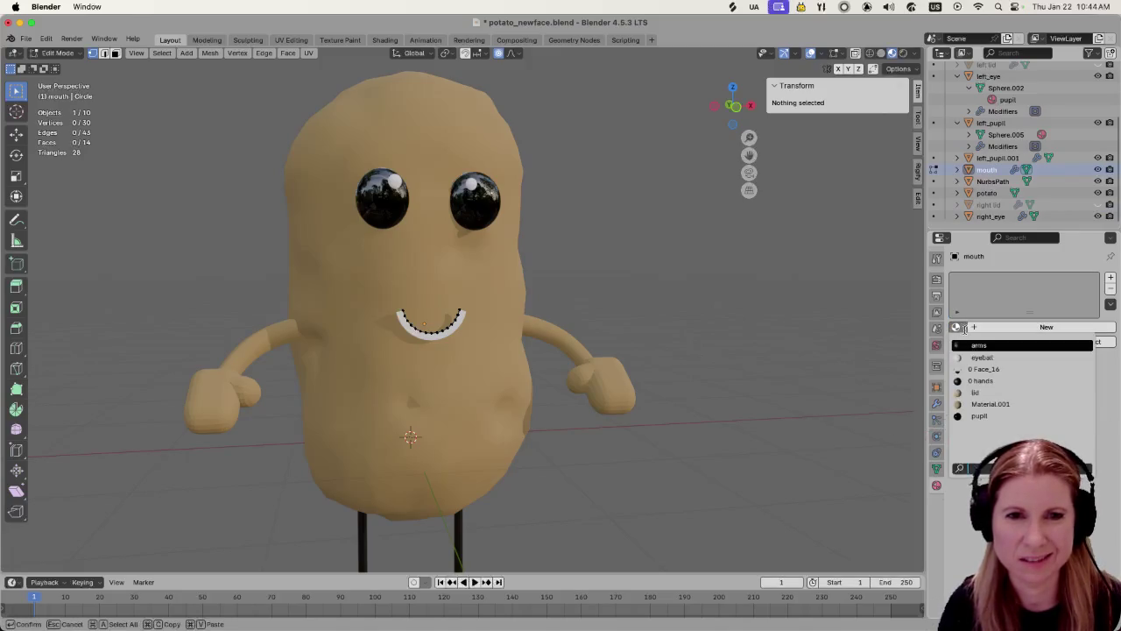
{"action": "left_click", "coordinate": [1018, 346]}
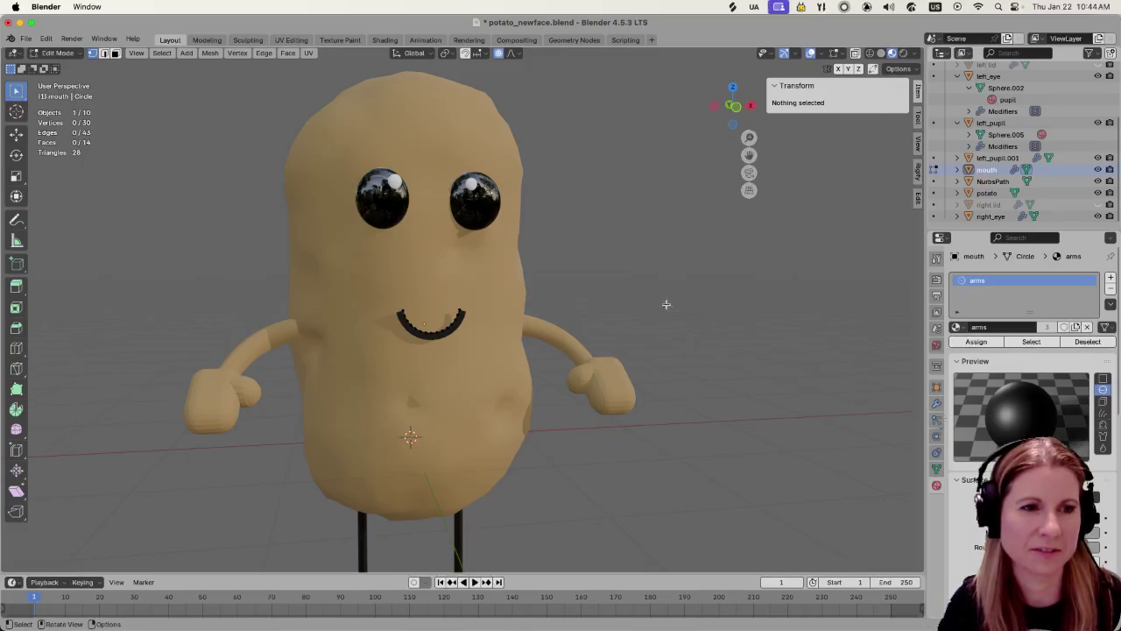
{"action": "key", "text": "Tab"}
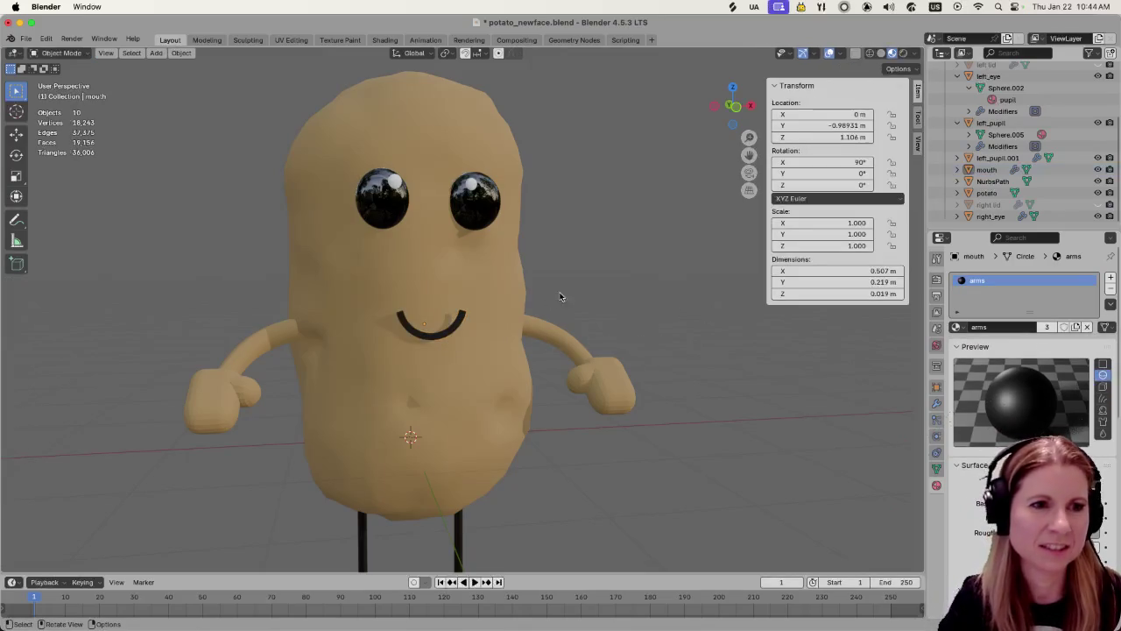
Slide the mouth back along Y to about -0.960 m against the potato's face
{"action": "left_click", "coordinate": [413, 339]}
{"action": "middle_click_drag", "start_coordinate": [413, 342], "coordinate": [509, 366]}
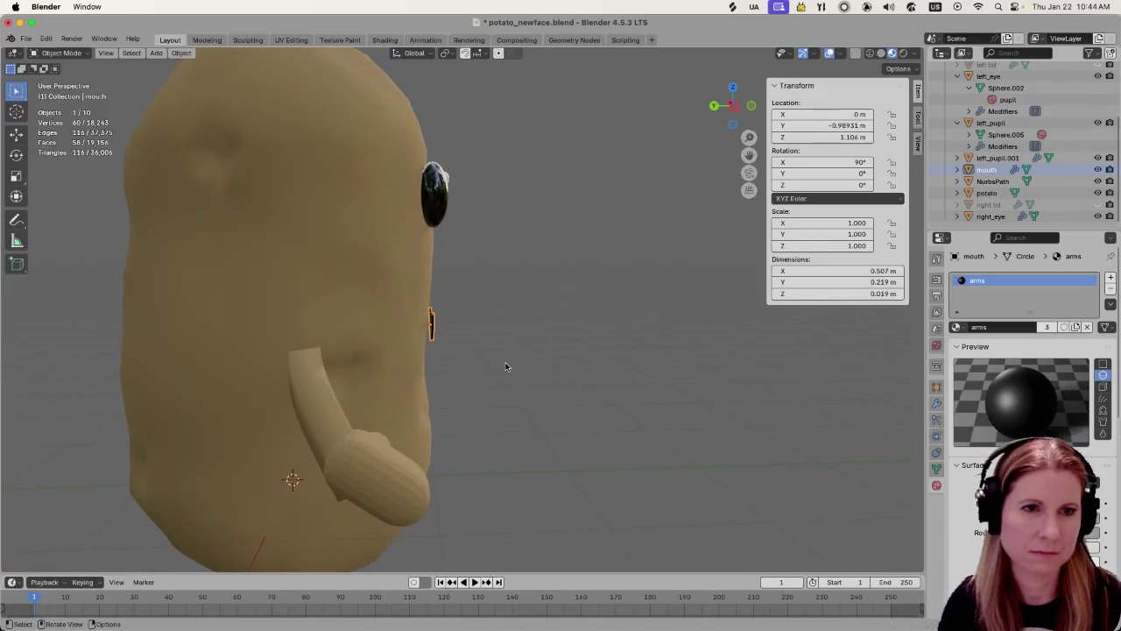
{"action": "key", "text": "g"}
{"action": "key", "text": "y"}
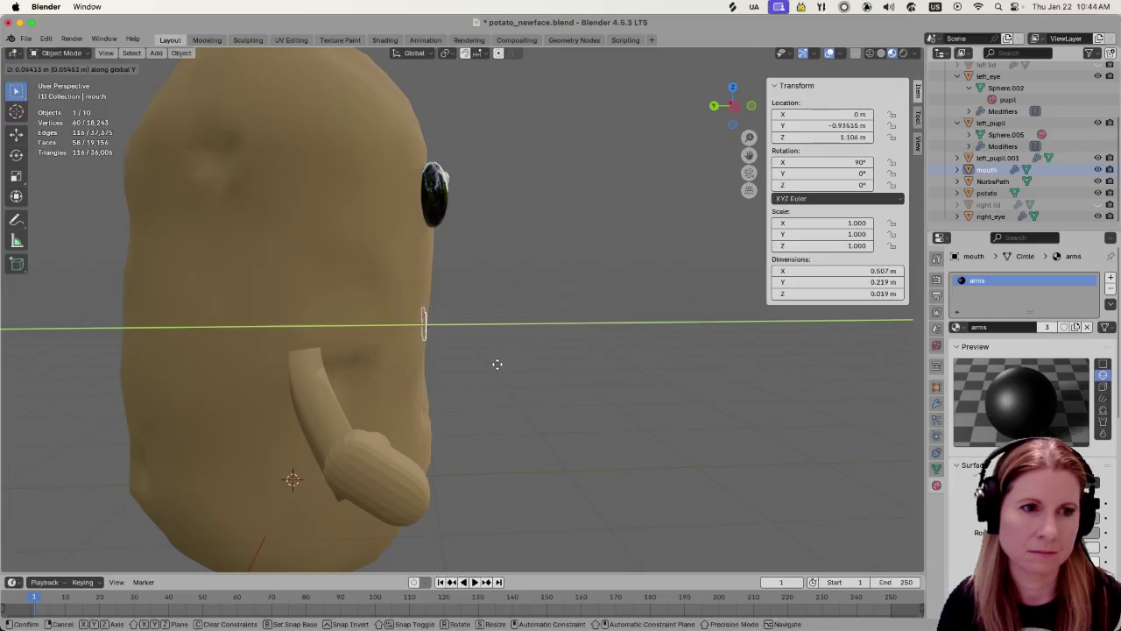
{"action": "middle_click_drag", "start_coordinate": [487, 373], "coordinate": [557, 265]}
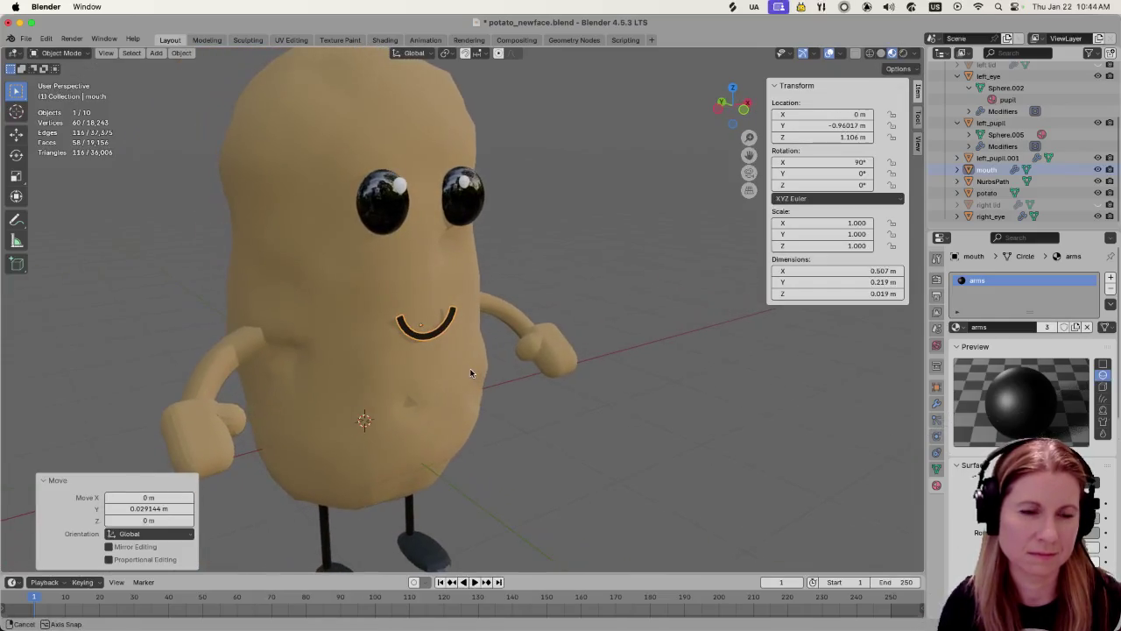
{"action": "left_click", "coordinate": [557, 264]}
Check the mouth's fit from the side, then view the potato from the front
{"action": "left_click", "coordinate": [422, 340]}
{"action": "mouse_move", "coordinate": [422, 339]}
{"action": "middle_mouse_down"}
{"action": "mouse_move", "coordinate": [490, 399]}
{"action": "mouse_move", "coordinate": [578, 409]}
{"action": "mouse_move", "coordinate": [523, 364]}
{"action": "mouse_move", "coordinate": [451, 360]}
{"action": "middle_mouse_up"}
{"action": "left_click", "coordinate": [578, 408]}
{"action": "scroll", "coordinate": [446, 363], "scroll_direction": "up", "scroll_amount": 3}
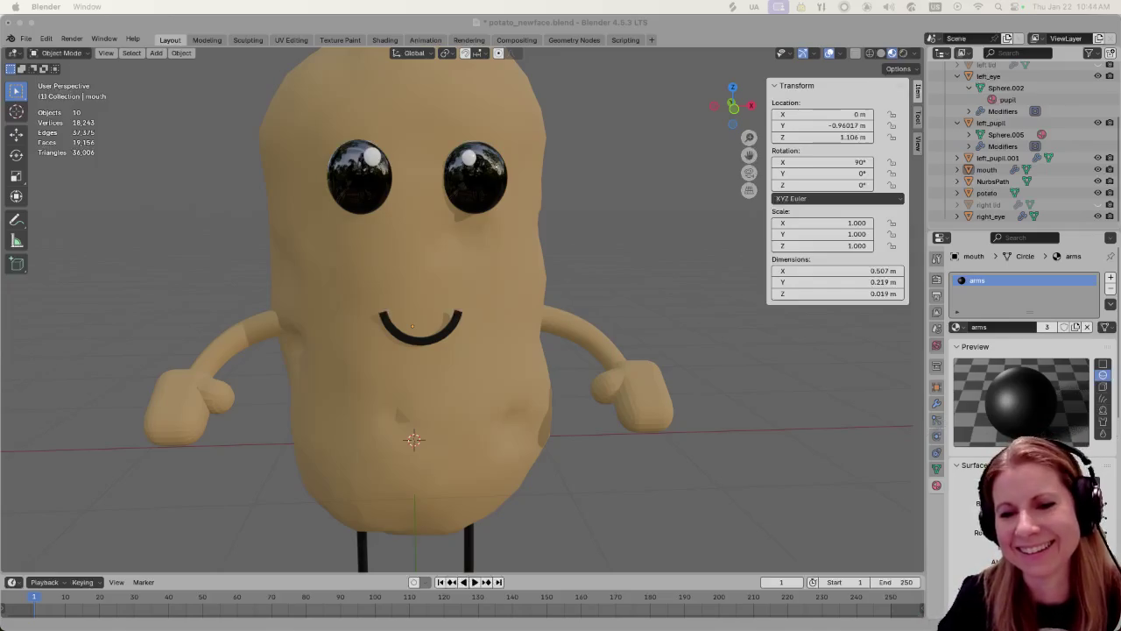
{"action": "key", "text": "super+Tab"}
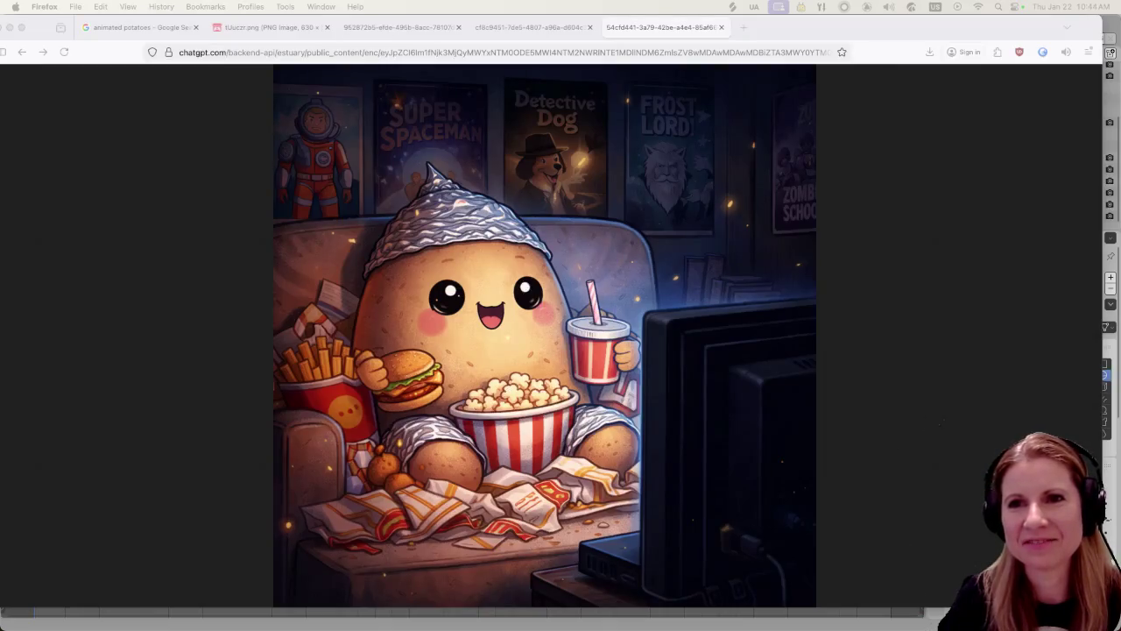
{"action": "left_click", "coordinate": [792, 27]}
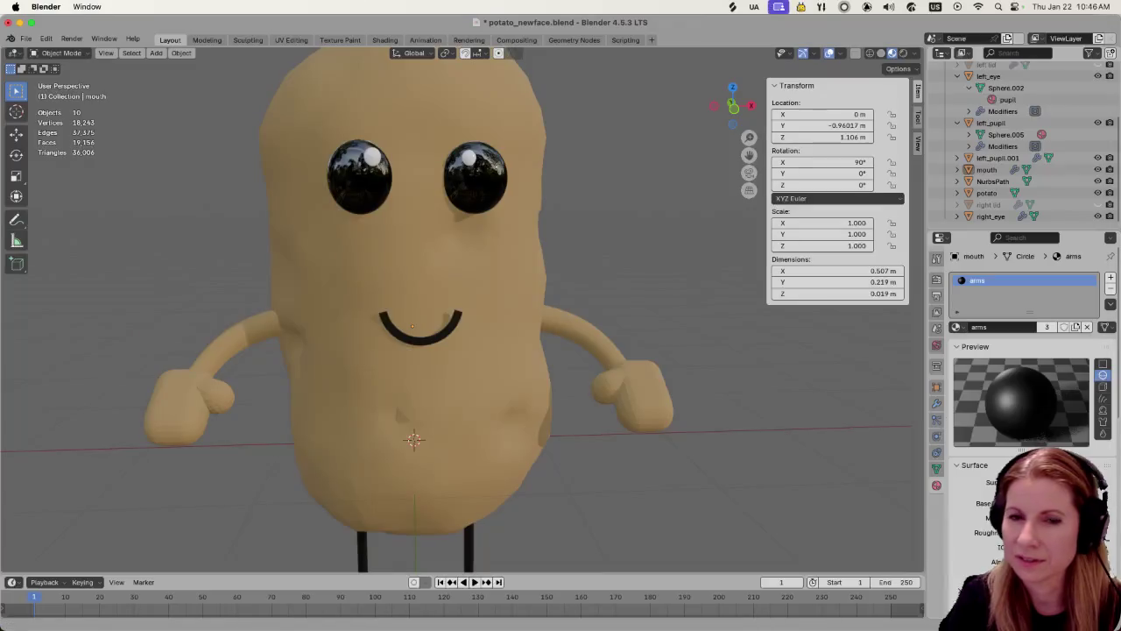
{"action": "scroll", "coordinate": [542, 348], "scroll_direction": "down", "scroll_amount": 1}
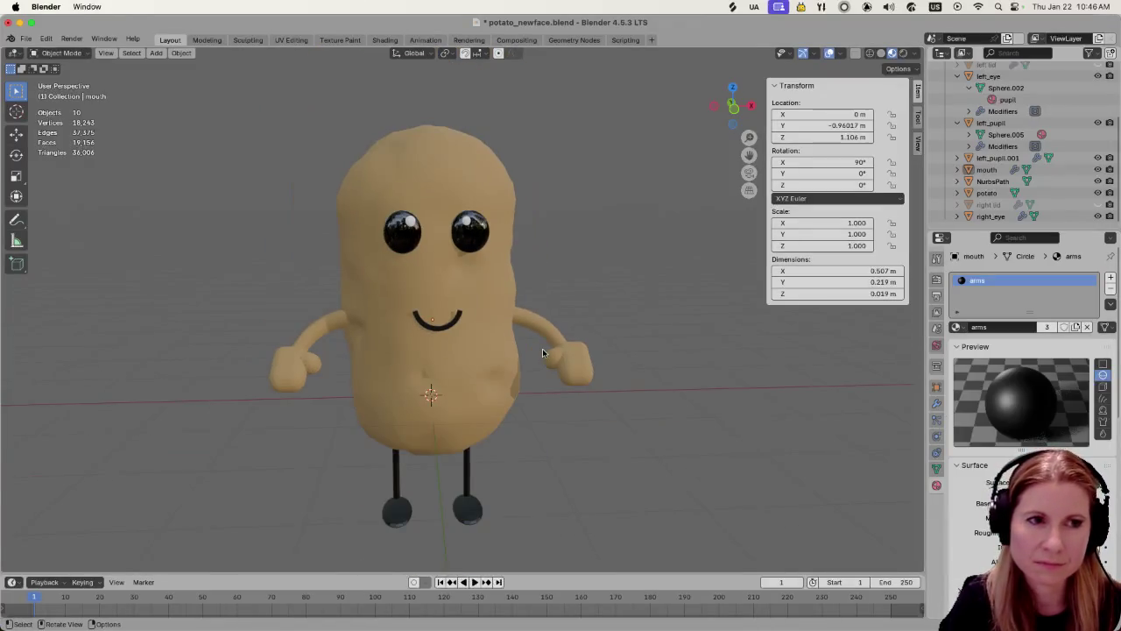
{"action": "scroll", "coordinate": [542, 348], "scroll_direction": "up", "scroll_amount": 2}
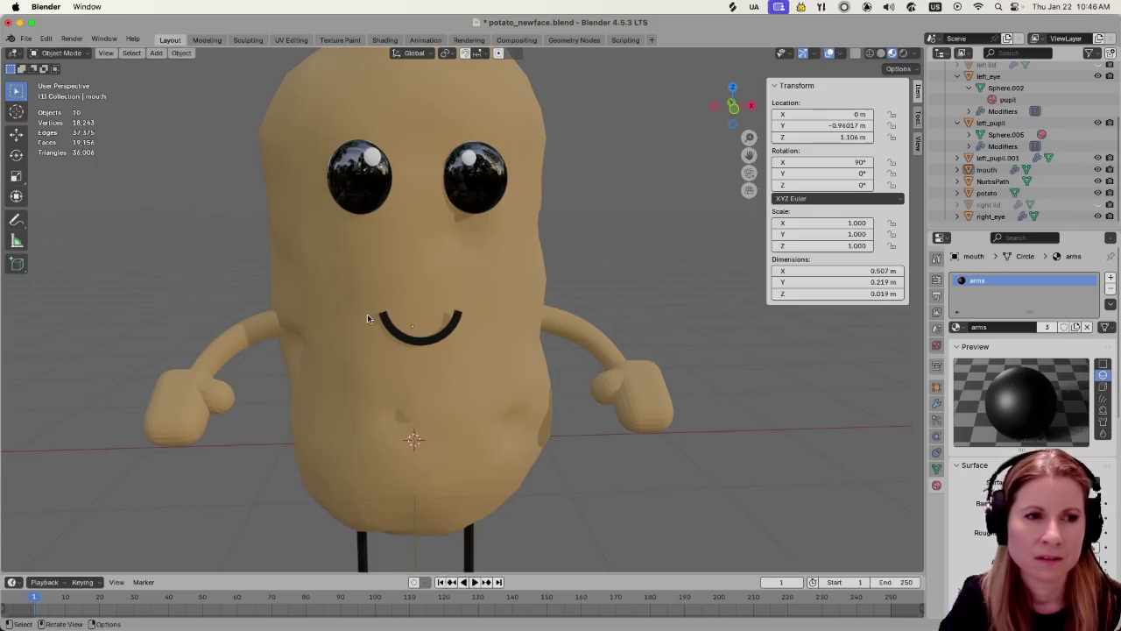
{"action": "left_click", "coordinate": [445, 336]}
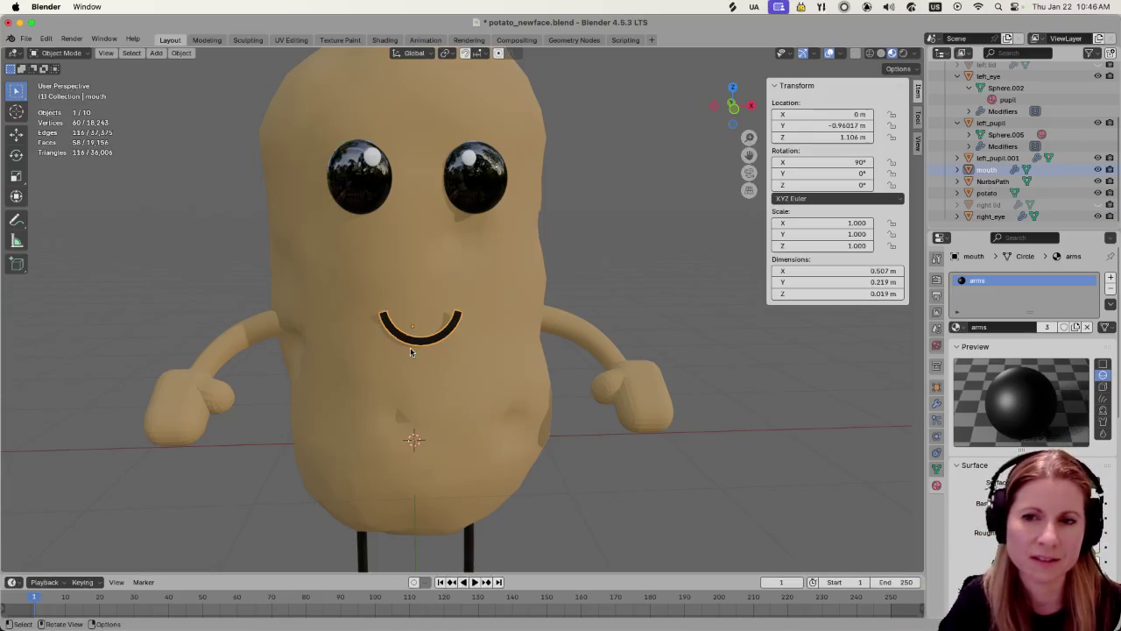
{"action": "scroll", "coordinate": [334, 380], "scroll_direction": "up", "scroll_amount": 2}
{"action": "scroll", "coordinate": [333, 382], "scroll_direction": "up", "scroll_amount": 2}
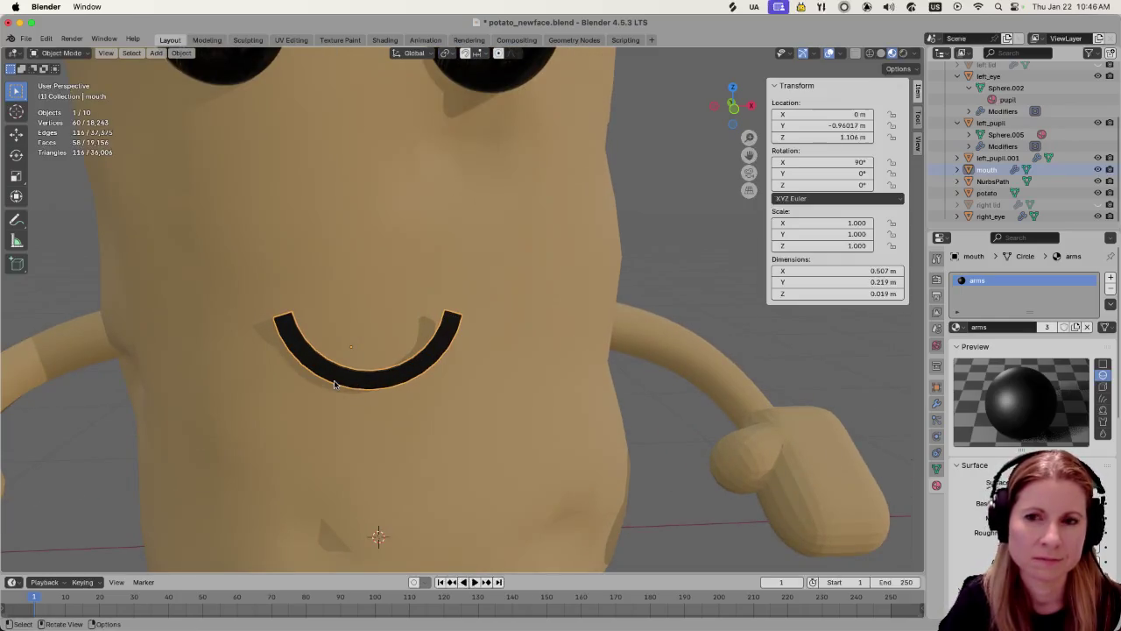
{"action": "scroll", "coordinate": [333, 385], "scroll_direction": "down", "scroll_amount": 4}
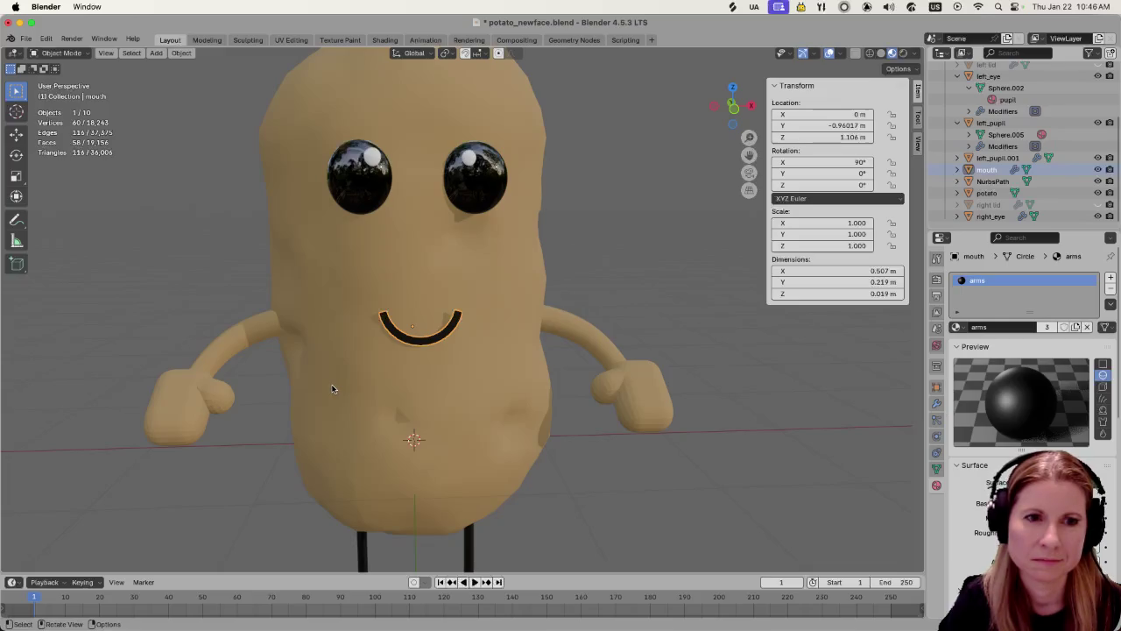
{"action": "mouse_move", "coordinate": [332, 626]}
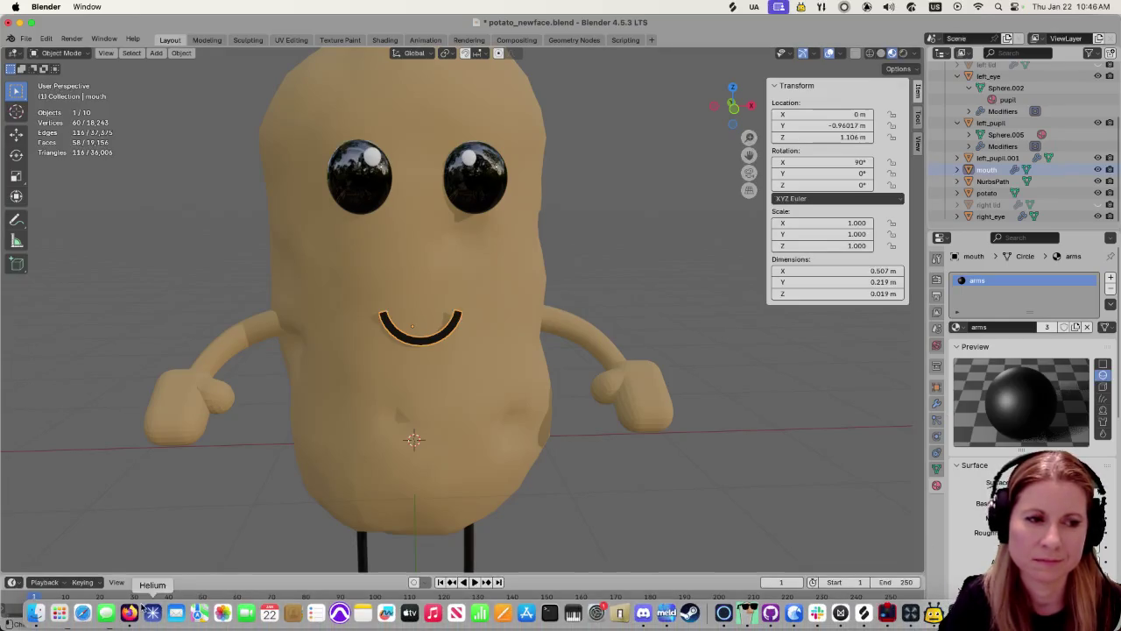
{"action": "left_click", "coordinate": [136, 613]}
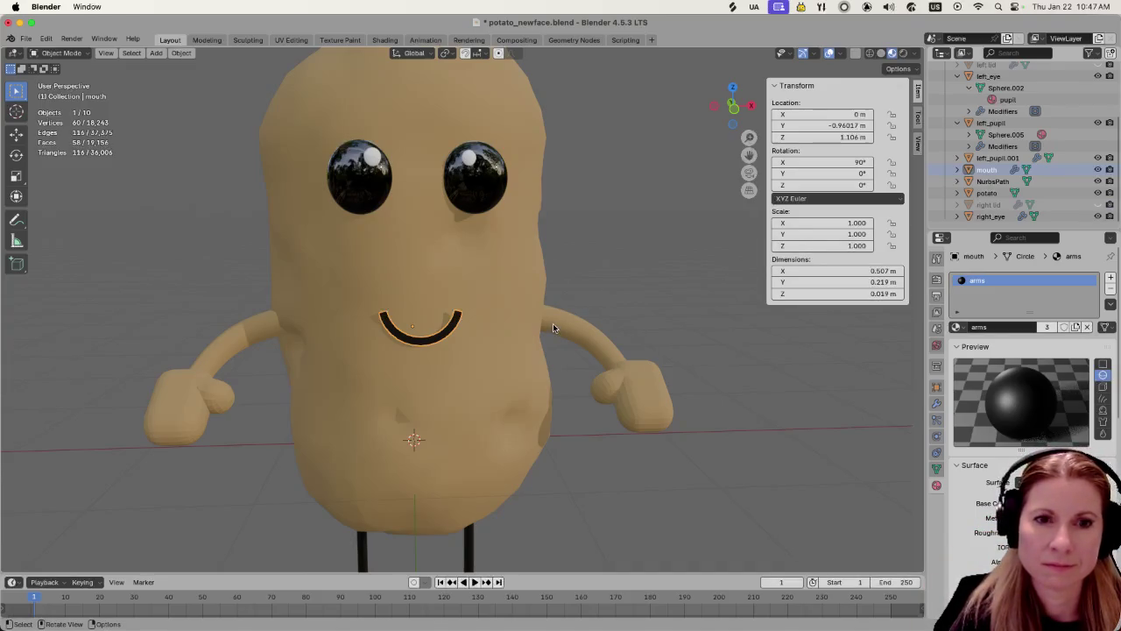
{"action": "left_click", "coordinate": [628, 286]}
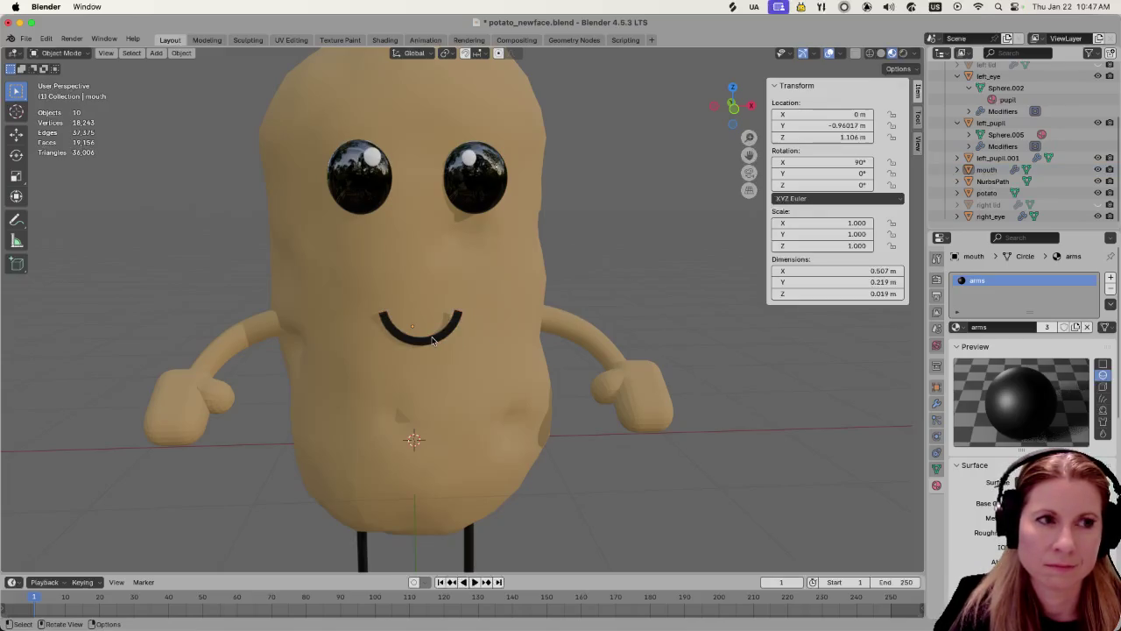
{"action": "left_click", "coordinate": [432, 339]}
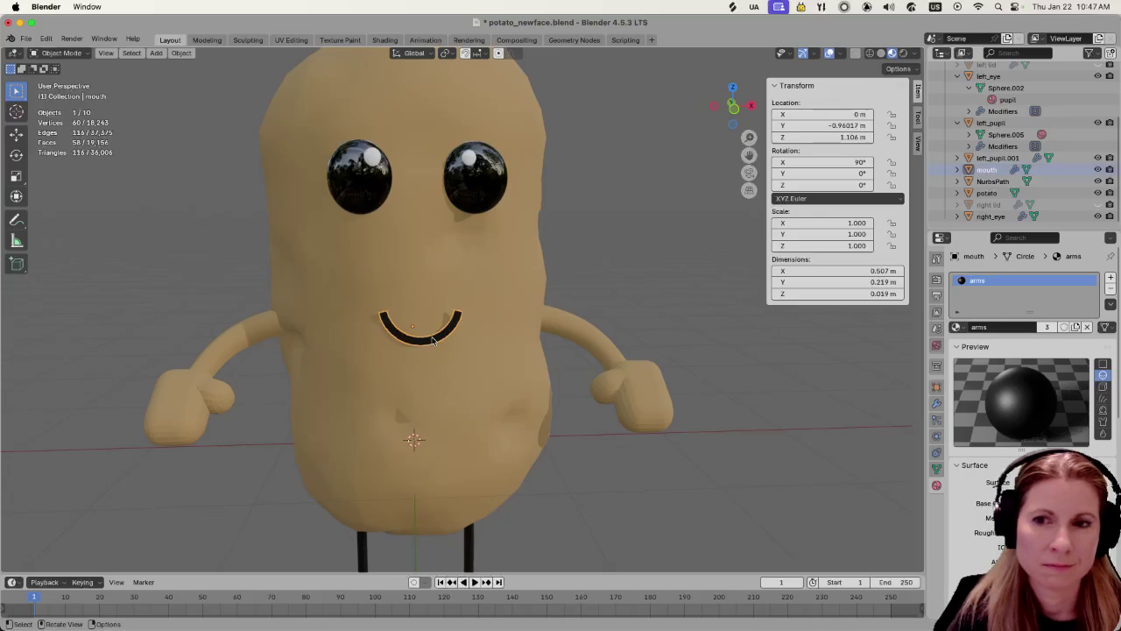
Inspect the mouth from side, below and front, then enter Edit Mode on its mesh
{"action": "scroll", "coordinate": [377, 355], "scroll_direction": "up", "scroll_amount": 2}
{"action": "scroll", "coordinate": [376, 358], "scroll_direction": "up", "scroll_amount": 2}
{"action": "scroll", "coordinate": [376, 357], "scroll_direction": "up", "scroll_amount": 2}
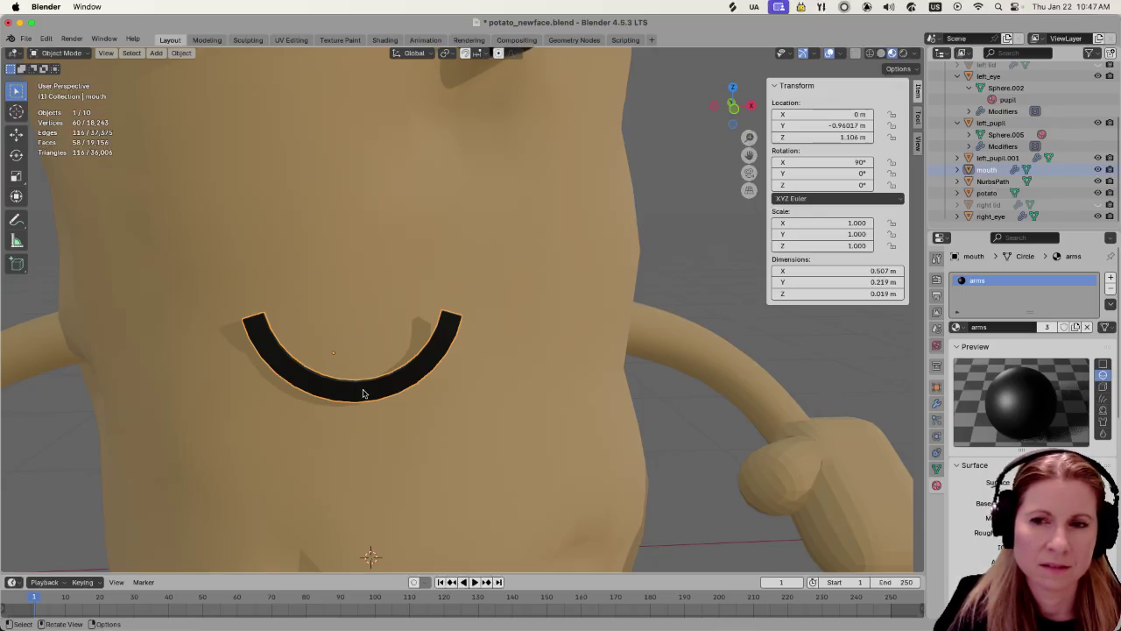
{"action": "scroll", "coordinate": [364, 393], "scroll_direction": "down", "scroll_amount": 4}
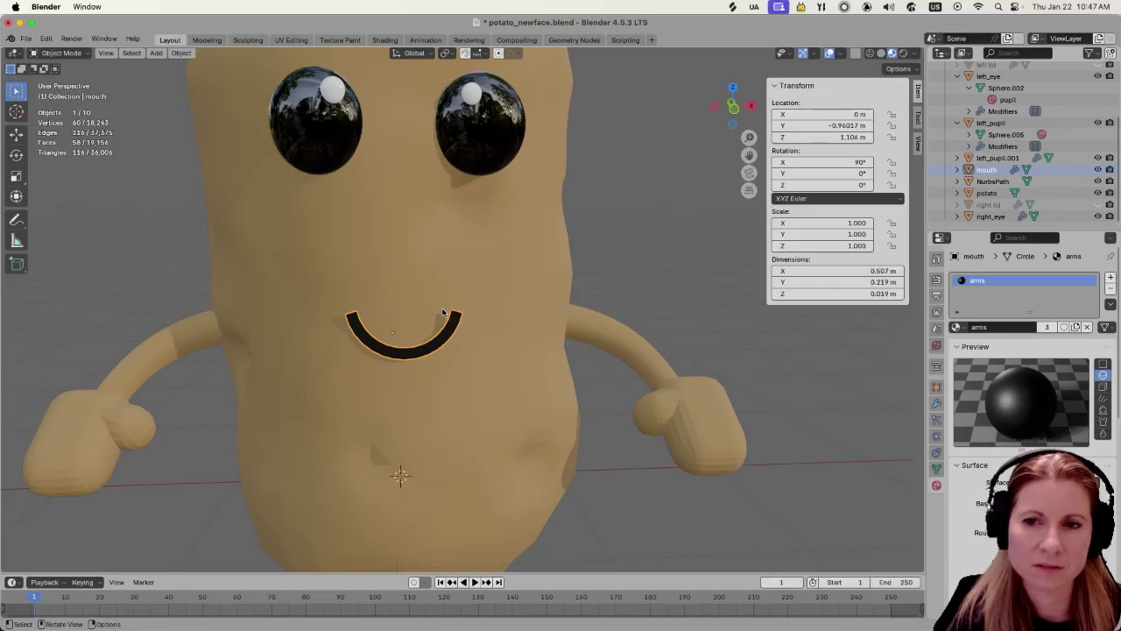
{"action": "scroll", "coordinate": [369, 351], "scroll_direction": "up", "scroll_amount": 3}
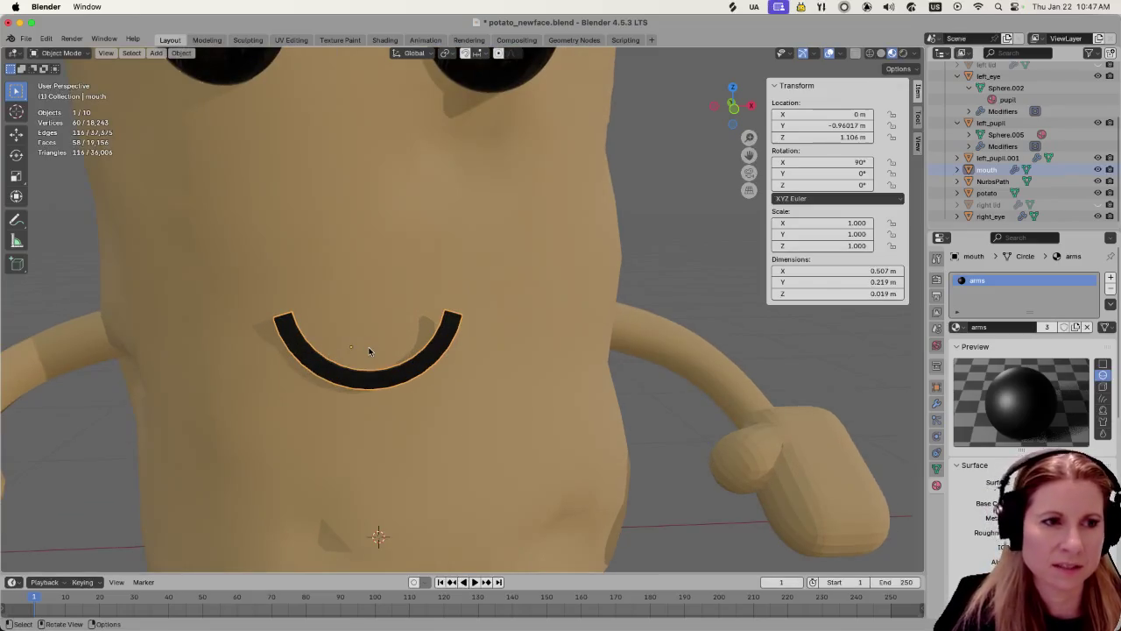
{"action": "middle_click_drag", "start_coordinate": [369, 352], "coordinate": [493, 361]}
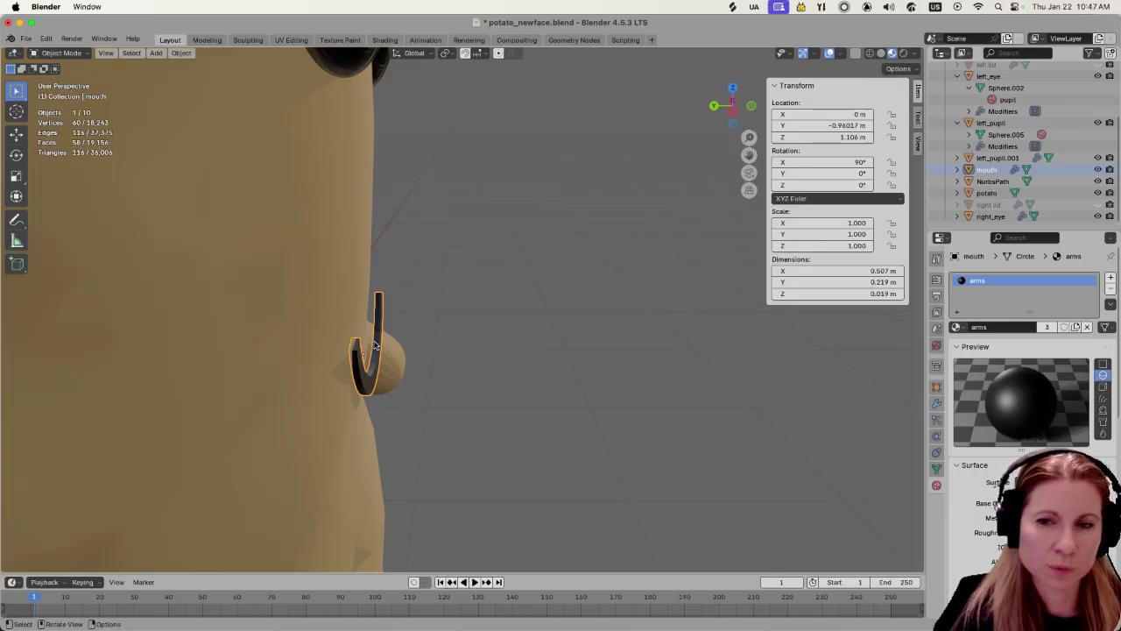
{"action": "mouse_move", "coordinate": [375, 344]}
{"action": "middle_mouse_down"}
{"action": "mouse_move", "coordinate": [408, 360]}
{"action": "mouse_move", "coordinate": [400, 338]}
{"action": "middle_mouse_up"}
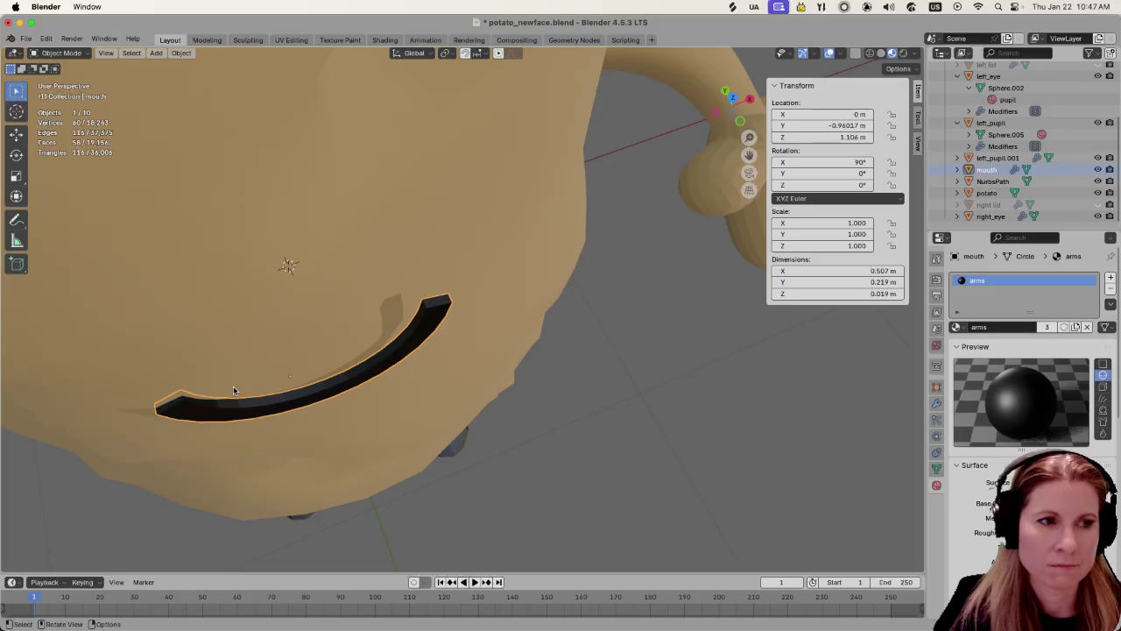
{"action": "middle_click_drag", "start_coordinate": [406, 444], "coordinate": [293, 371]}
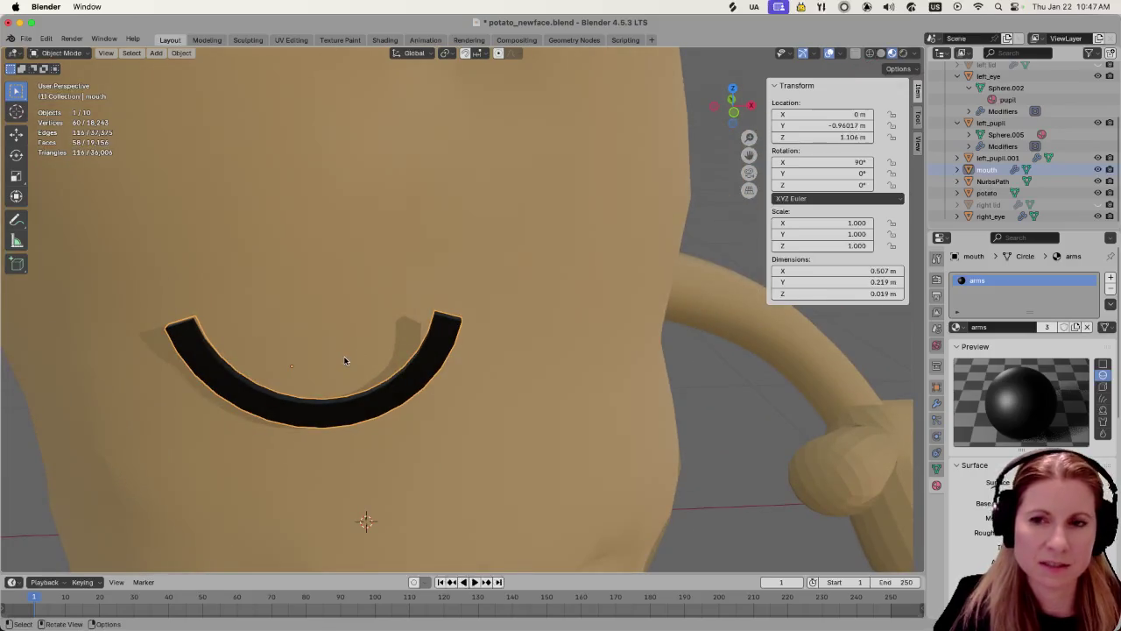
{"action": "middle_click_drag", "start_coordinate": [330, 365], "coordinate": [325, 368]}
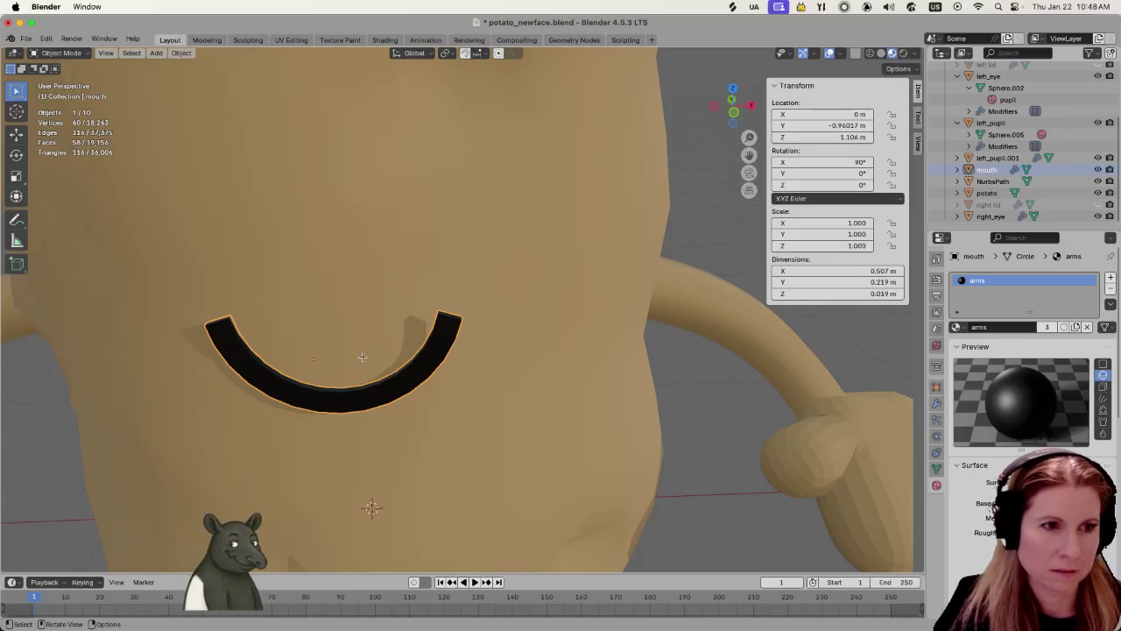
{"action": "key", "text": "Tab"}
{"action": "middle_click_drag", "start_coordinate": [359, 358], "coordinate": [348, 399]}
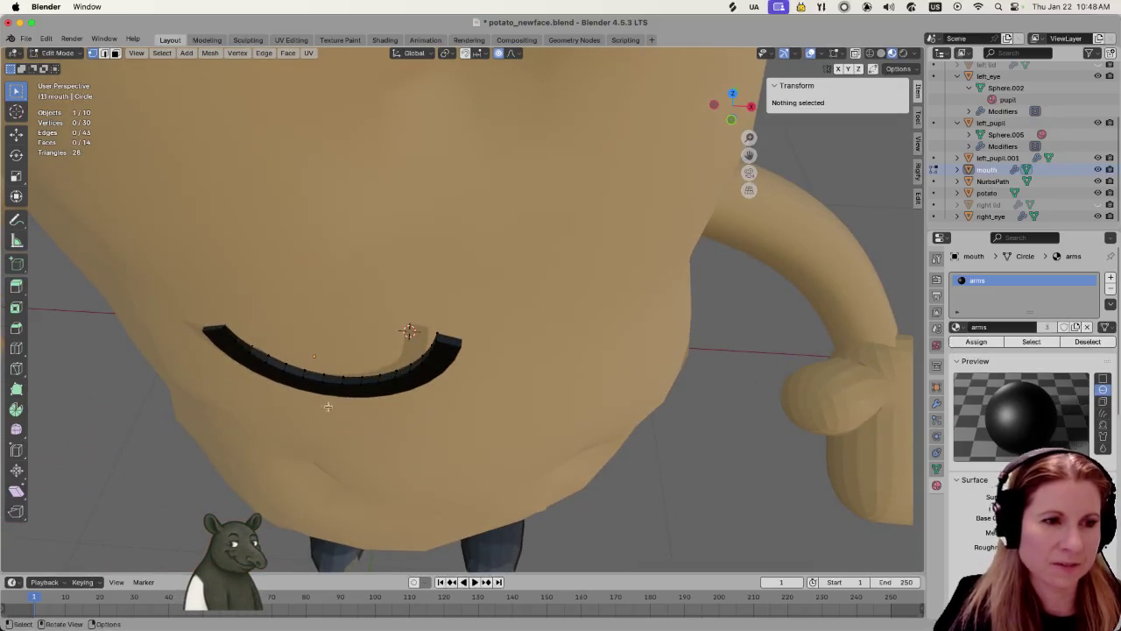
Select one end of the mouth arc and move it 0.408 m along X with proportional editing
{"action": "scroll", "coordinate": [283, 393], "scroll_direction": "up", "scroll_amount": 5}
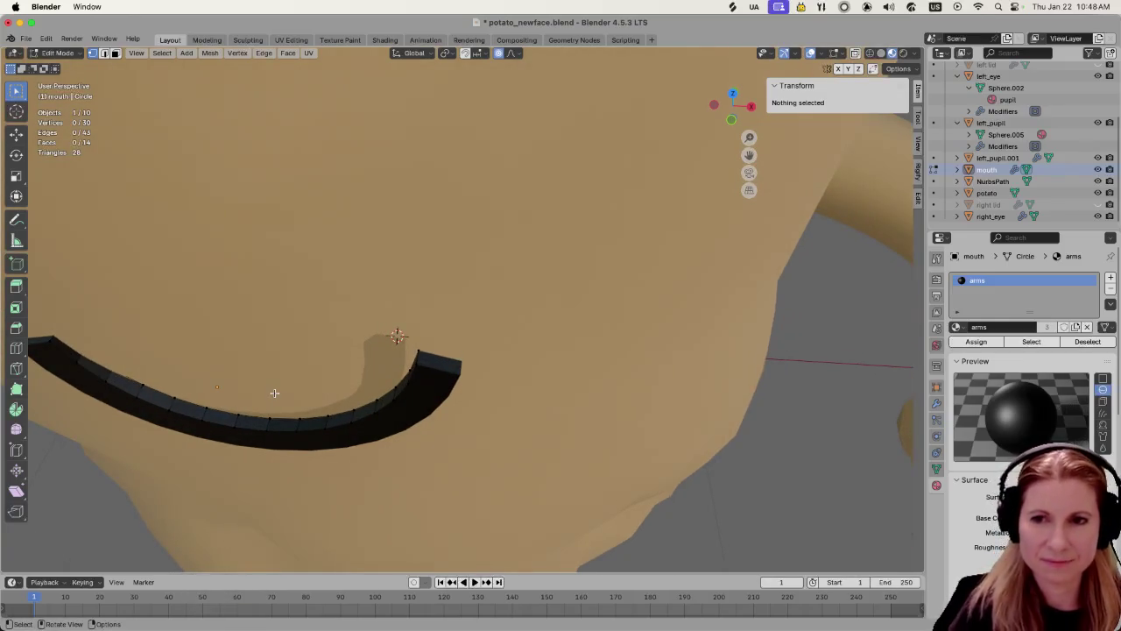
{"action": "left_click", "coordinate": [67, 353]}
{"action": "key", "text": "alt+a"}
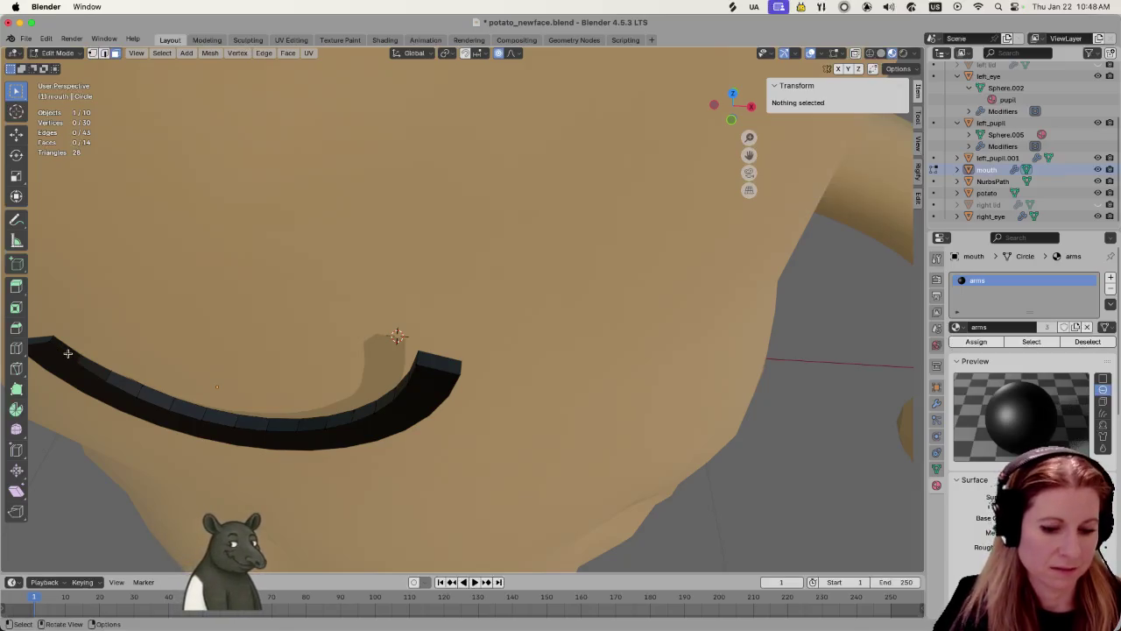
{"action": "left_click", "coordinate": [68, 353]}
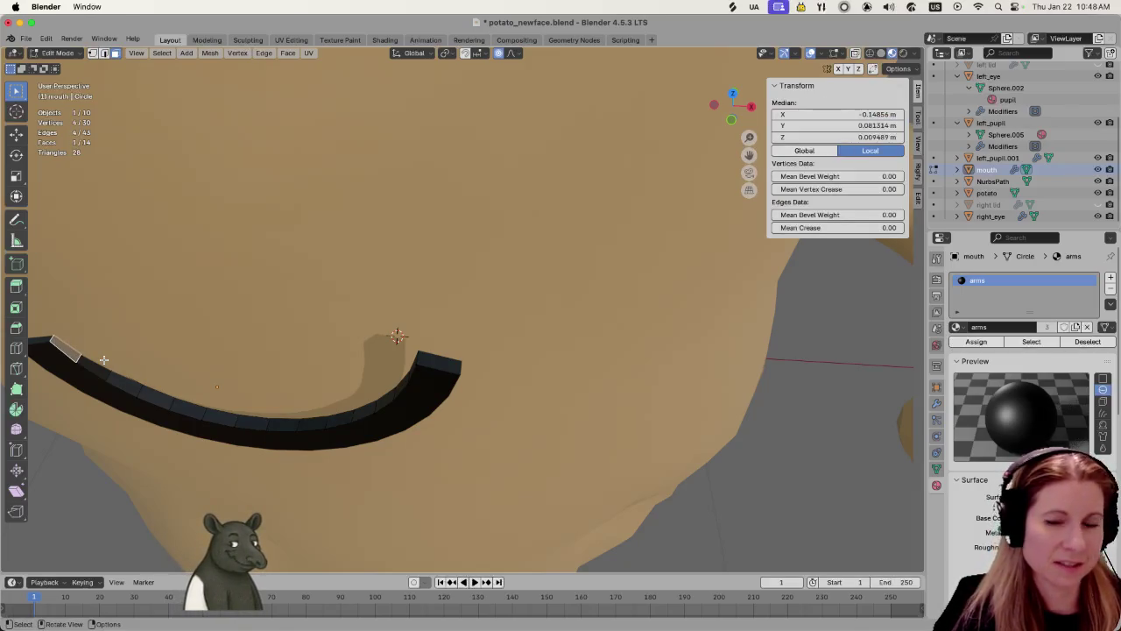
{"action": "mouse_move", "coordinate": [228, 380]}
{"action": "middle_mouse_down"}
{"action": "mouse_move", "coordinate": [239, 304]}
{"action": "mouse_move", "coordinate": [332, 224]}
{"action": "mouse_move", "coordinate": [555, 453]}
{"action": "mouse_move", "coordinate": [479, 430]}
{"action": "mouse_move", "coordinate": [430, 446]}
{"action": "mouse_move", "coordinate": [437, 452]}
{"action": "middle_mouse_up"}
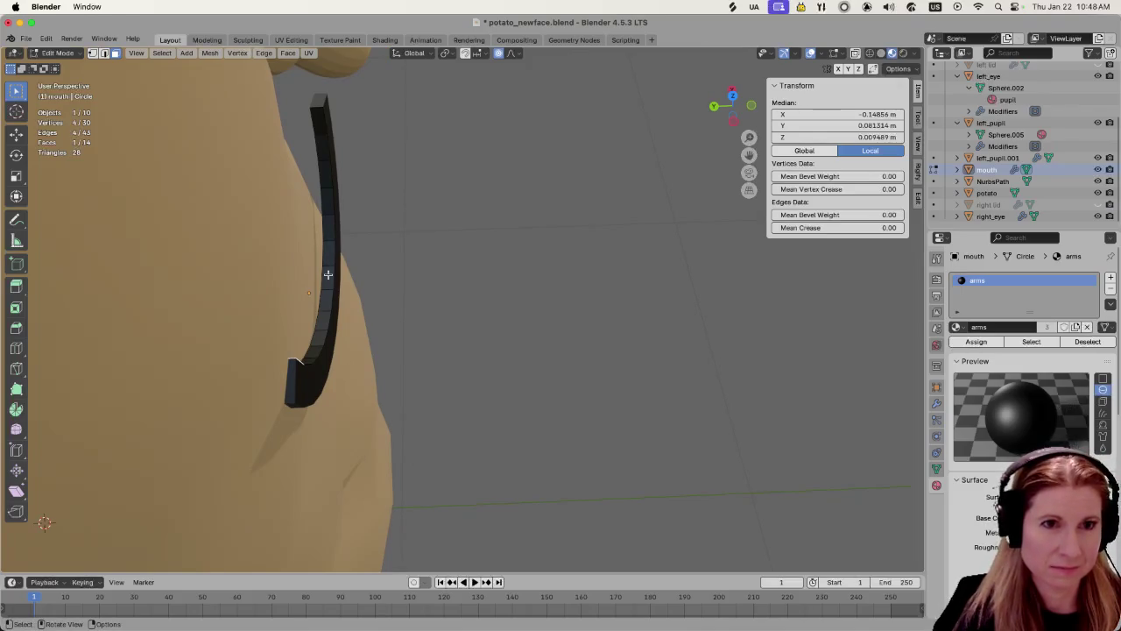
{"action": "key", "text": "g"}
{"action": "key", "text": "x"}
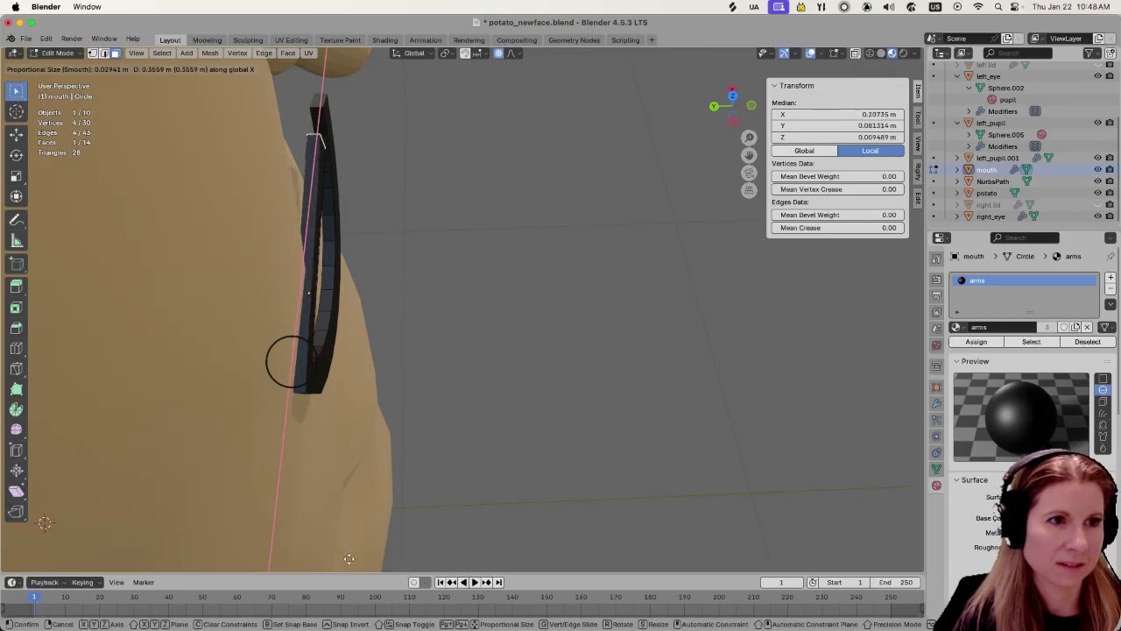
{"action": "left_click", "coordinate": [349, 558]}
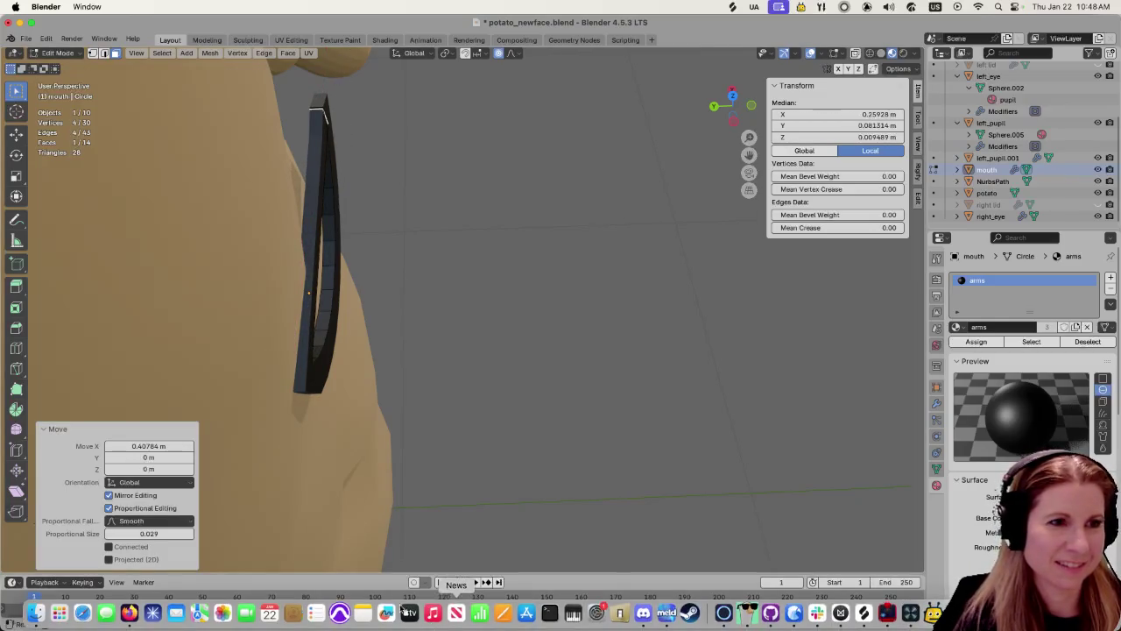
{"action": "mouse_move", "coordinate": [541, 458]}
{"action": "middle_mouse_down"}
{"action": "mouse_move", "coordinate": [401, 401]}
{"action": "mouse_move", "coordinate": [430, 417]}
{"action": "middle_mouse_up"}
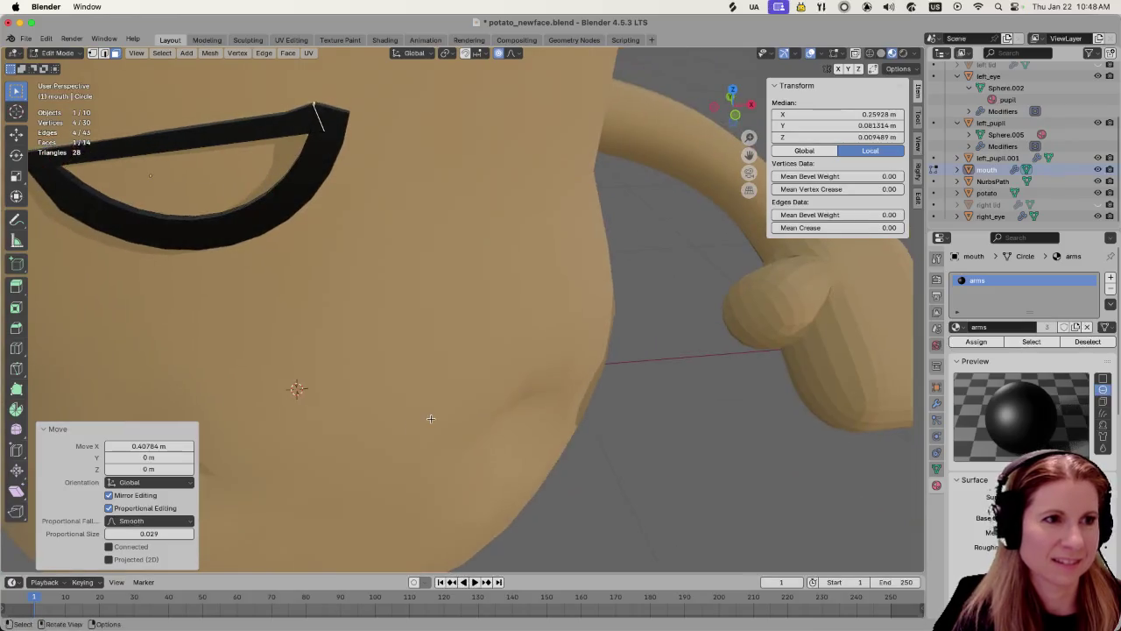
{"action": "scroll", "coordinate": [304, 373], "scroll_direction": "down", "scroll_amount": 5}
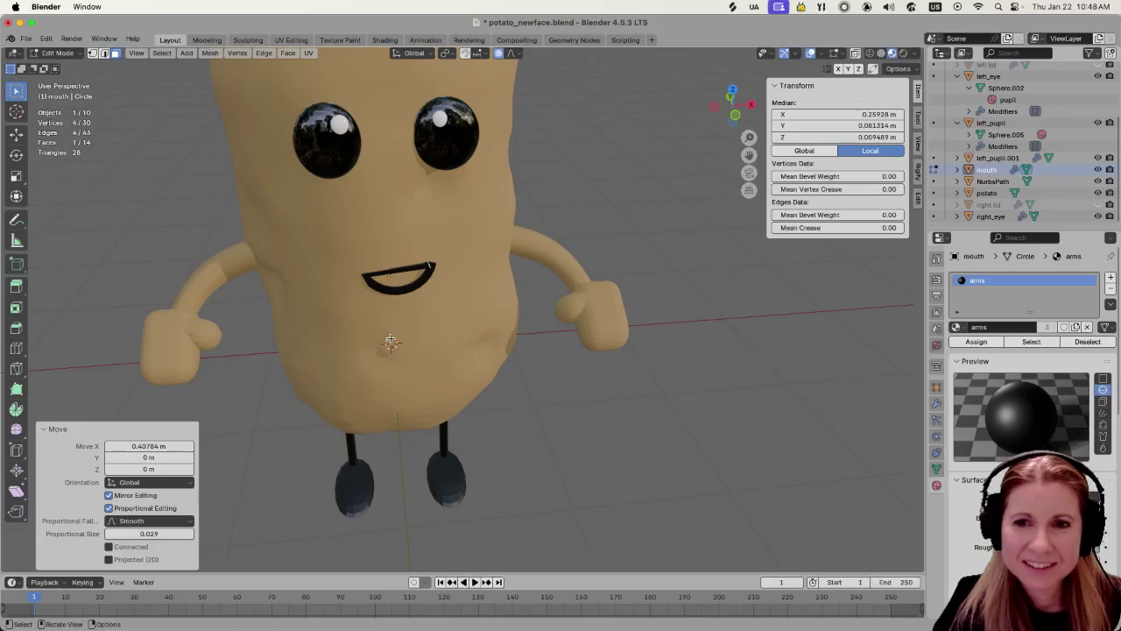
{"action": "middle_click_drag", "start_coordinate": [330, 342], "coordinate": [401, 327]}
Slide the whole mouth along Y, then orbit around to check it from the front
{"action": "key", "text": "a"}
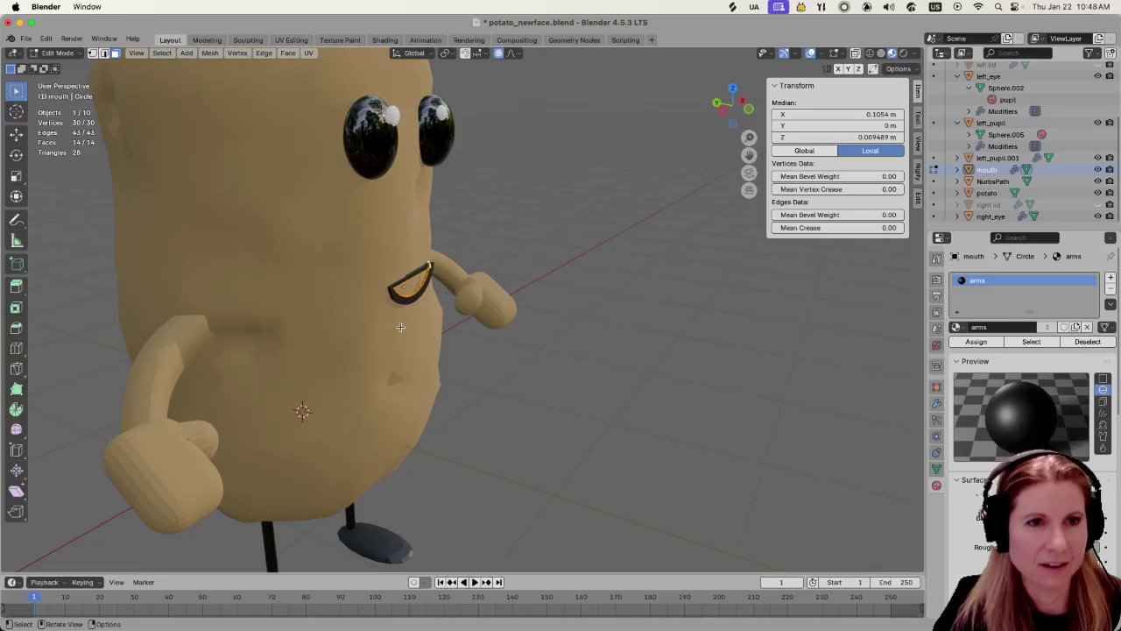
{"action": "key", "text": "g"}
{"action": "key", "text": "y"}
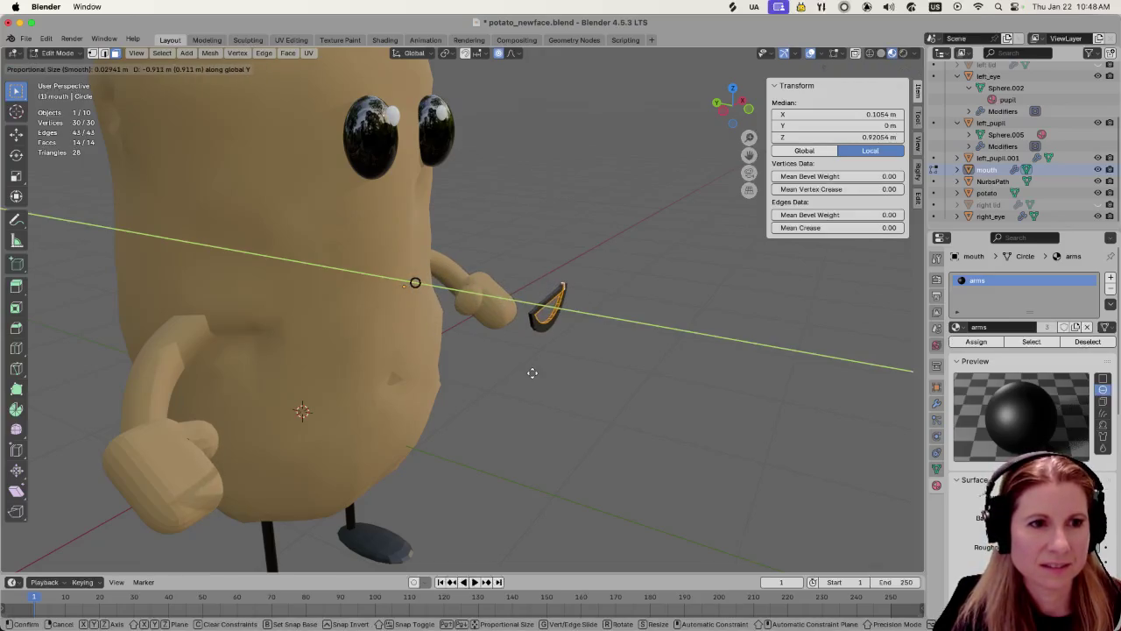
{"action": "left_click", "coordinate": [530, 370]}
{"action": "scroll", "coordinate": [596, 383], "scroll_direction": "up", "scroll_amount": 3}
{"action": "scroll", "coordinate": [669, 392], "scroll_direction": "up", "scroll_amount": 3}
{"action": "middle_click_drag", "start_coordinate": [669, 393], "coordinate": [740, 420]}
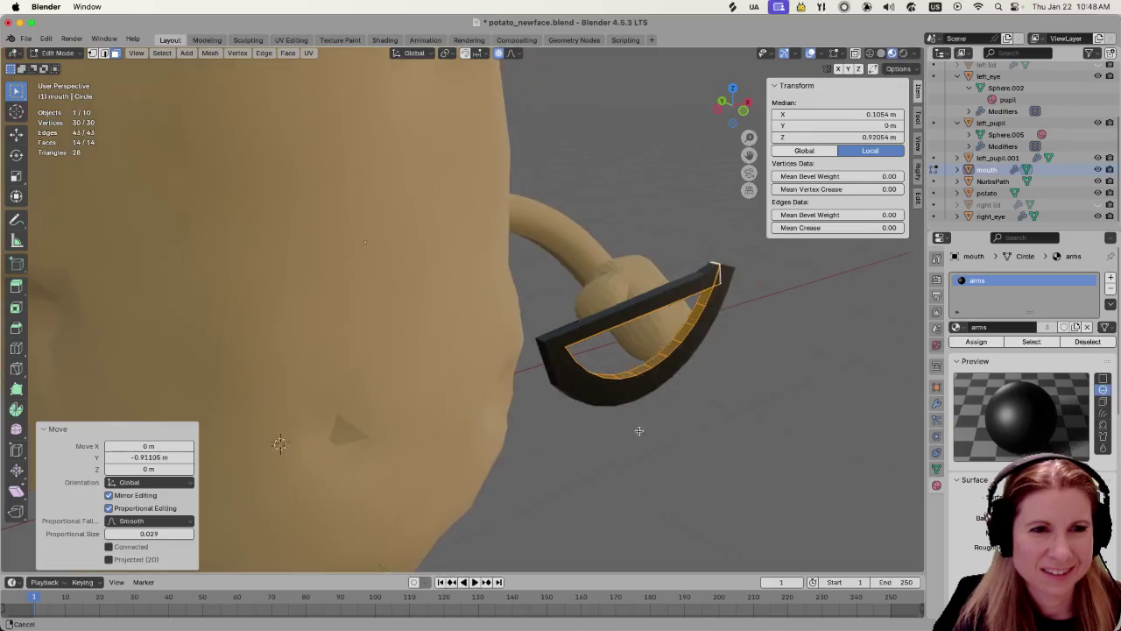
{"action": "key", "text": "alt+a"}
{"action": "mouse_move", "coordinate": [670, 439]}
{"action": "middle_mouse_down"}
{"action": "mouse_move", "coordinate": [623, 426]}
{"action": "mouse_move", "coordinate": [448, 439]}
{"action": "mouse_move", "coordinate": [450, 418]}
{"action": "mouse_move", "coordinate": [622, 418]}
{"action": "middle_mouse_up"}
Undo the mouth edits to get the curved smile back
{"action": "key", "text": "a"}
{"action": "left_click", "coordinate": [596, 400], "text": "ctrl"}
{"action": "key", "text": "ctrl+z"}
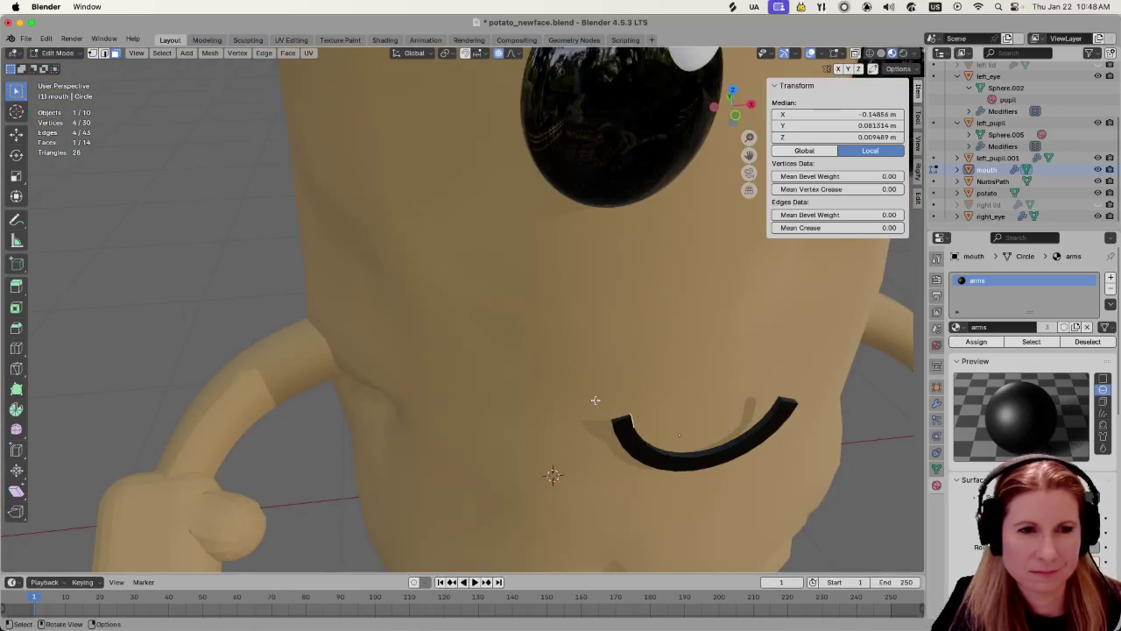
{"action": "scroll", "coordinate": [599, 400], "scroll_direction": "down", "scroll_amount": 5}
Move the whole mouth along Y against the face, then view the potato front-on
{"action": "key", "text": "a"}
{"action": "middle_click_drag", "start_coordinate": [602, 400], "coordinate": [575, 371]}
{"action": "key", "text": "g"}
{"action": "key", "text": "y"}
{"action": "left_click", "coordinate": [792, 422]}
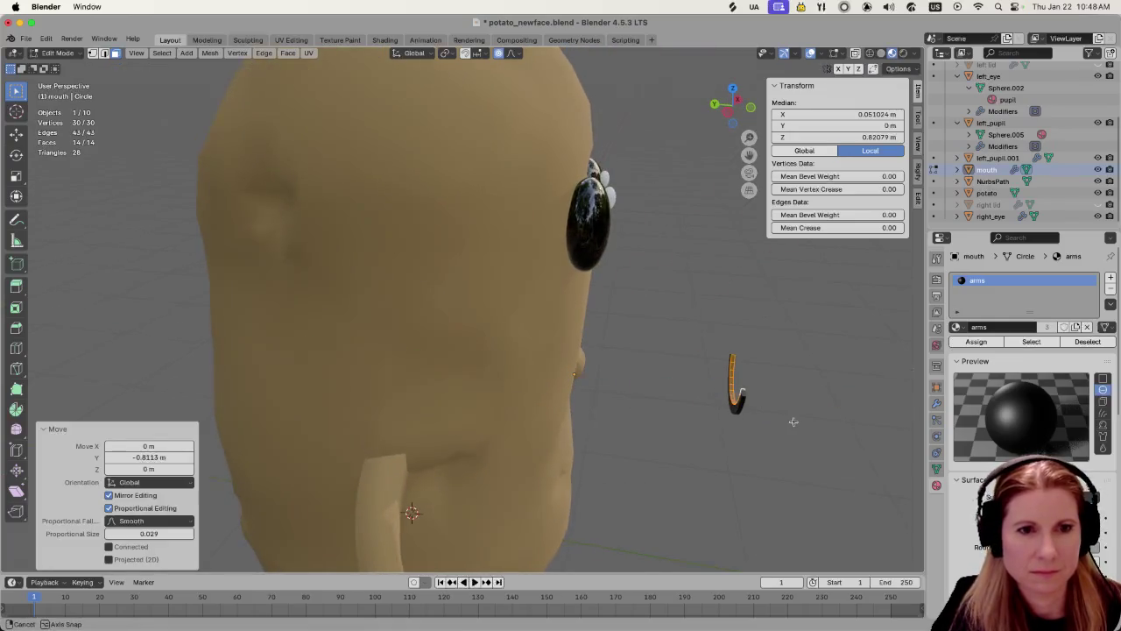
{"action": "middle_click_drag", "start_coordinate": [792, 422], "coordinate": [760, 411]}
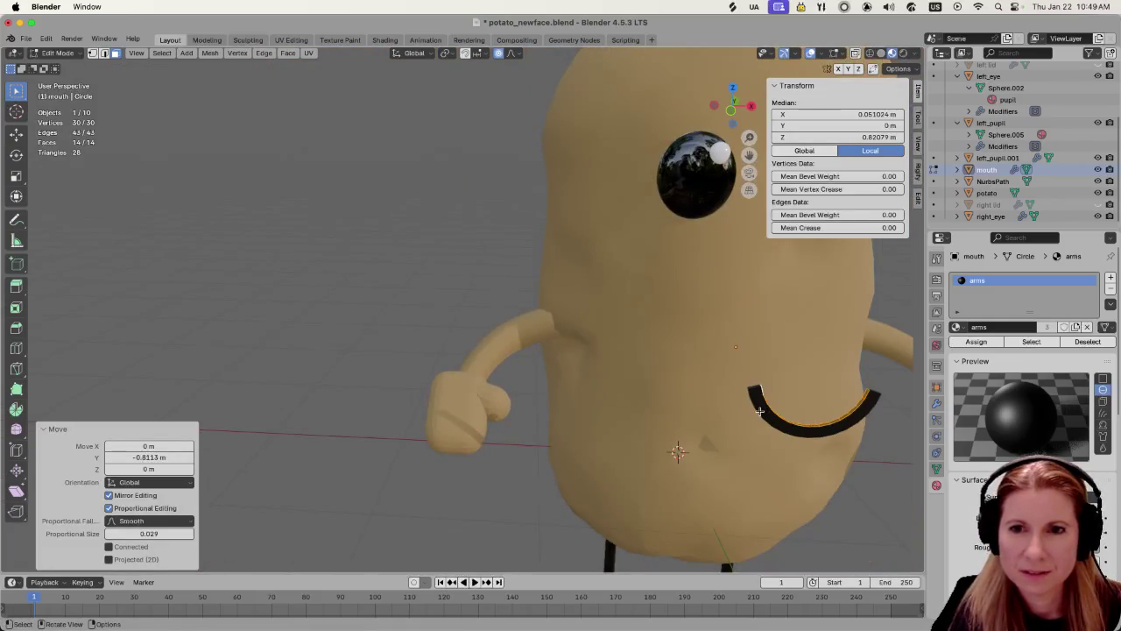
{"action": "mouse_move", "coordinate": [759, 411]}
{"action": "middle_mouse_down"}
{"action": "mouse_move", "coordinate": [593, 355]}
{"action": "mouse_move", "coordinate": [550, 362]}
{"action": "middle_mouse_up"}
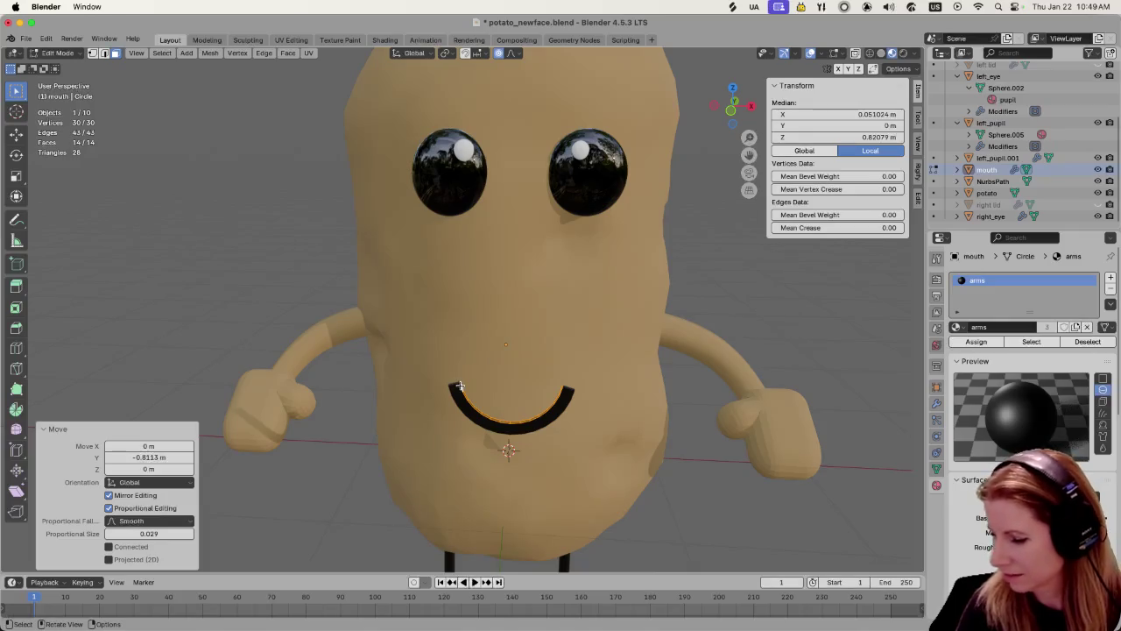
{"action": "scroll", "coordinate": [552, 401], "scroll_direction": "up", "scroll_amount": 4}
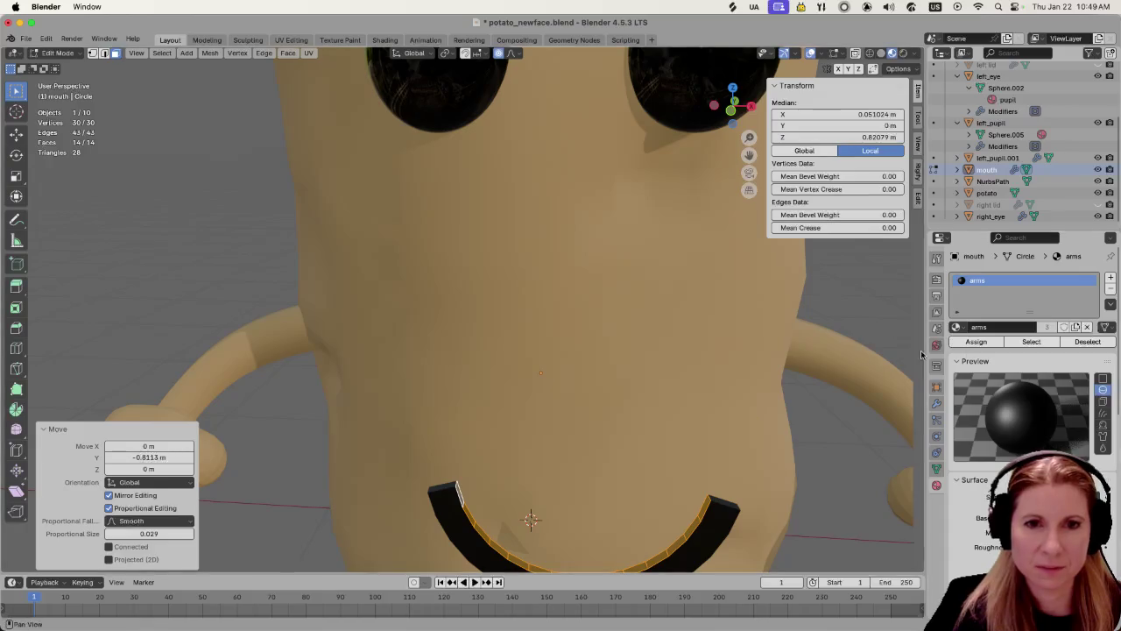
Show the mouth's 0.05 m Solidify modifier in the Modifiers tab, then deselect the smile edges
{"action": "left_click", "coordinate": [936, 403]}
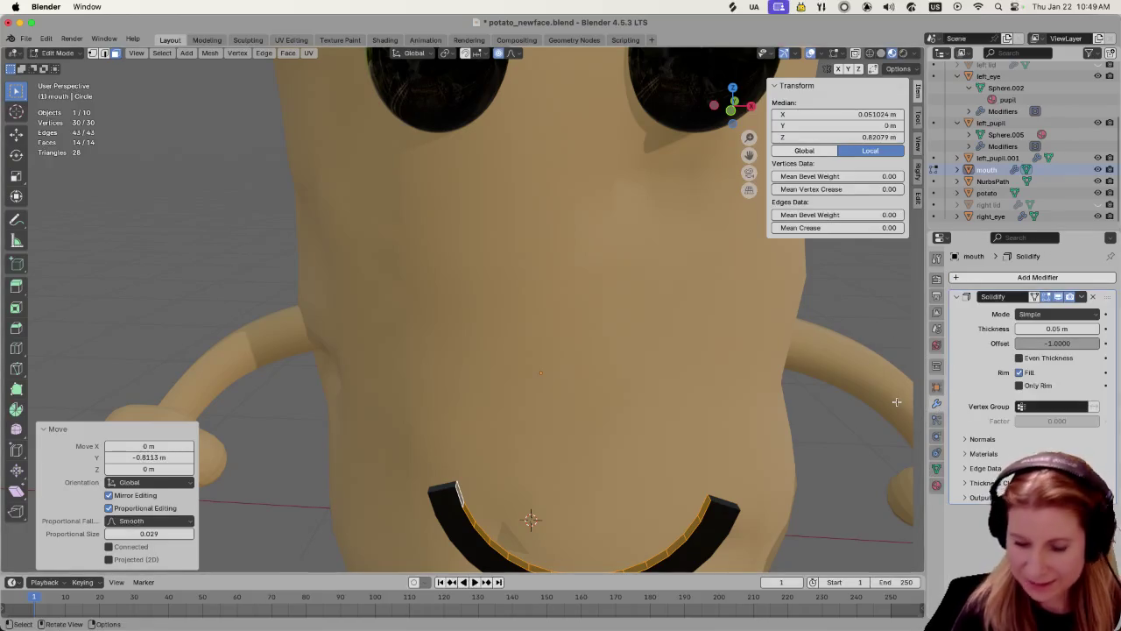
{"action": "scroll", "coordinate": [614, 422], "scroll_direction": "down", "scroll_amount": 5}
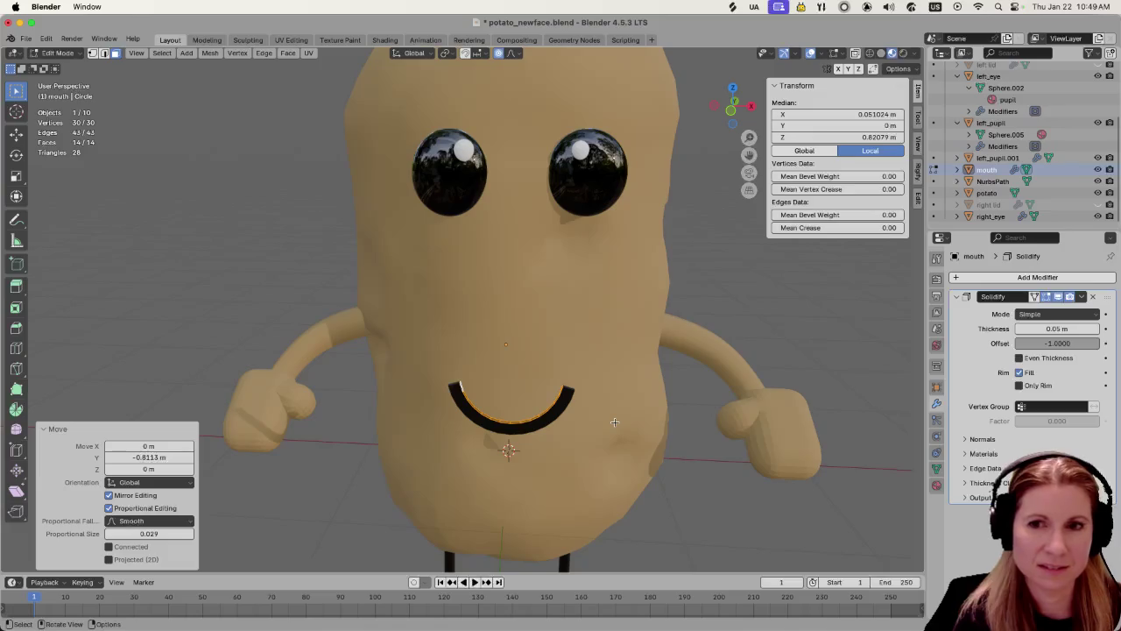
{"action": "scroll", "coordinate": [614, 422], "scroll_direction": "up", "scroll_amount": 2}
{"action": "middle_click_drag", "start_coordinate": [614, 422], "coordinate": [594, 317]}
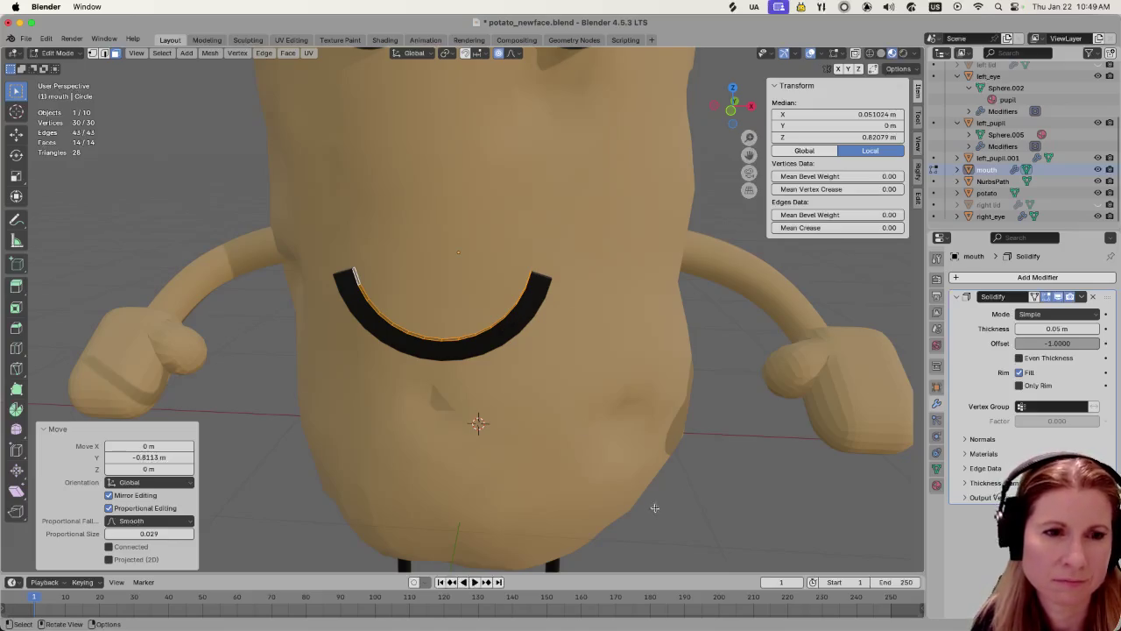
{"action": "left_click", "coordinate": [759, 494]}
{"action": "scroll", "coordinate": [535, 366], "scroll_direction": "down", "scroll_amount": 1}
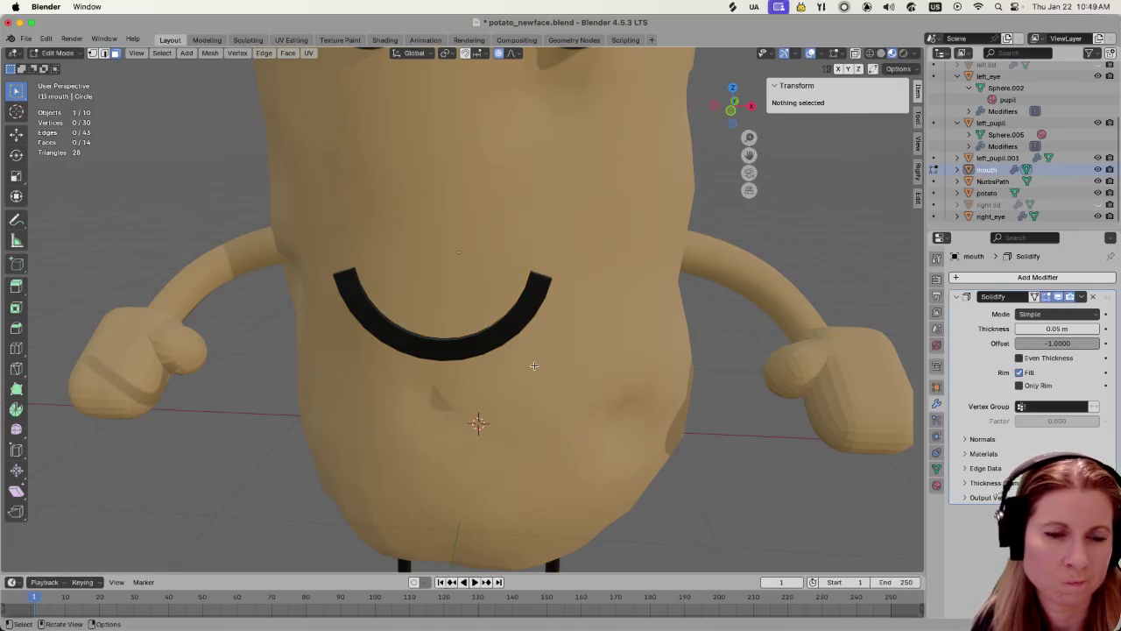
{"action": "scroll", "coordinate": [522, 355], "scroll_direction": "down", "scroll_amount": 3}
{"action": "scroll", "coordinate": [522, 355], "scroll_direction": "down", "scroll_amount": 1}
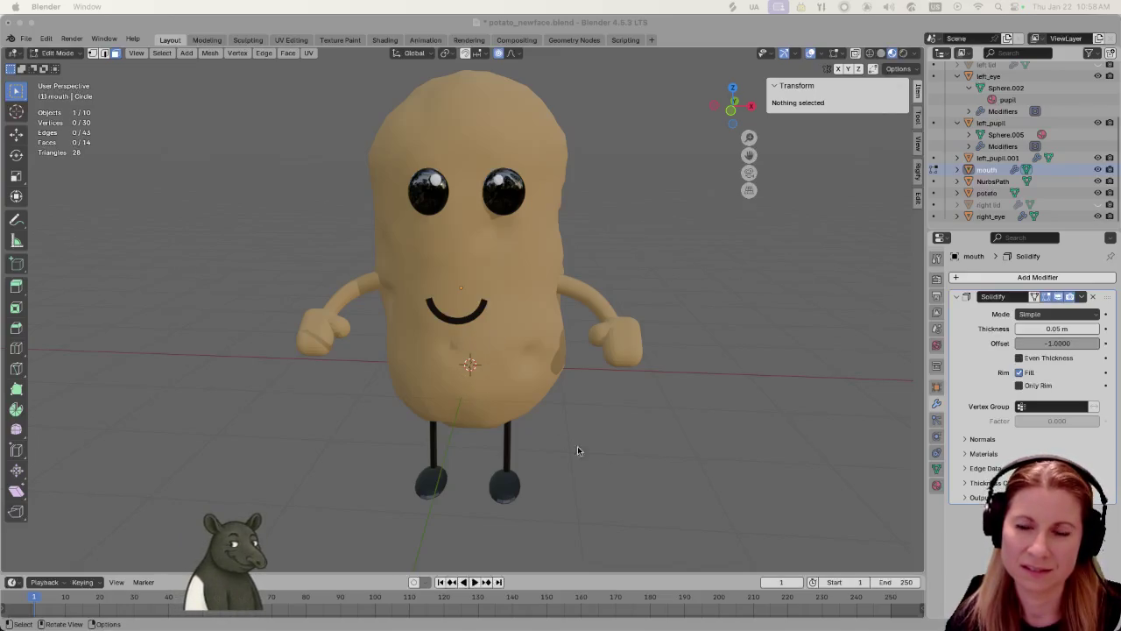
Select all mouth vertices and slide the mouth along Y onto the potato's face
{"action": "mouse_move", "coordinate": [486, 360]}
{"action": "middle_mouse_down"}
{"action": "mouse_move", "coordinate": [467, 365]}
{"action": "mouse_move", "coordinate": [453, 324]}
{"action": "middle_mouse_up"}
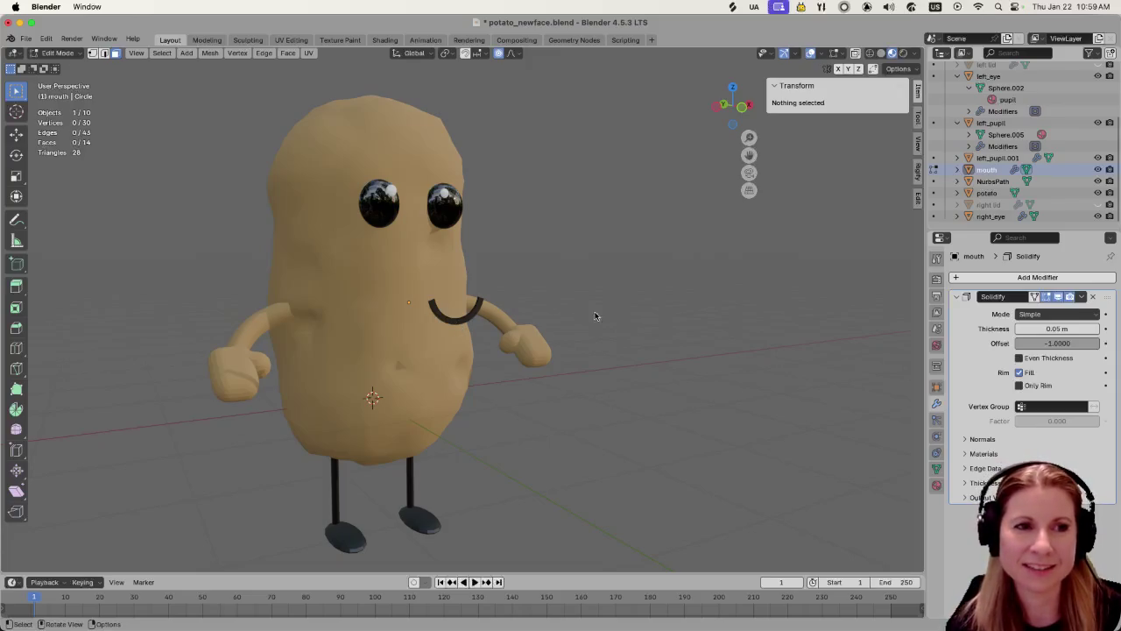
{"action": "middle_click_drag", "start_coordinate": [453, 318], "coordinate": [439, 263]}
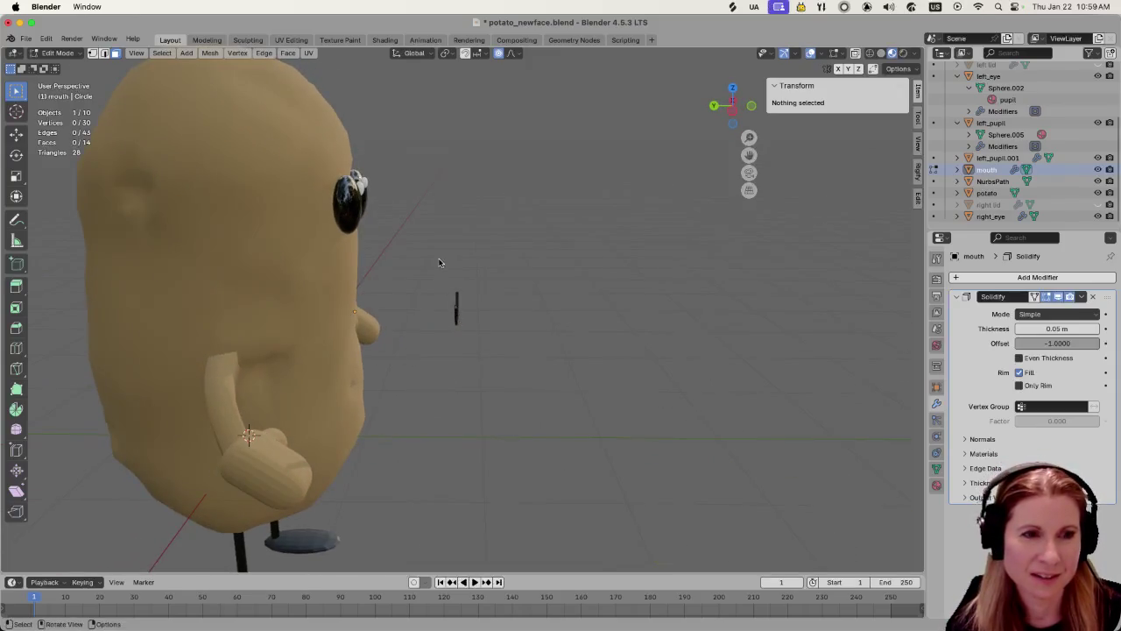
{"action": "key", "text": "a"}
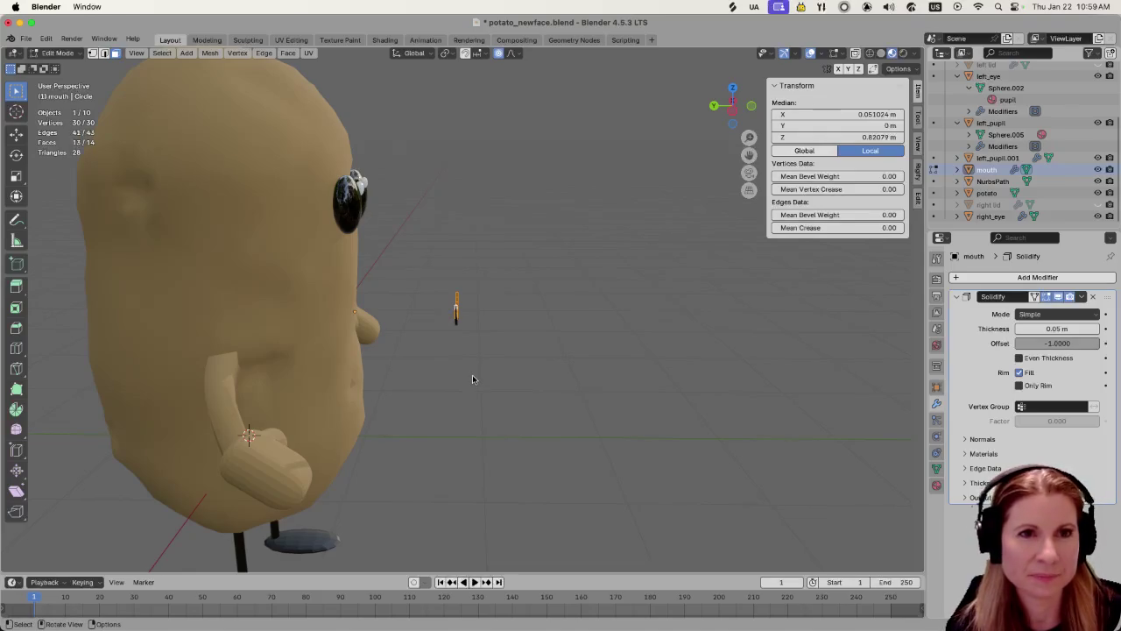
{"action": "key", "text": "g"}
{"action": "key", "text": "y"}
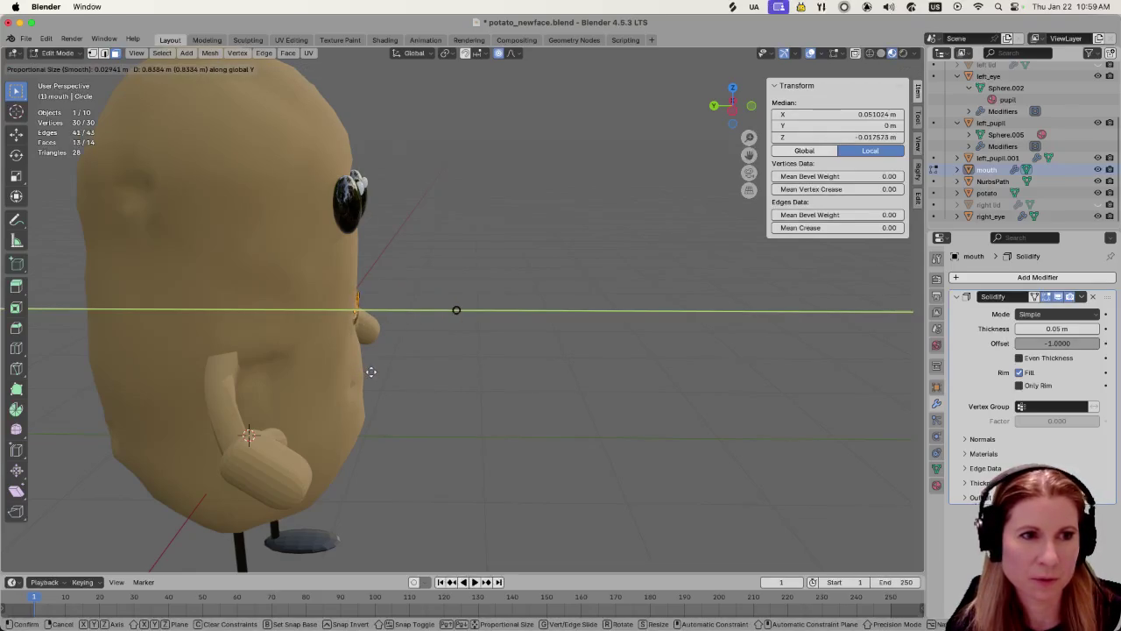
{"action": "left_click", "coordinate": [373, 372]}
{"action": "middle_click_drag", "start_coordinate": [375, 373], "coordinate": [392, 383]}
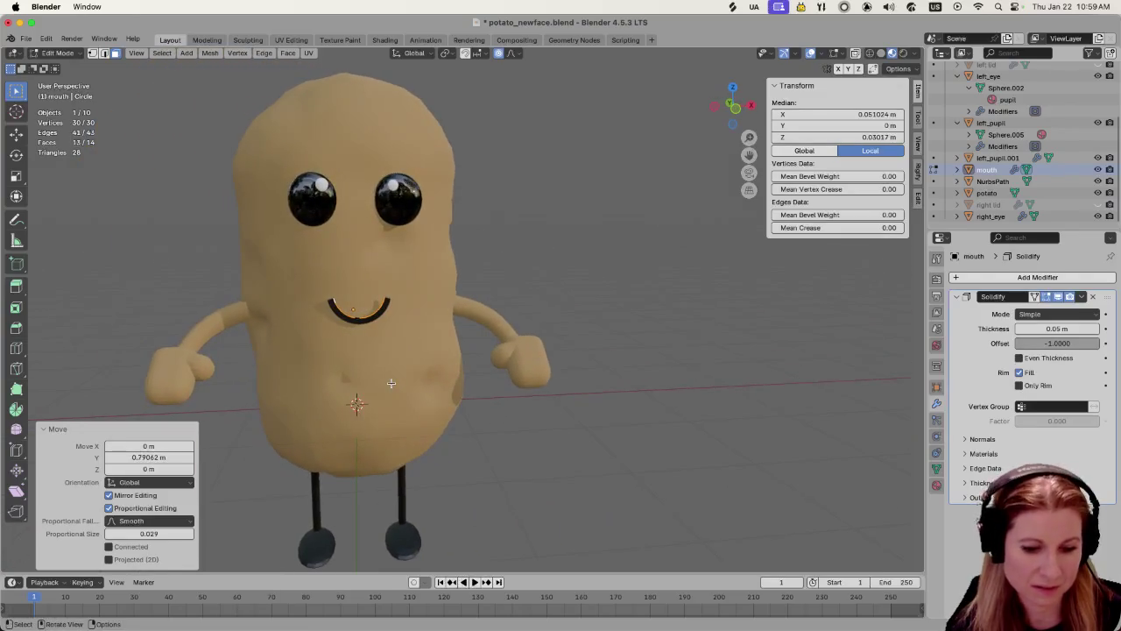
Raise the mouth along Z to sit just below the eyes, then deselect it
{"action": "key", "text": "g"}
{"action": "key", "text": "z"}
{"action": "left_click", "coordinate": [396, 361]}
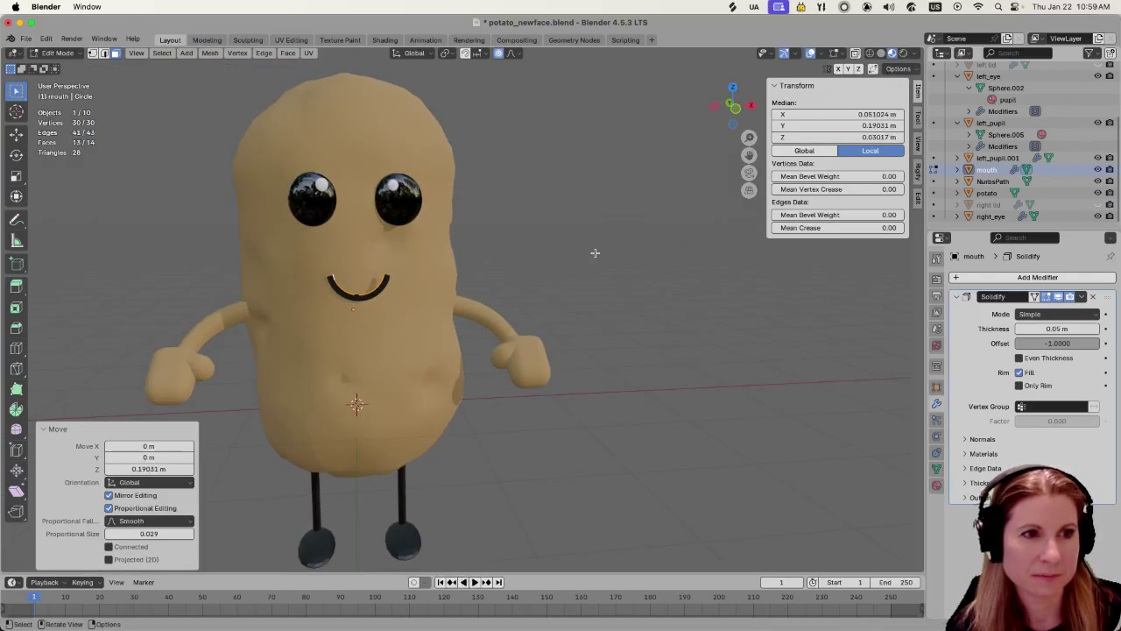
{"action": "key", "text": "g"}
{"action": "key", "text": "z"}
{"action": "key", "text": "Escape"}
{"action": "key", "text": "alt+a"}
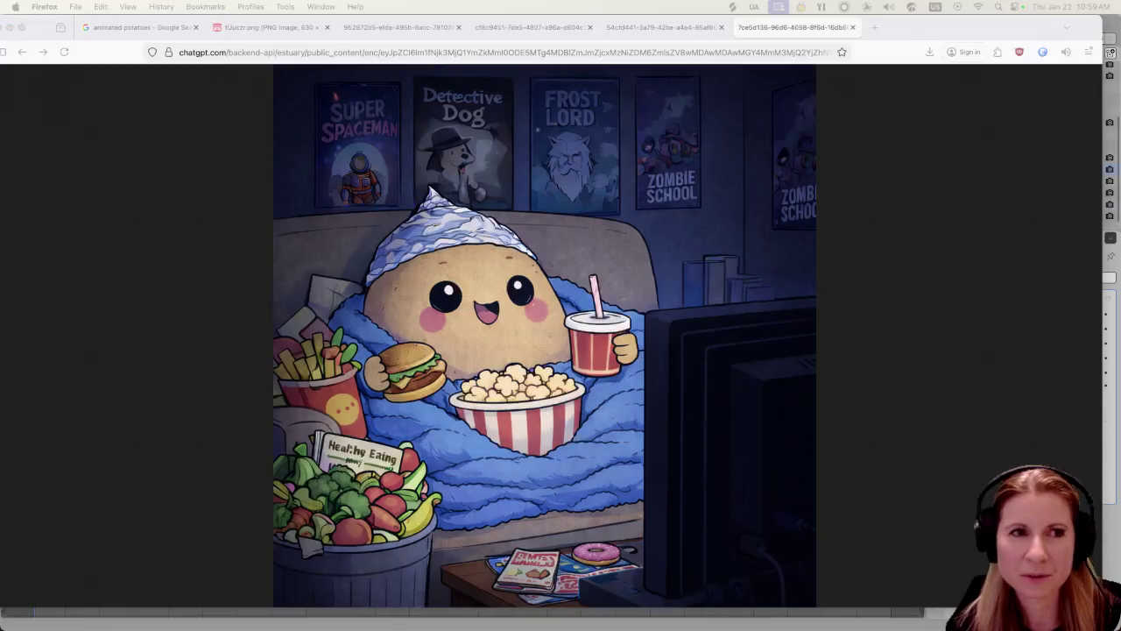
Browse the 'animated potatoes' Google Images results for cartoon potato character references
{"action": "left_click", "coordinate": [138, 27]}
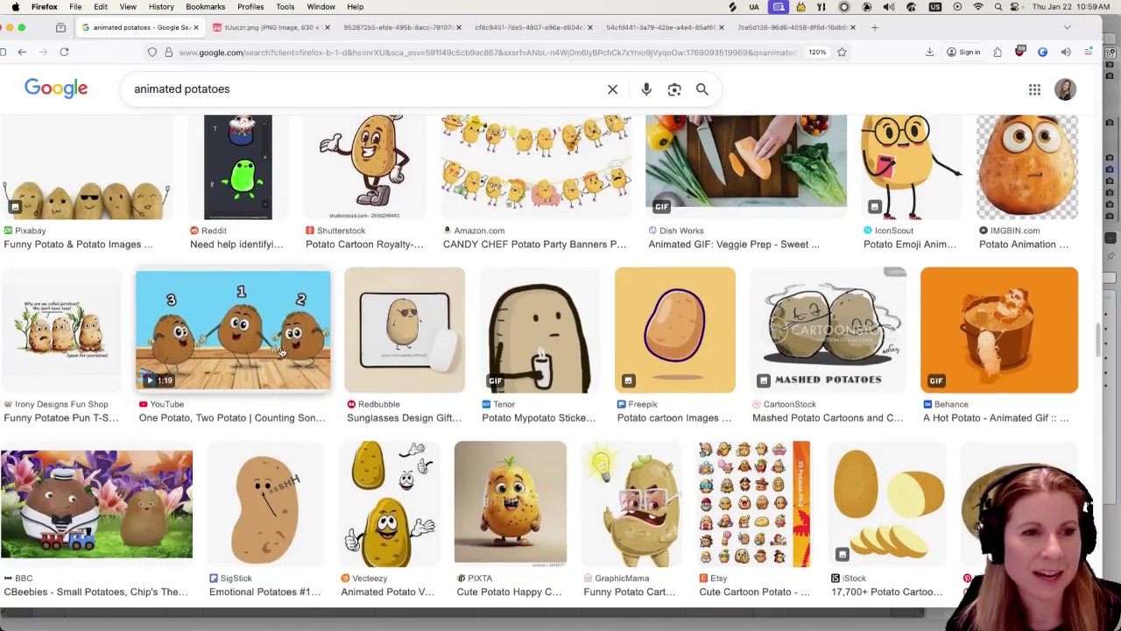
{"action": "scroll", "coordinate": [285, 311], "scroll_direction": "down", "scroll_amount": 5}
{"action": "scroll", "coordinate": [284, 311], "scroll_direction": "down", "scroll_amount": 5}
{"action": "scroll", "coordinate": [285, 311], "scroll_direction": "up", "scroll_amount": 5}
{"action": "scroll", "coordinate": [263, 313], "scroll_direction": "up", "scroll_amount": 5}
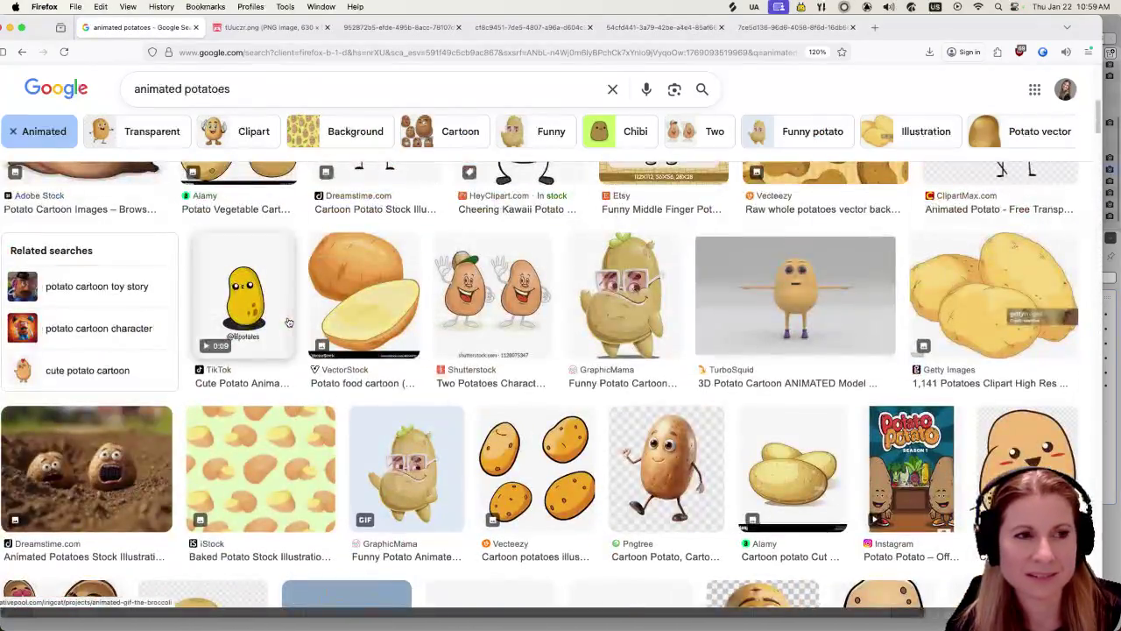
{"action": "scroll", "coordinate": [175, 317], "scroll_direction": "up", "scroll_amount": 5}
{"action": "scroll", "coordinate": [114, 320], "scroll_direction": "up", "scroll_amount": 2}
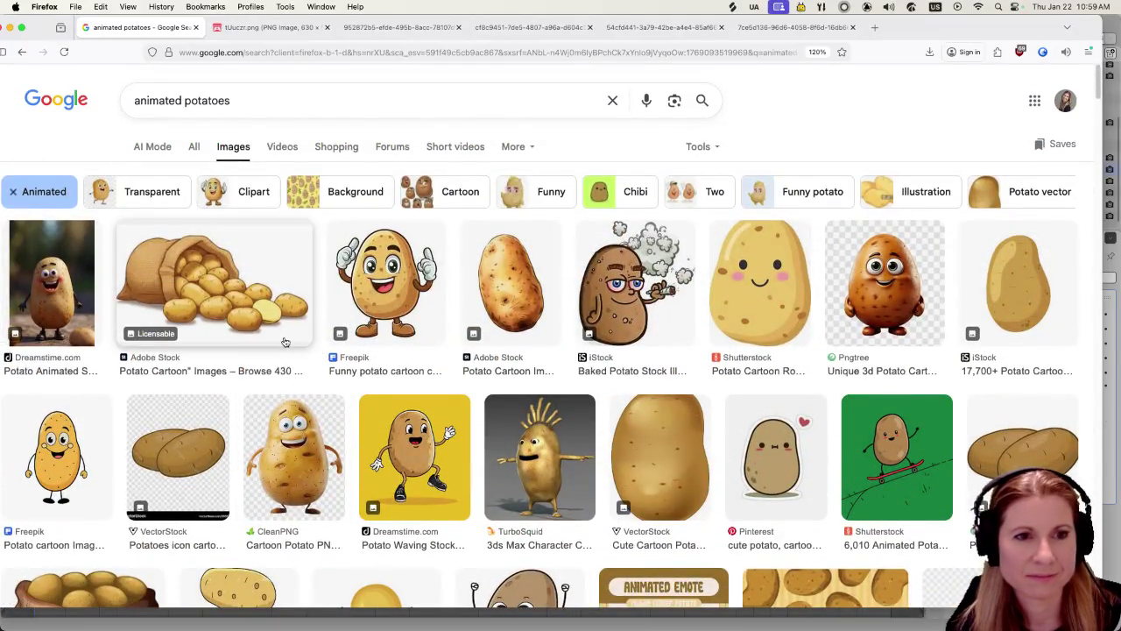
{"action": "scroll", "coordinate": [300, 336], "scroll_direction": "down", "scroll_amount": 3}
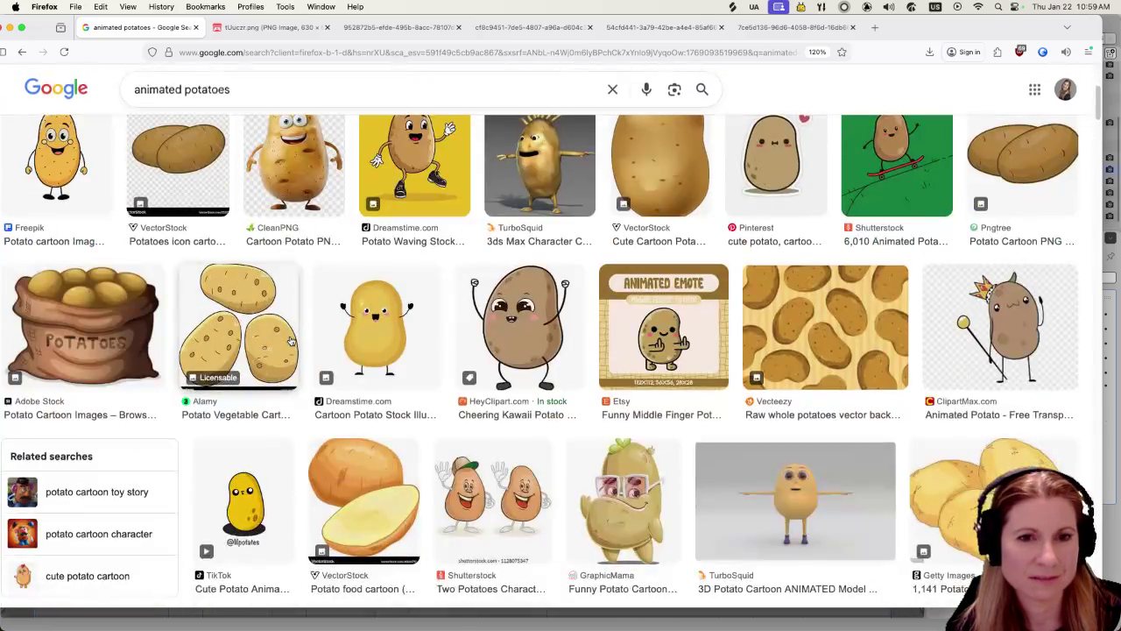
{"action": "scroll", "coordinate": [289, 342], "scroll_direction": "down", "scroll_amount": 2}
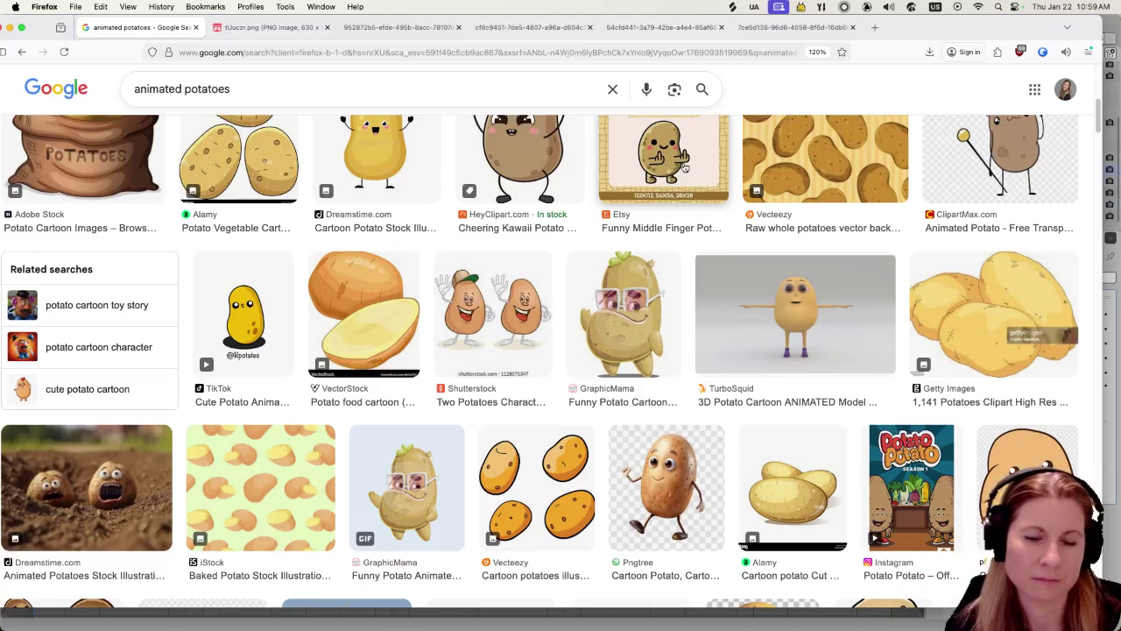
{"action": "scroll", "coordinate": [712, 375], "scroll_direction": "down", "scroll_amount": 5}
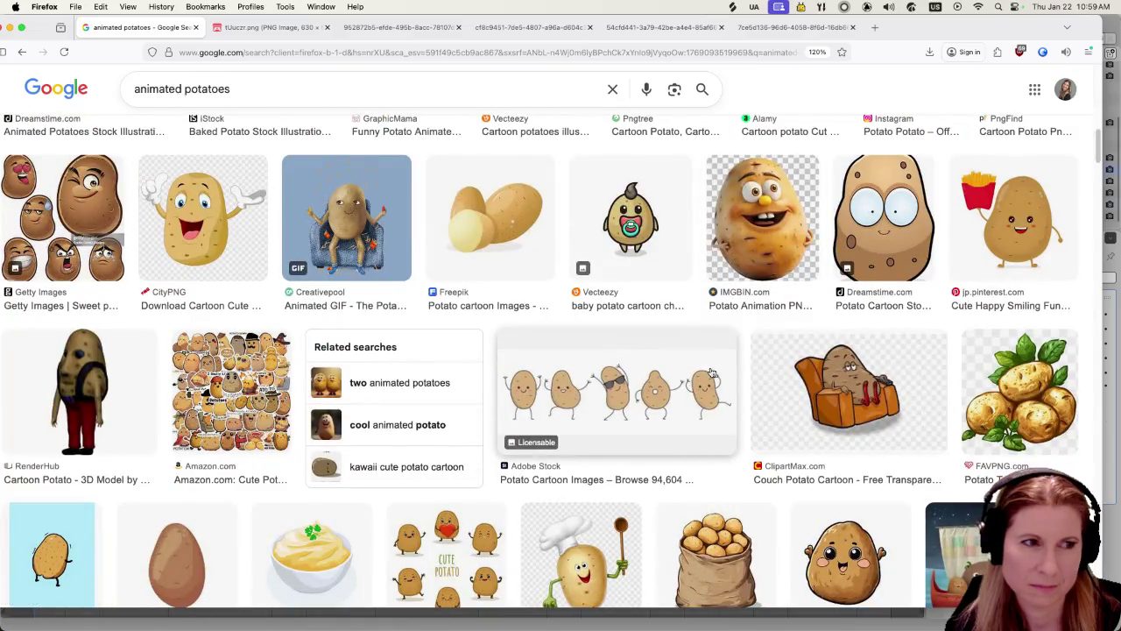
{"action": "scroll", "coordinate": [712, 375], "scroll_direction": "down", "scroll_amount": 5}
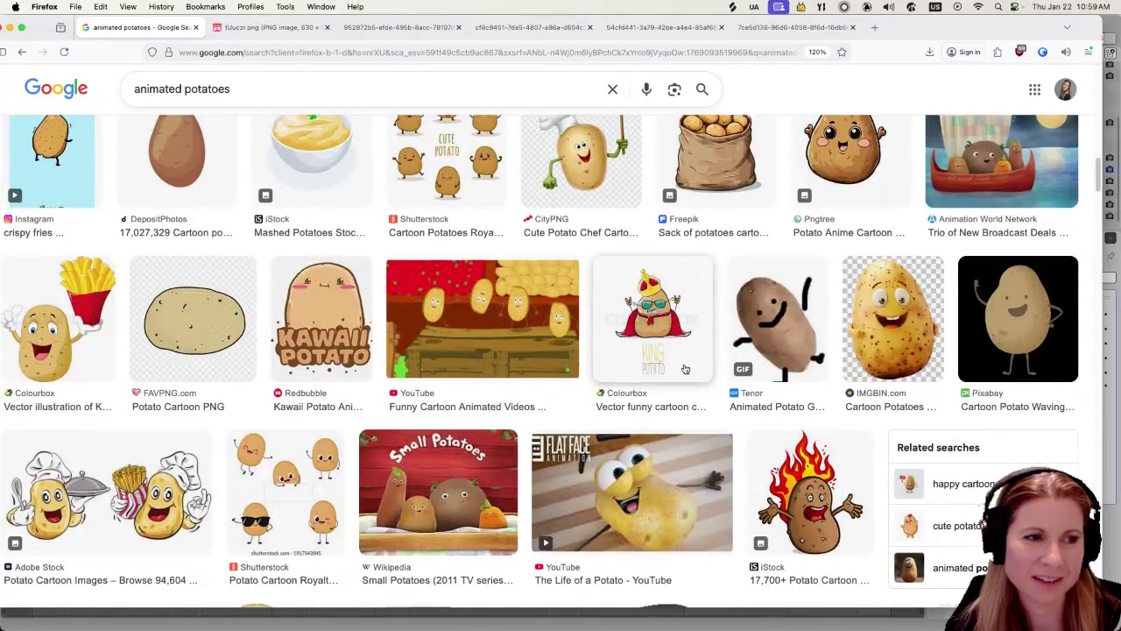
{"action": "scroll", "coordinate": [680, 372], "scroll_direction": "down", "scroll_amount": 4}
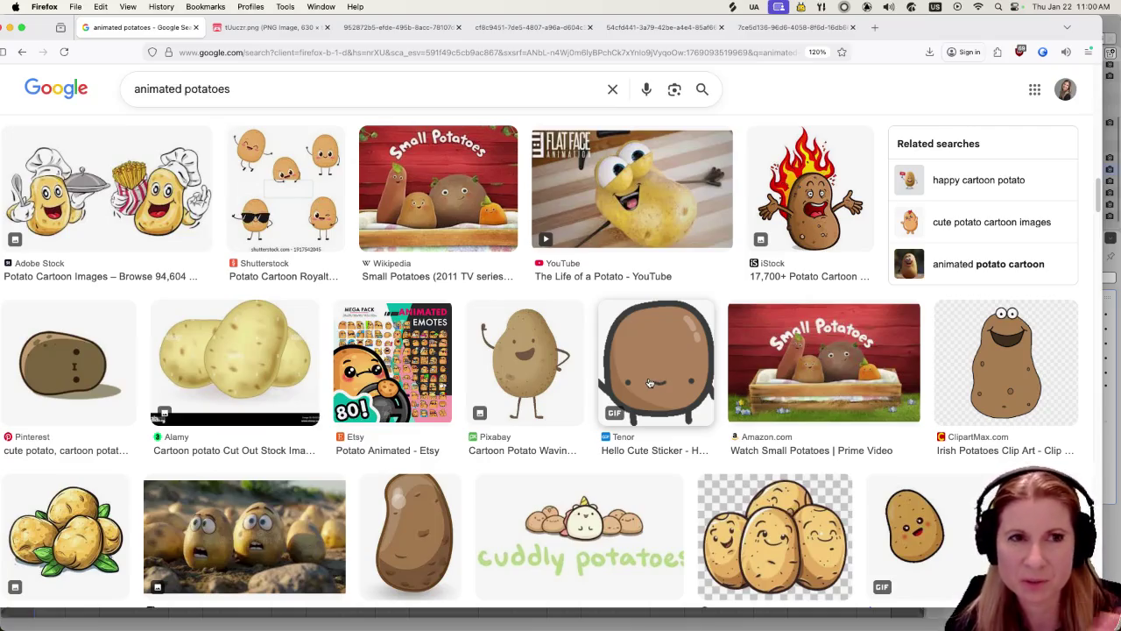
{"action": "scroll", "coordinate": [651, 383], "scroll_direction": "up", "scroll_amount": 5}
{"action": "scroll", "coordinate": [650, 383], "scroll_direction": "up", "scroll_amount": 5}
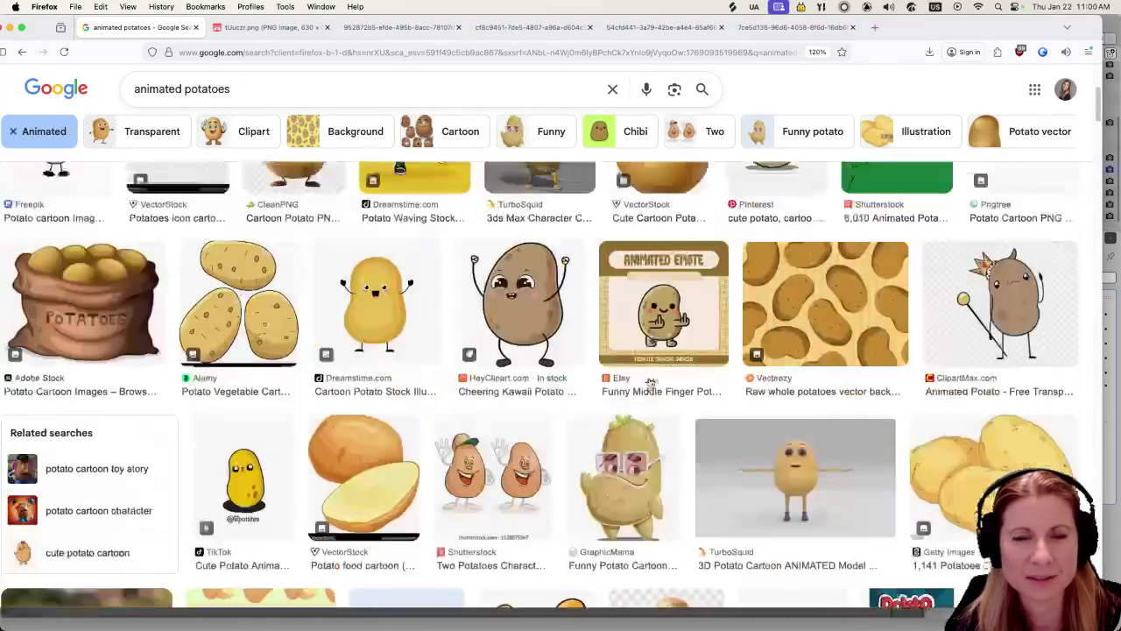
{"action": "scroll", "coordinate": [650, 383], "scroll_direction": "up", "scroll_amount": 5}
{"action": "scroll", "coordinate": [651, 383], "scroll_direction": "down", "scroll_amount": 5}
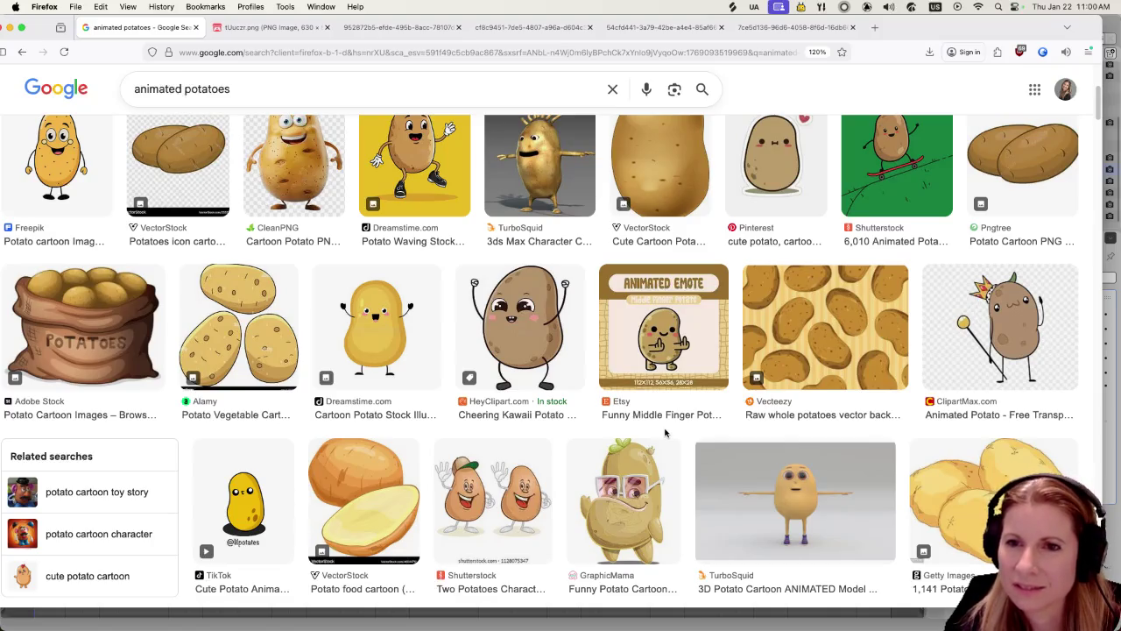
{"action": "scroll", "coordinate": [665, 432], "scroll_direction": "up", "scroll_amount": 5}
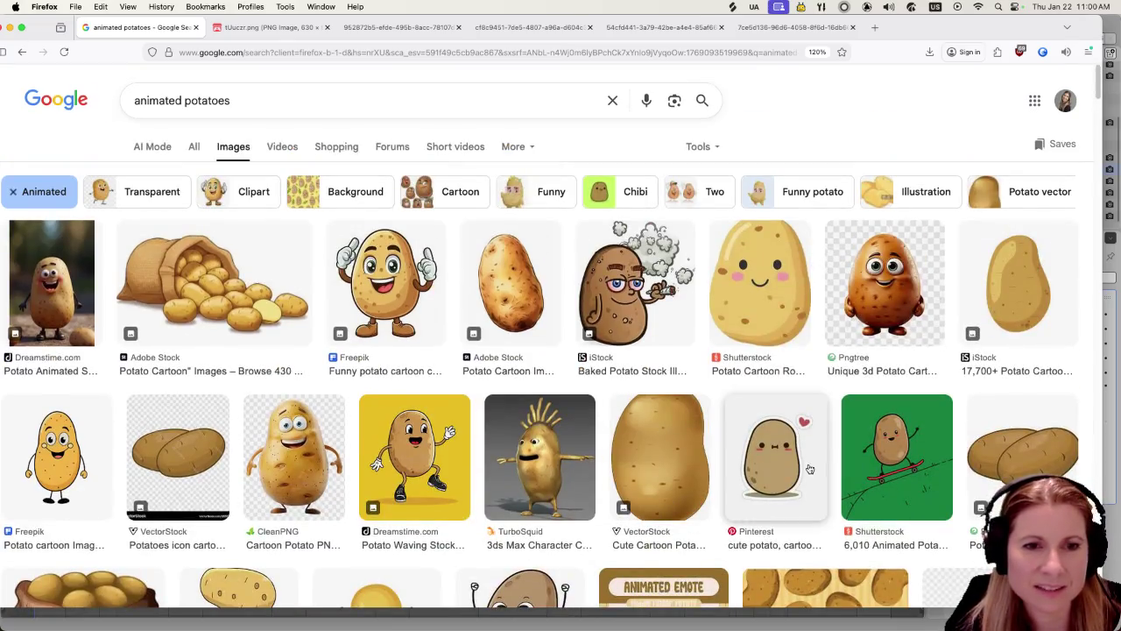
{"action": "left_click", "coordinate": [775, 456]}
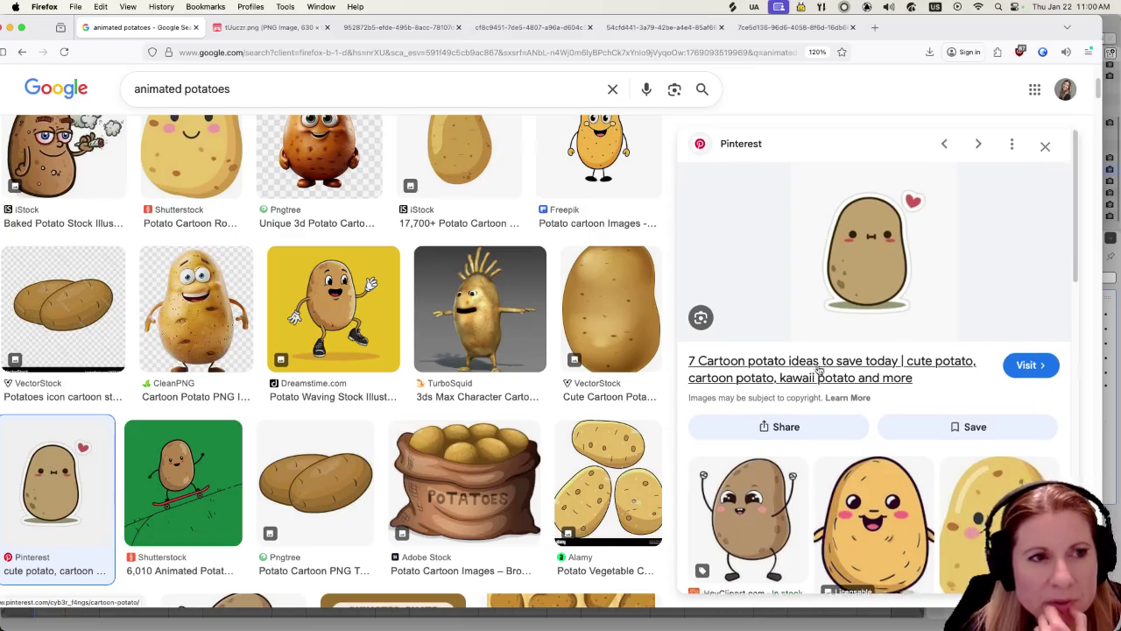
{"action": "scroll", "coordinate": [854, 263], "scroll_direction": "down", "scroll_amount": 2}
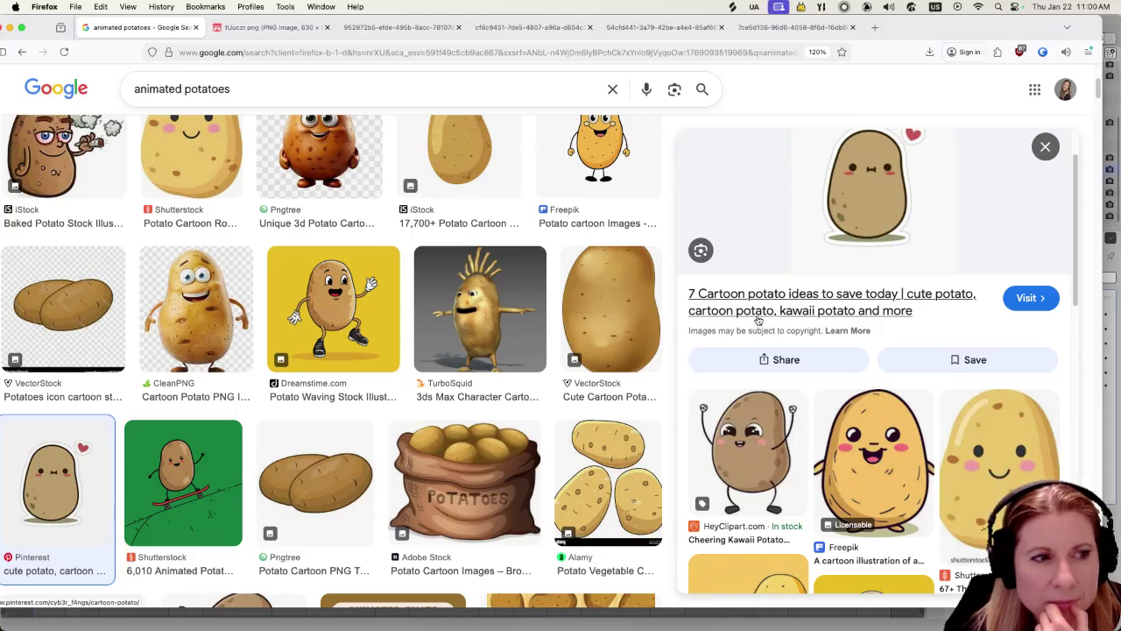
{"action": "scroll", "coordinate": [758, 321], "scroll_direction": "down", "scroll_amount": 3}
{"action": "scroll", "coordinate": [760, 322], "scroll_direction": "down", "scroll_amount": 3}
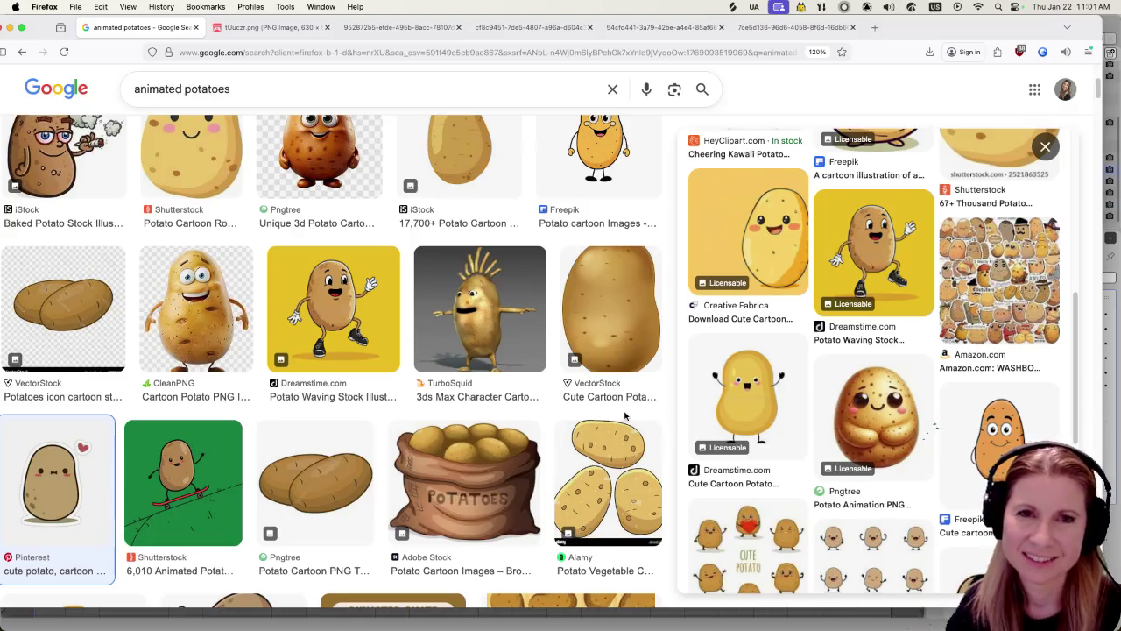
{"action": "left_click", "coordinate": [1046, 147]}
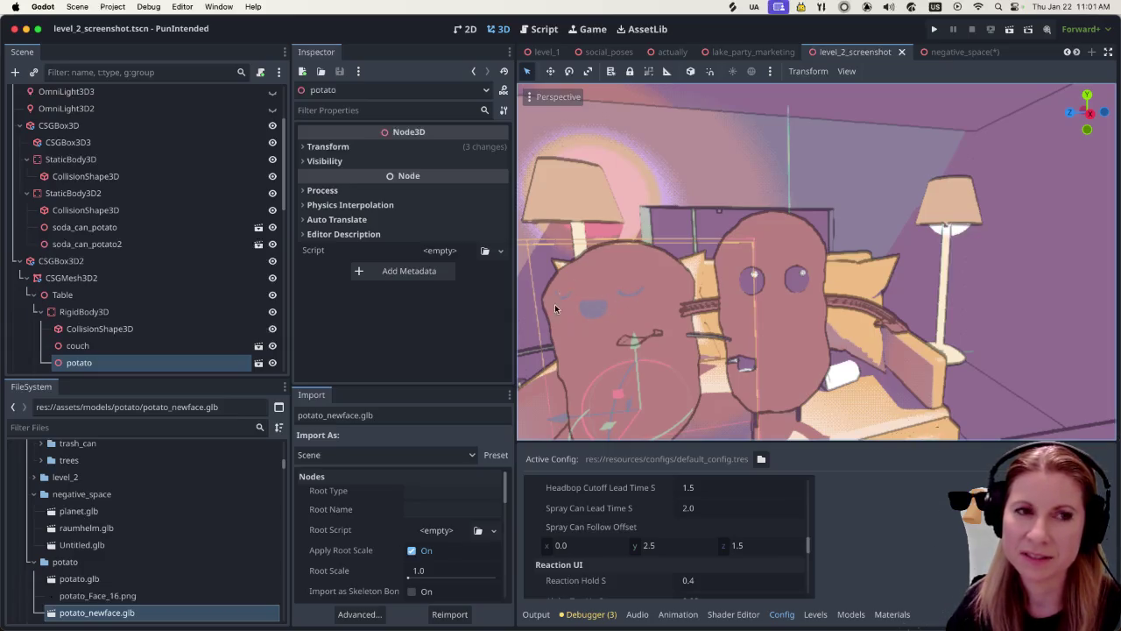
Frame the couch potatoes in the level_2_screenshot viewport and run the current scene
{"action": "scroll", "coordinate": [574, 316], "scroll_direction": "down", "scroll_amount": 2}
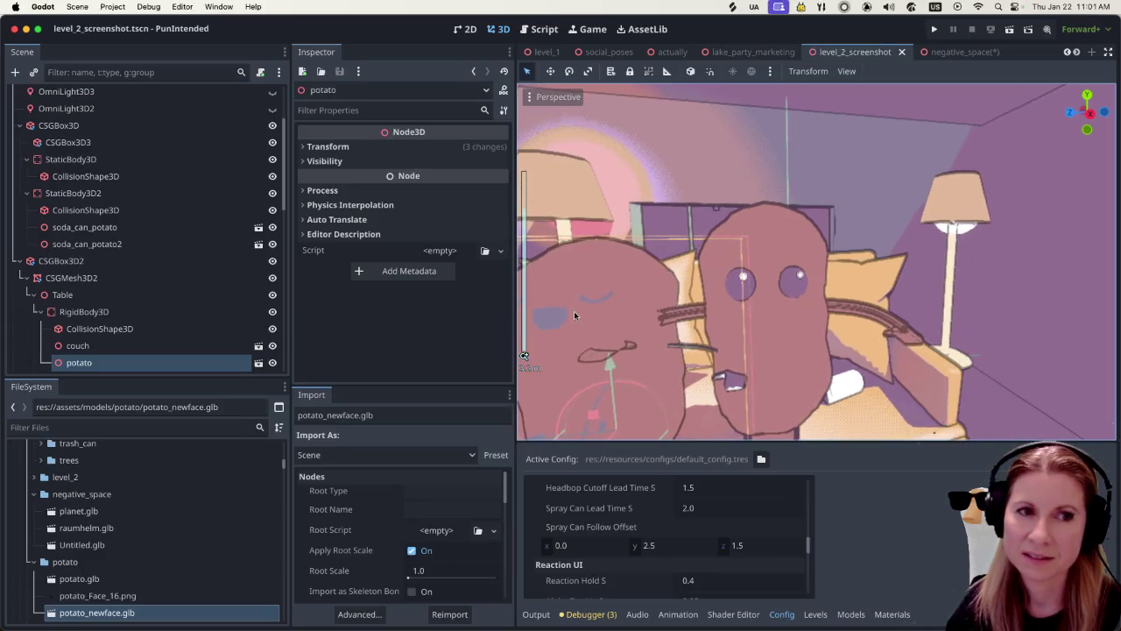
{"action": "scroll", "coordinate": [574, 311], "scroll_direction": "down", "scroll_amount": 2}
{"action": "scroll", "coordinate": [614, 306], "scroll_direction": "up", "scroll_amount": 2}
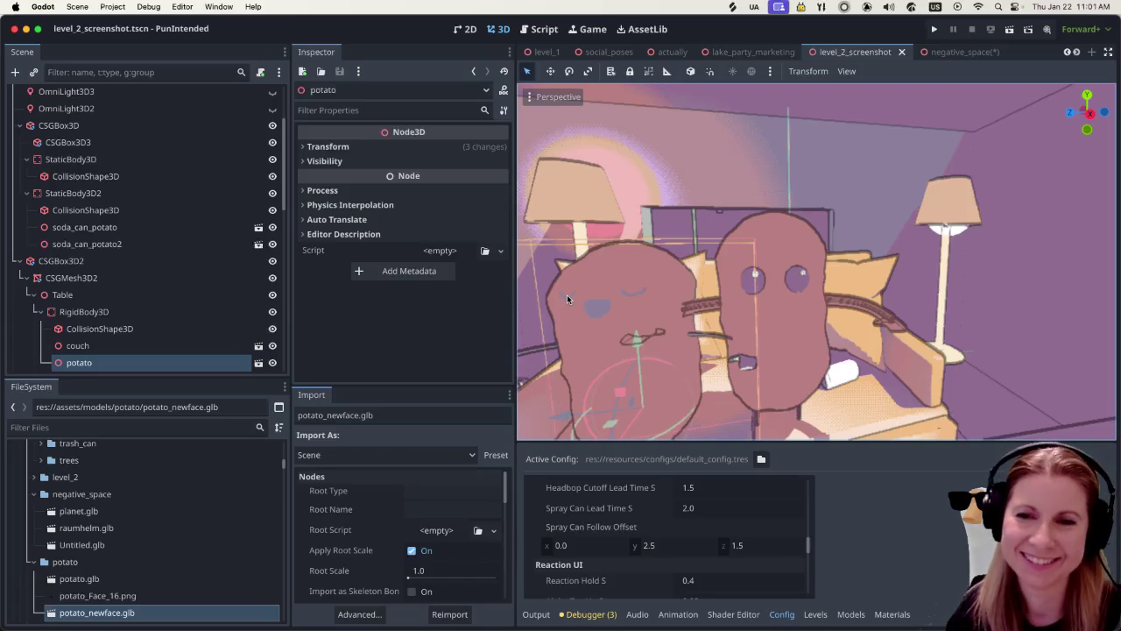
{"action": "middle_click_drag", "start_coordinate": [569, 297], "coordinate": [826, 329]}
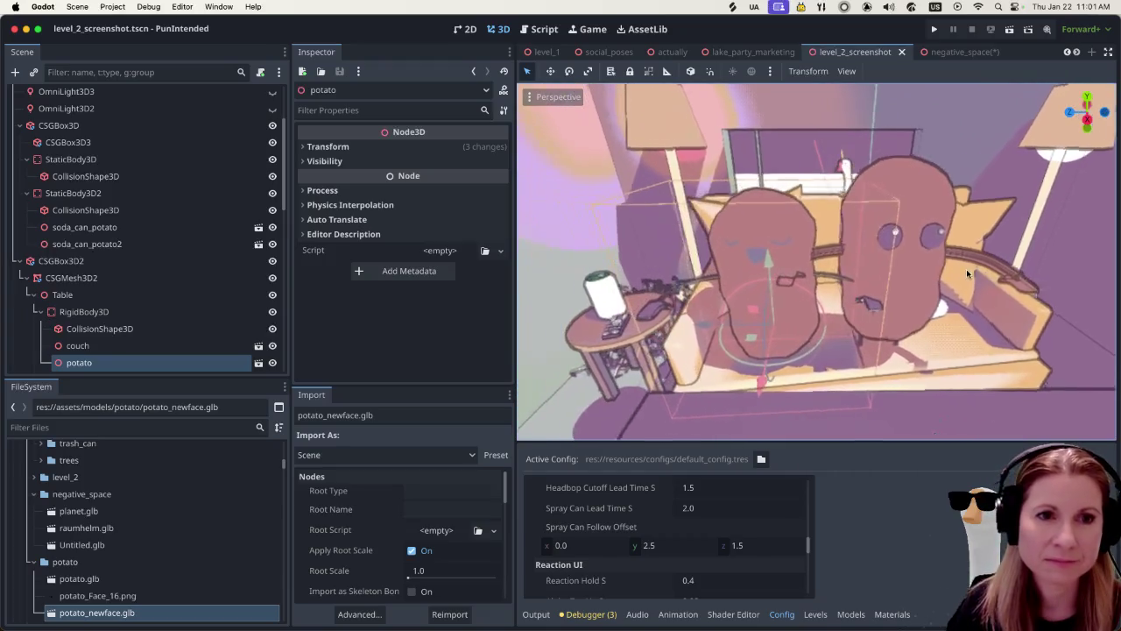
{"action": "scroll", "coordinate": [826, 329], "scroll_direction": "up", "scroll_amount": 2}
{"action": "scroll", "coordinate": [806, 306], "scroll_direction": "up", "scroll_amount": 2}
{"action": "scroll", "coordinate": [780, 261], "scroll_direction": "up", "scroll_amount": 2}
{"action": "scroll", "coordinate": [761, 253], "scroll_direction": "up", "scroll_amount": 1}
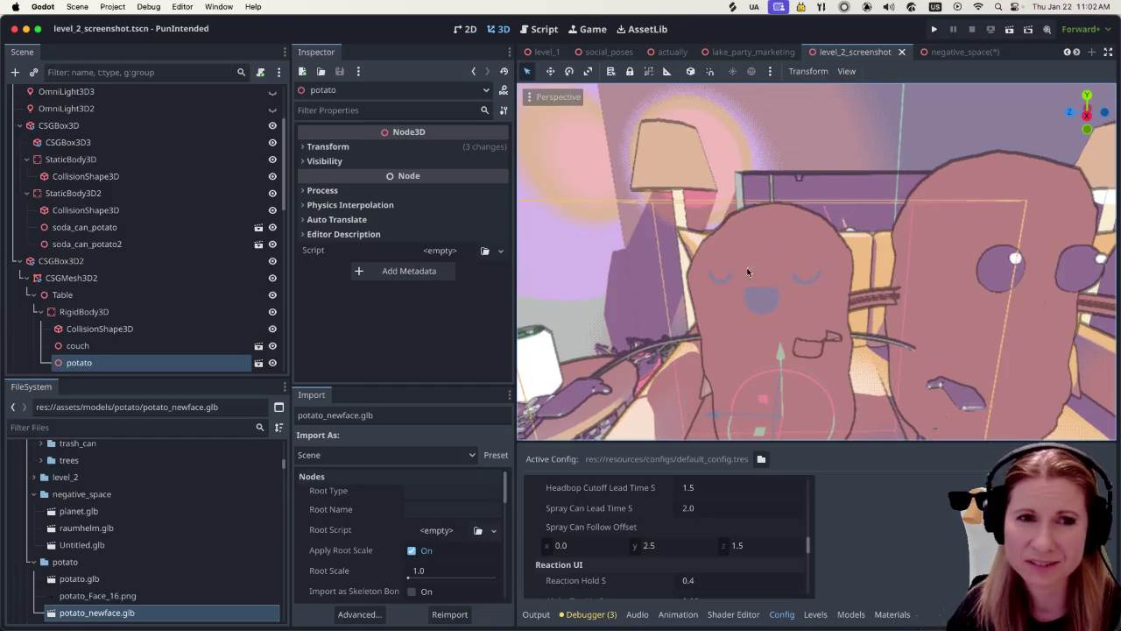
{"action": "scroll", "coordinate": [783, 311], "scroll_direction": "up", "scroll_amount": 3}
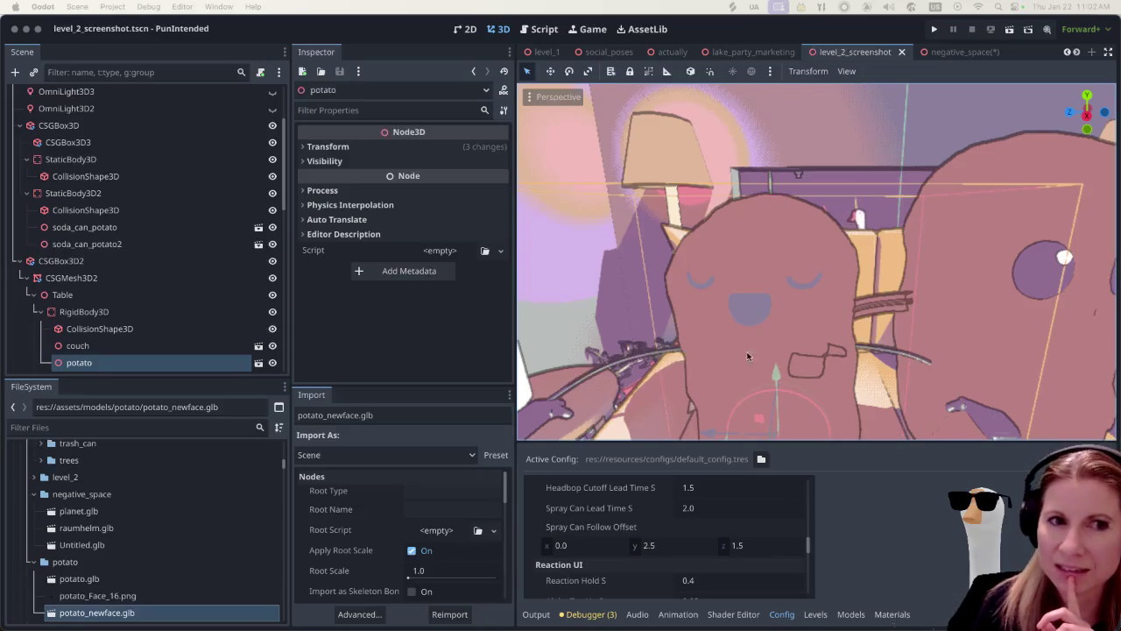
{"action": "scroll", "coordinate": [774, 301], "scroll_direction": "down", "scroll_amount": 2}
{"action": "scroll", "coordinate": [774, 302], "scroll_direction": "down", "scroll_amount": 2}
{"action": "scroll", "coordinate": [822, 313], "scroll_direction": "down", "scroll_amount": 2}
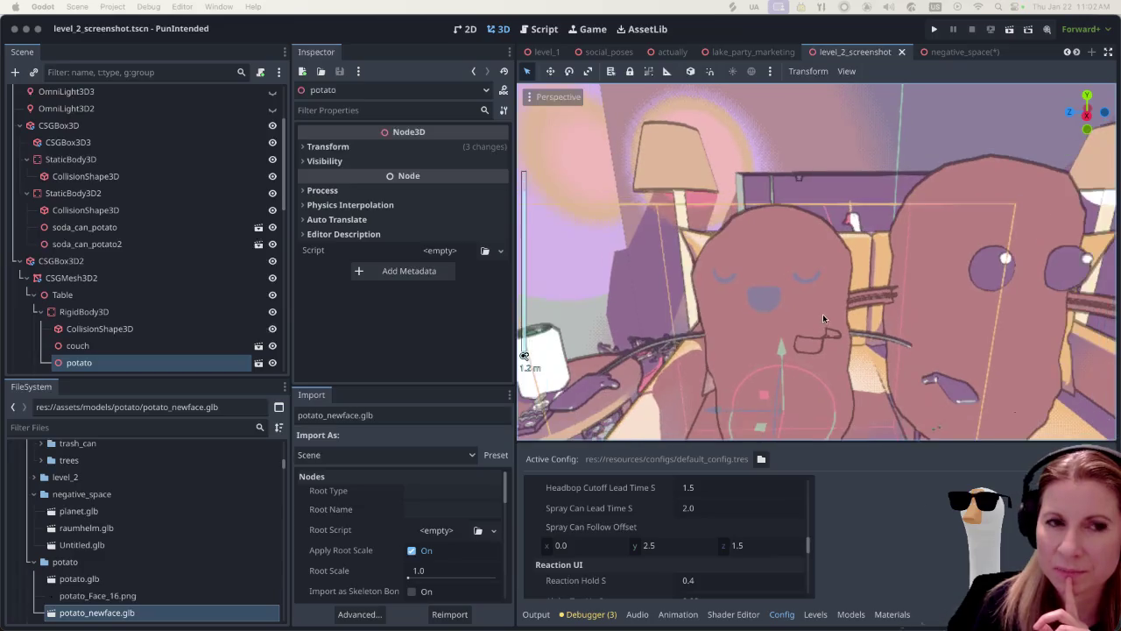
{"action": "scroll", "coordinate": [818, 311], "scroll_direction": "down", "scroll_amount": 3}
{"action": "scroll", "coordinate": [818, 311], "scroll_direction": "down", "scroll_amount": 1}
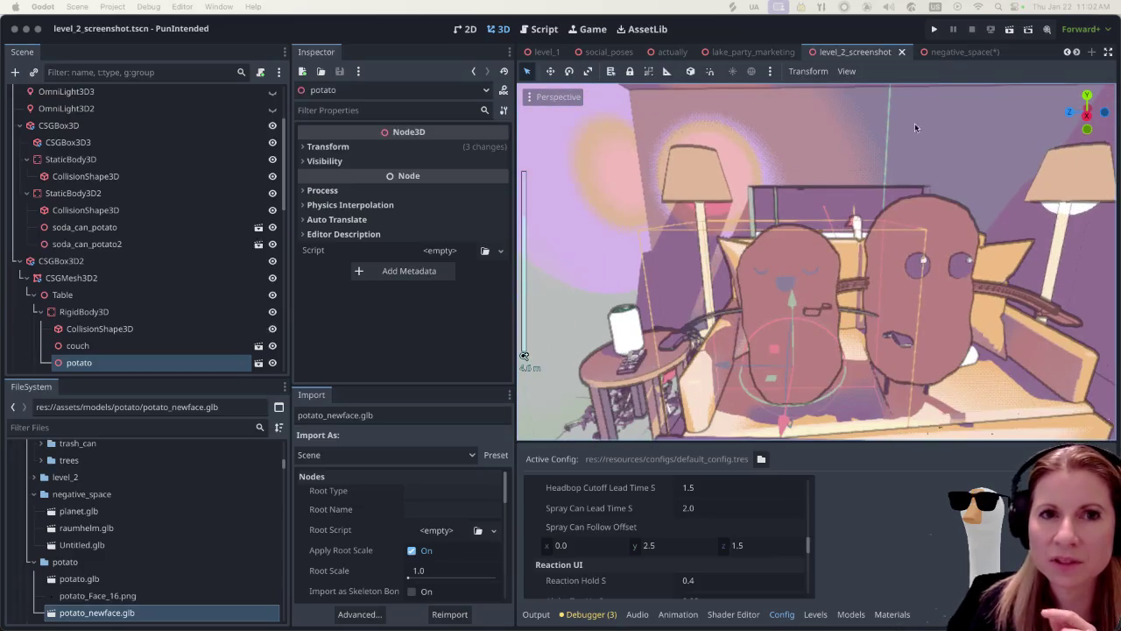
{"action": "left_click", "coordinate": [1009, 29]}
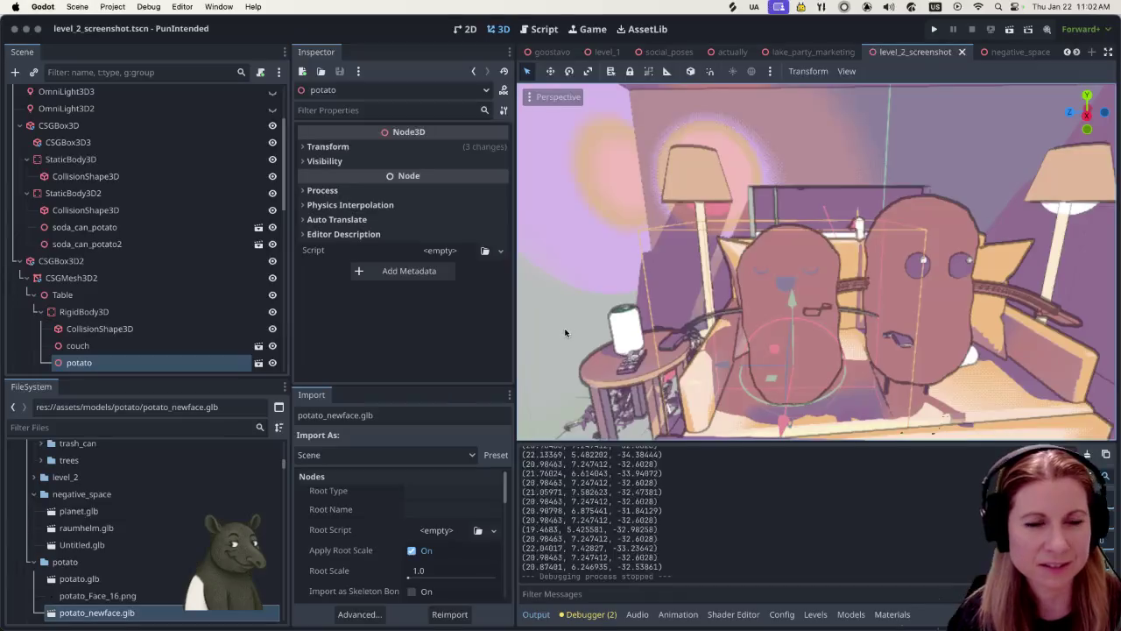
Stop the running game with Escape
{"action": "key", "text": "Escape"}
{"action": "scroll", "coordinate": [867, 297], "scroll_direction": "up", "scroll_amount": 3}
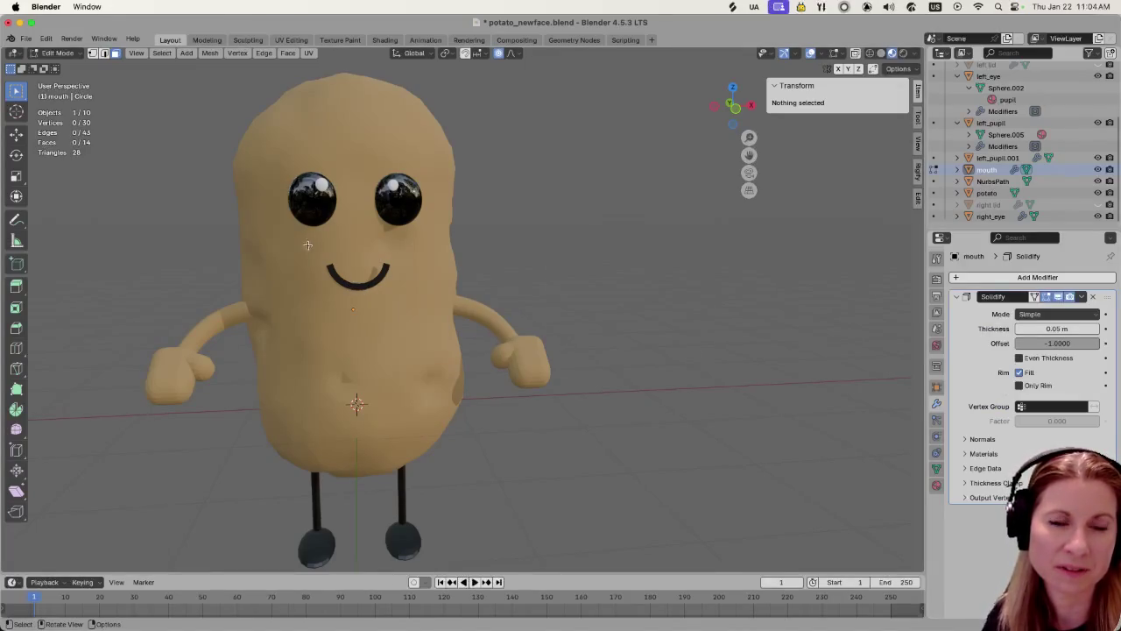
Duplicate the mouth arc, shift the copy along X and scale it to 0.45
{"action": "key", "text": "l"}
{"action": "scroll", "coordinate": [321, 276], "scroll_direction": "up", "scroll_amount": 2}
{"action": "scroll", "coordinate": [318, 258], "scroll_direction": "up", "scroll_amount": 2}
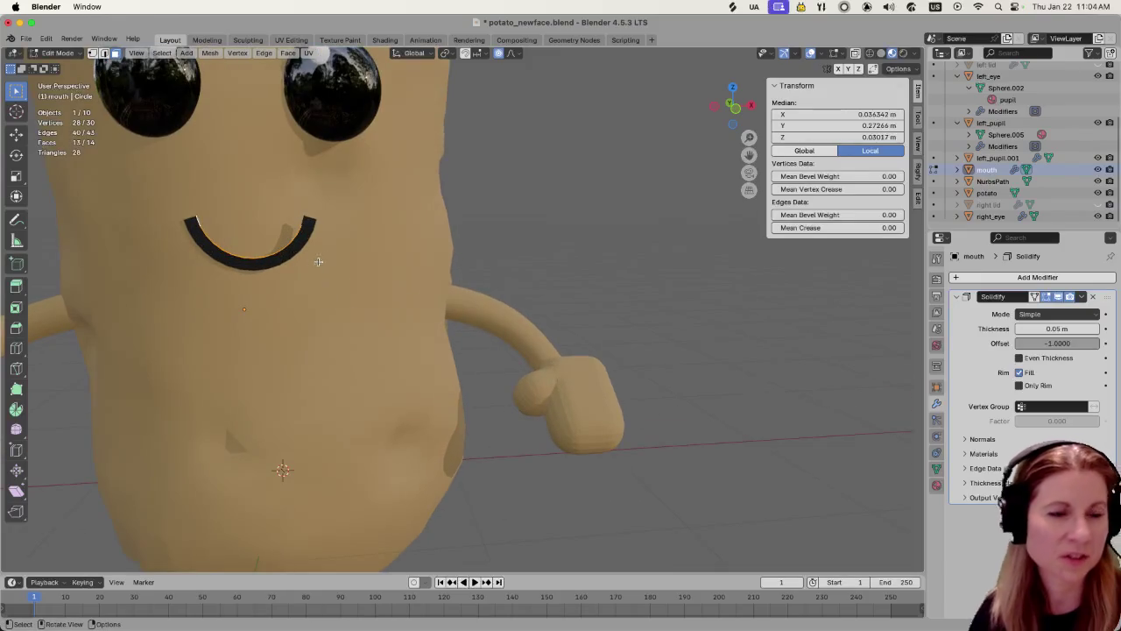
{"action": "left_click", "coordinate": [360, 232]}
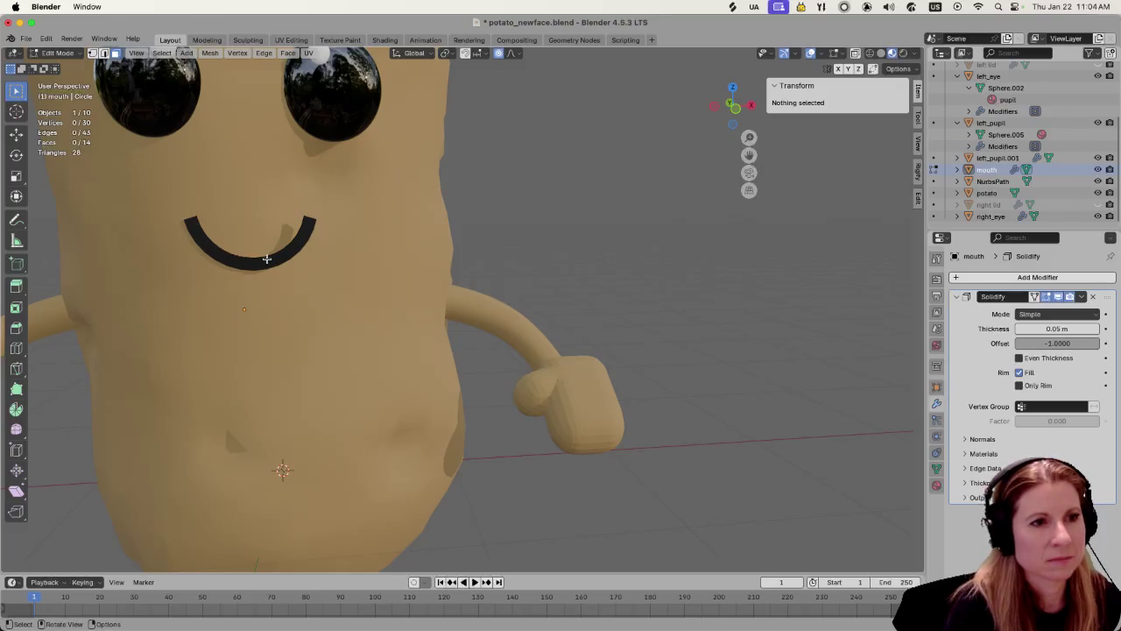
{"action": "key", "text": "l"}
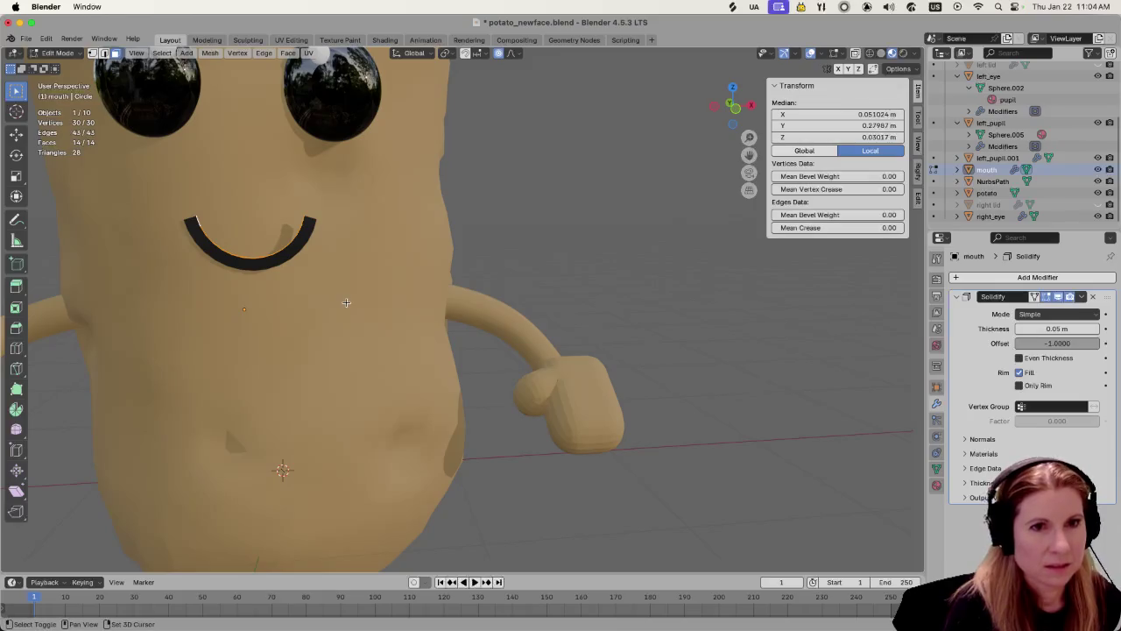
{"action": "key", "text": "shift+d"}
{"action": "key", "text": "x"}
{"action": "left_click", "coordinate": [366, 294]}
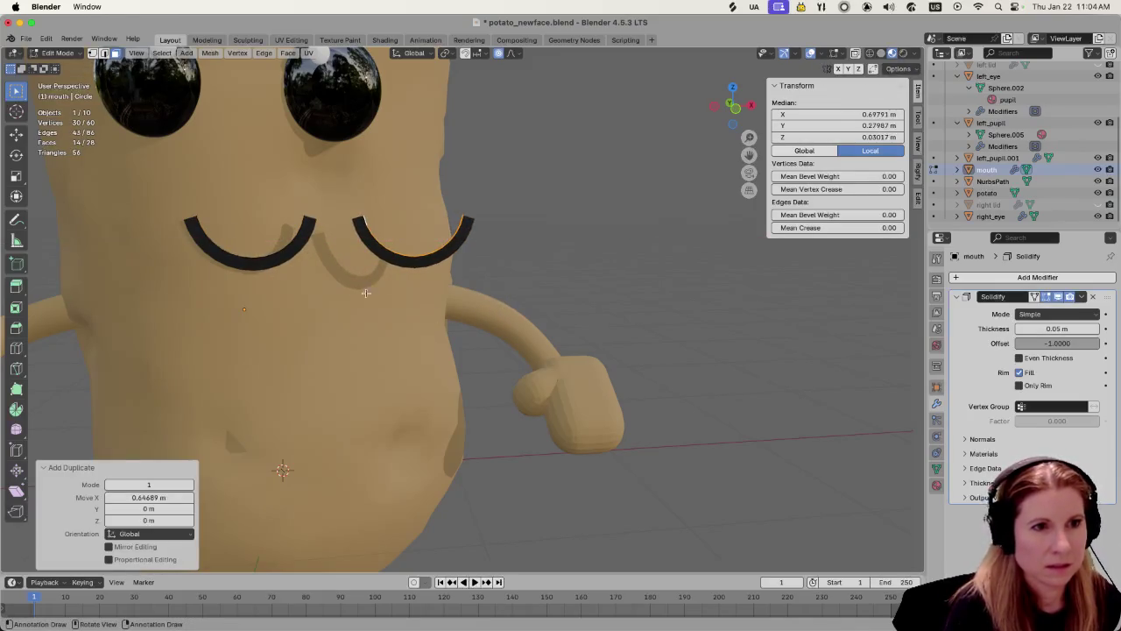
{"action": "key", "text": "s"}
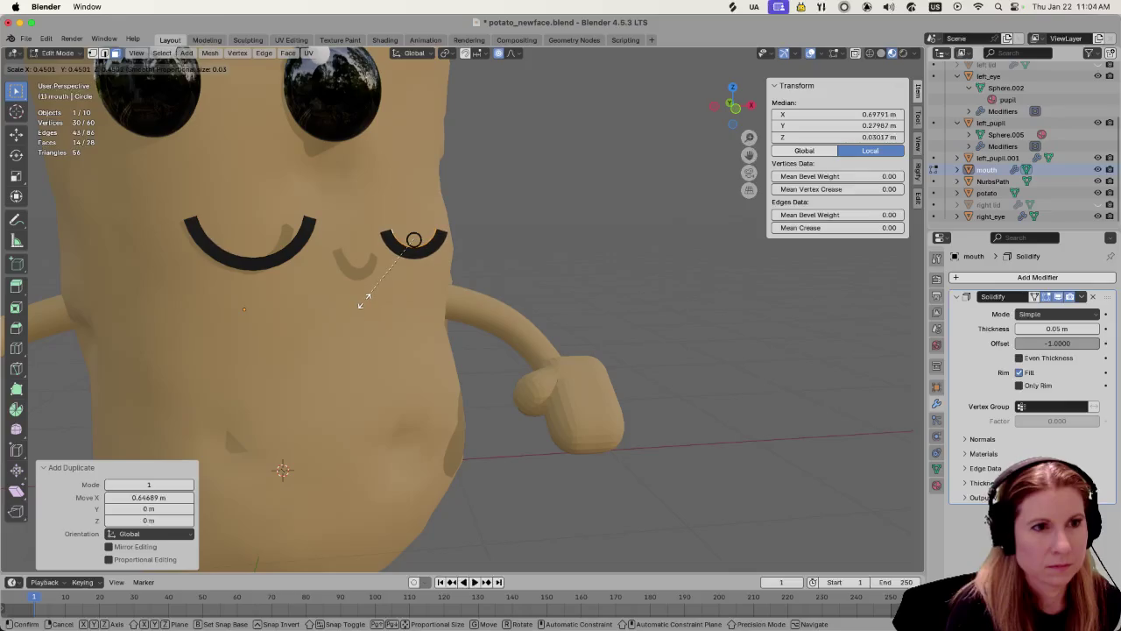
{"action": "left_click", "coordinate": [364, 298]}
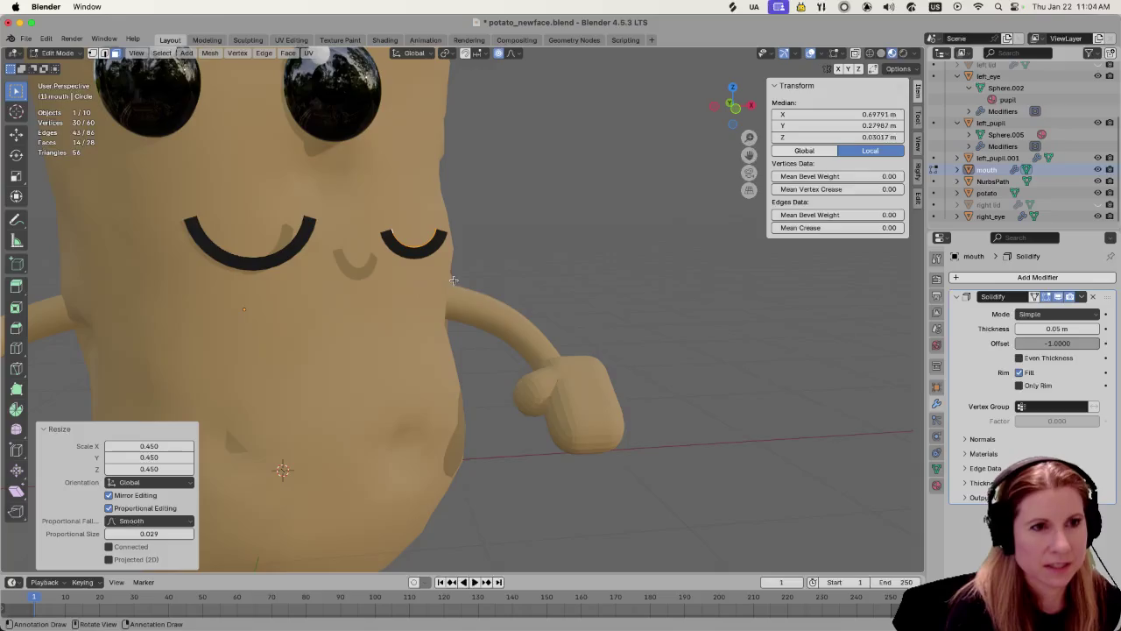
{"action": "scroll", "coordinate": [438, 285], "scroll_direction": "up", "scroll_amount": 5}
{"action": "scroll", "coordinate": [368, 244], "scroll_direction": "down", "scroll_amount": 5}
{"action": "middle_click_drag", "start_coordinate": [368, 244], "coordinate": [400, 370]}
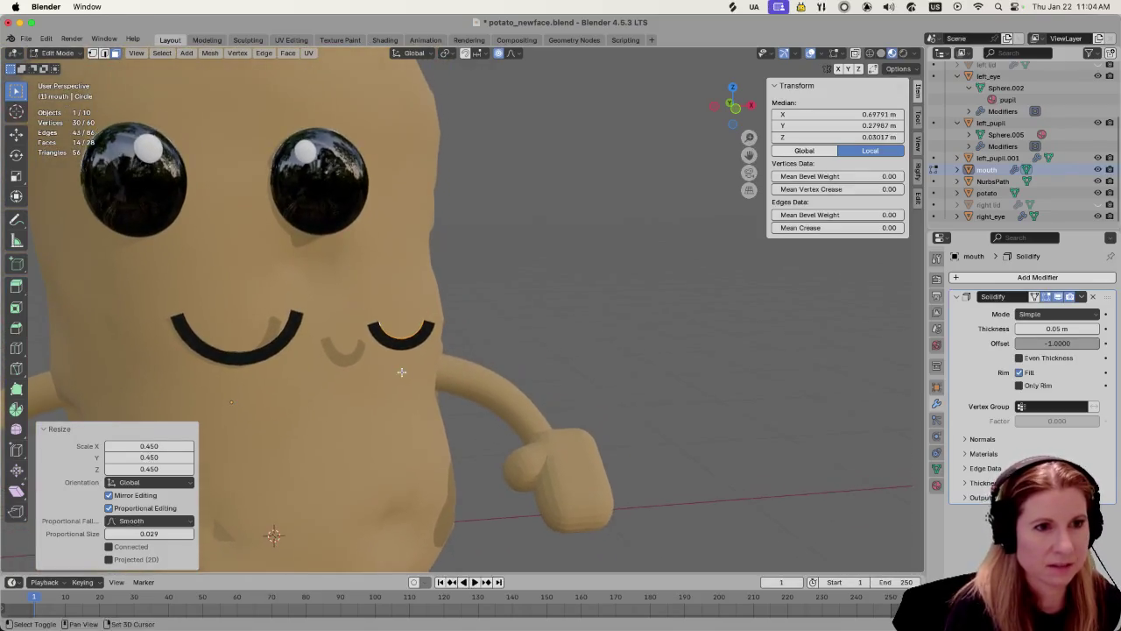
{"action": "scroll", "coordinate": [348, 365], "scroll_direction": "up", "scroll_amount": 5}
{"action": "scroll", "coordinate": [408, 309], "scroll_direction": "up", "scroll_amount": 2}
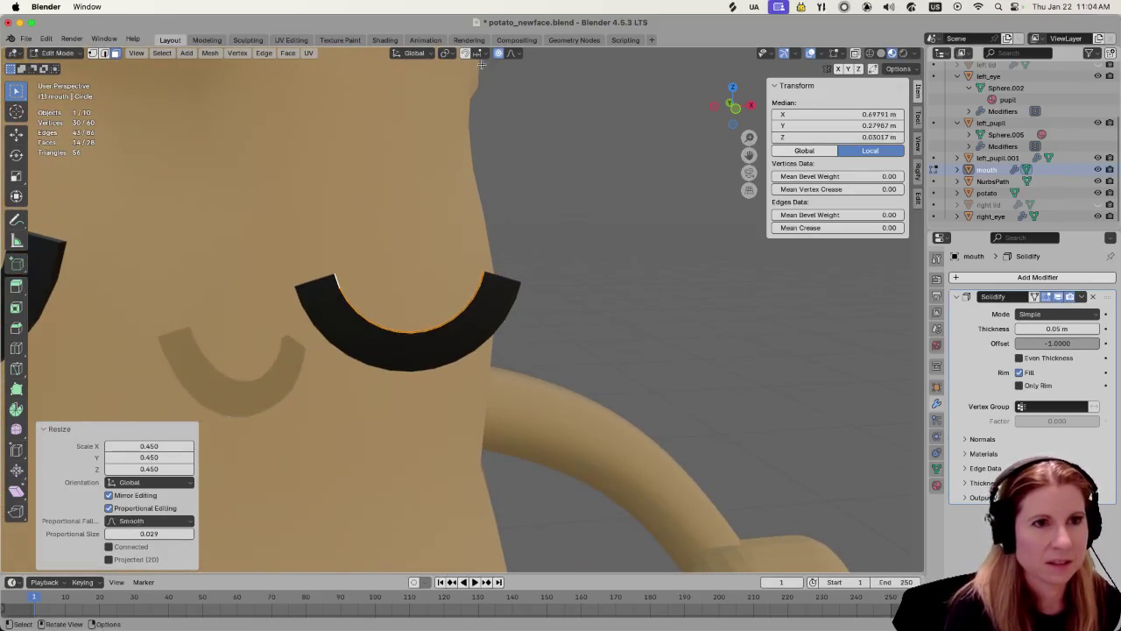
In vertex mode, move the small arc's left corner vertex with smooth proportional editing
{"action": "left_click", "coordinate": [385, 267]}
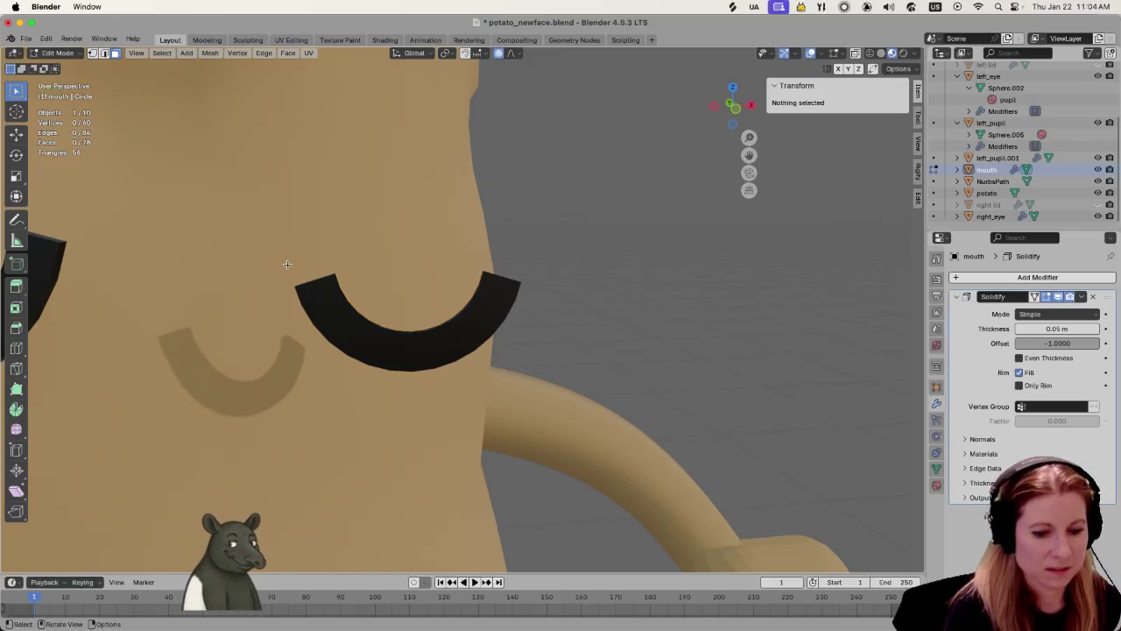
{"action": "key", "text": "1"}
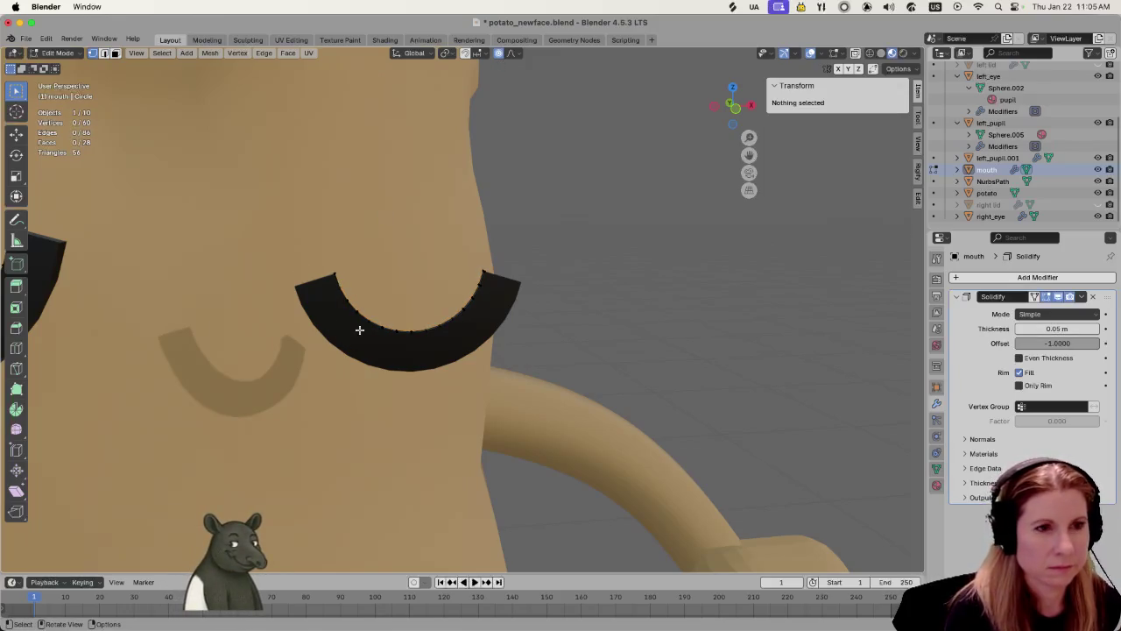
{"action": "left_click_drag", "start_coordinate": [277, 234], "coordinate": [376, 386]}
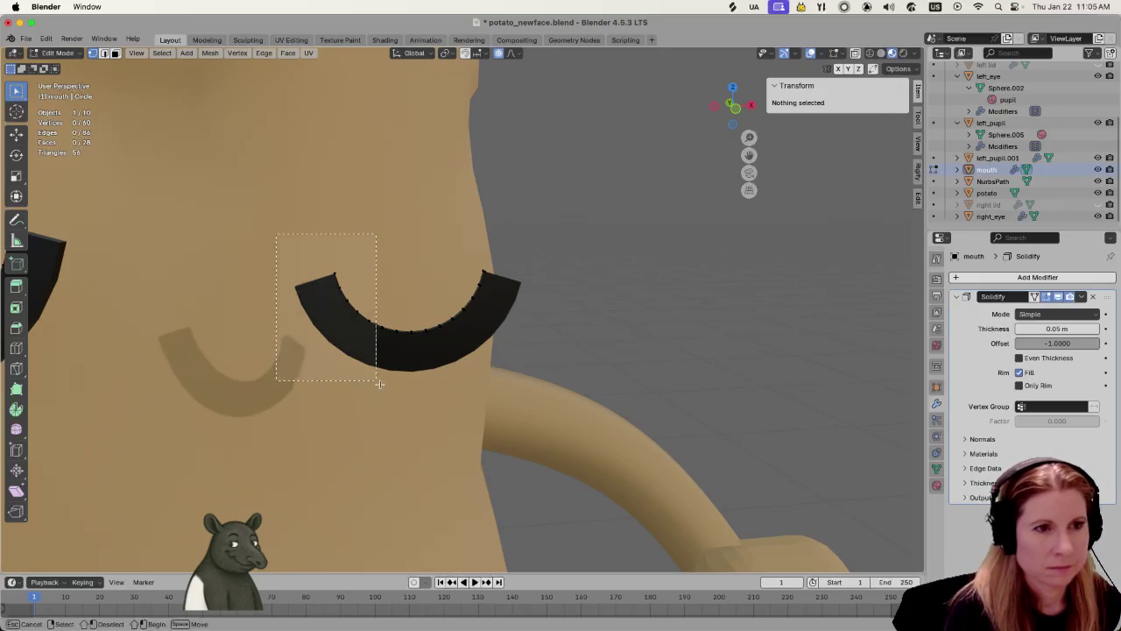
{"action": "left_click", "coordinate": [280, 288]}
{"action": "left_click_drag", "start_coordinate": [298, 254], "coordinate": [328, 300]}
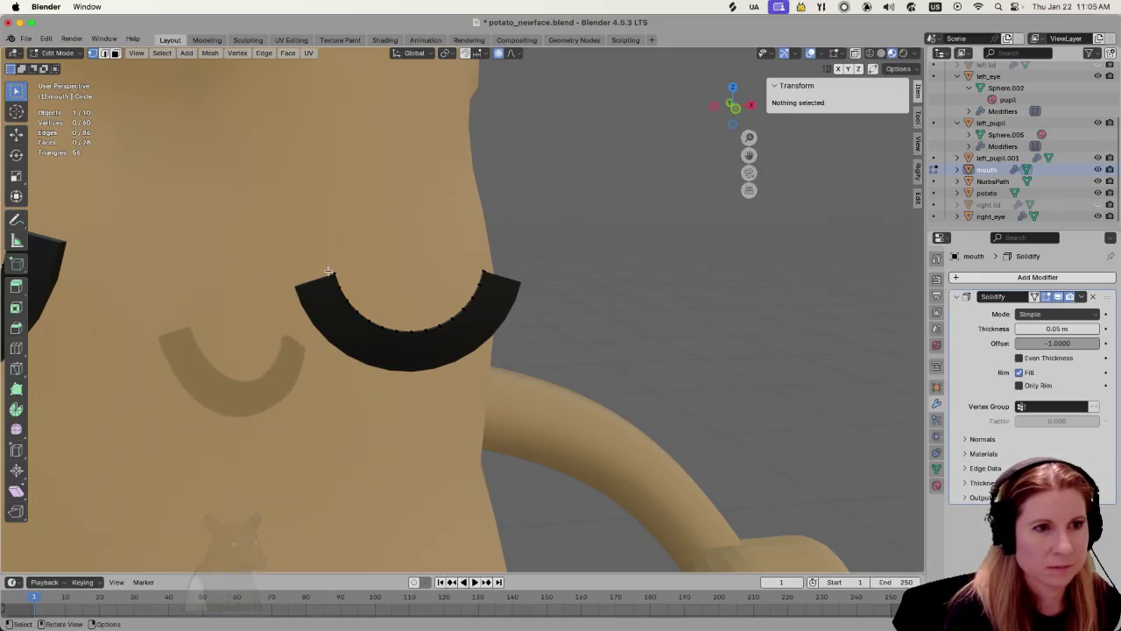
{"action": "left_click", "coordinate": [331, 272]}
{"action": "key", "text": "g"}
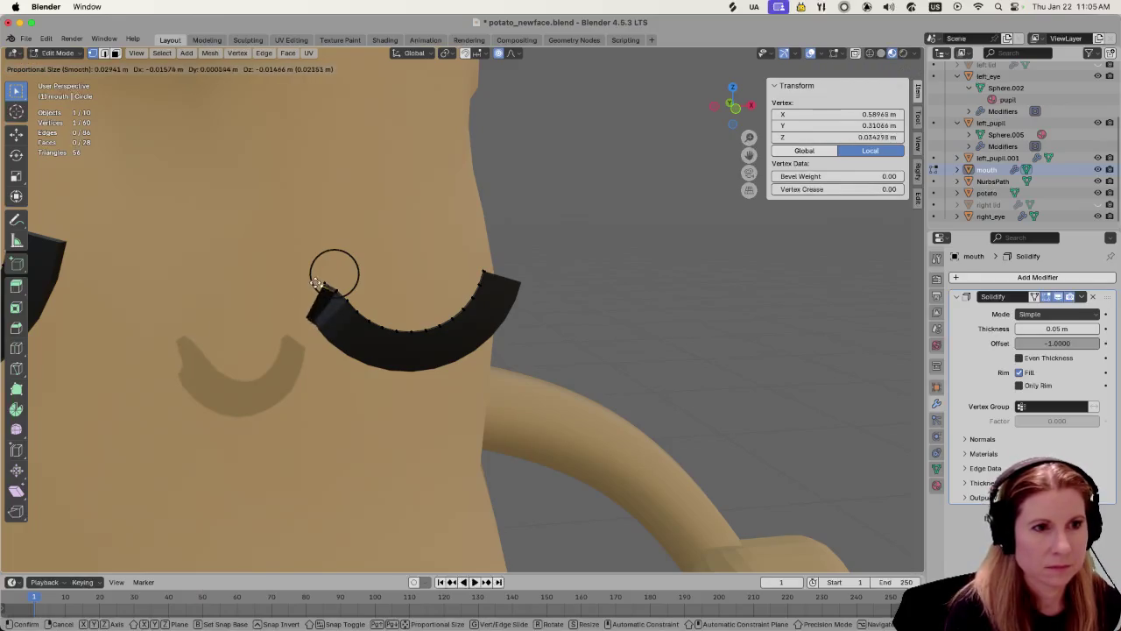
{"action": "left_click", "coordinate": [326, 272]}
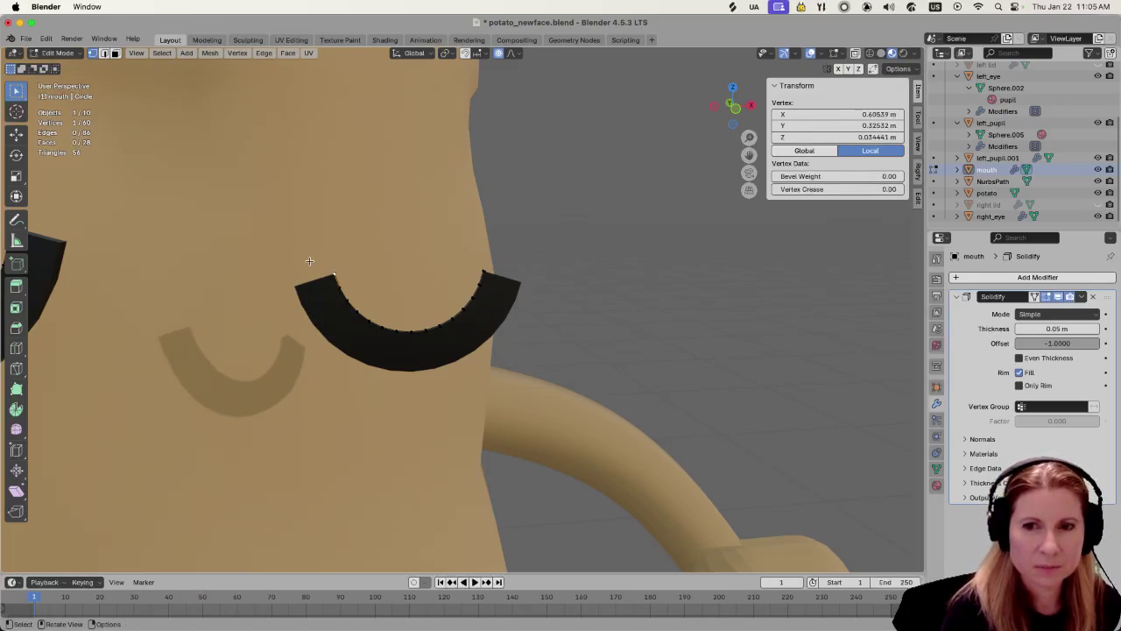
{"action": "left_click_drag", "start_coordinate": [299, 272], "coordinate": [376, 395]}
{"action": "key", "text": "g"}
{"action": "key", "text": "Escape"}
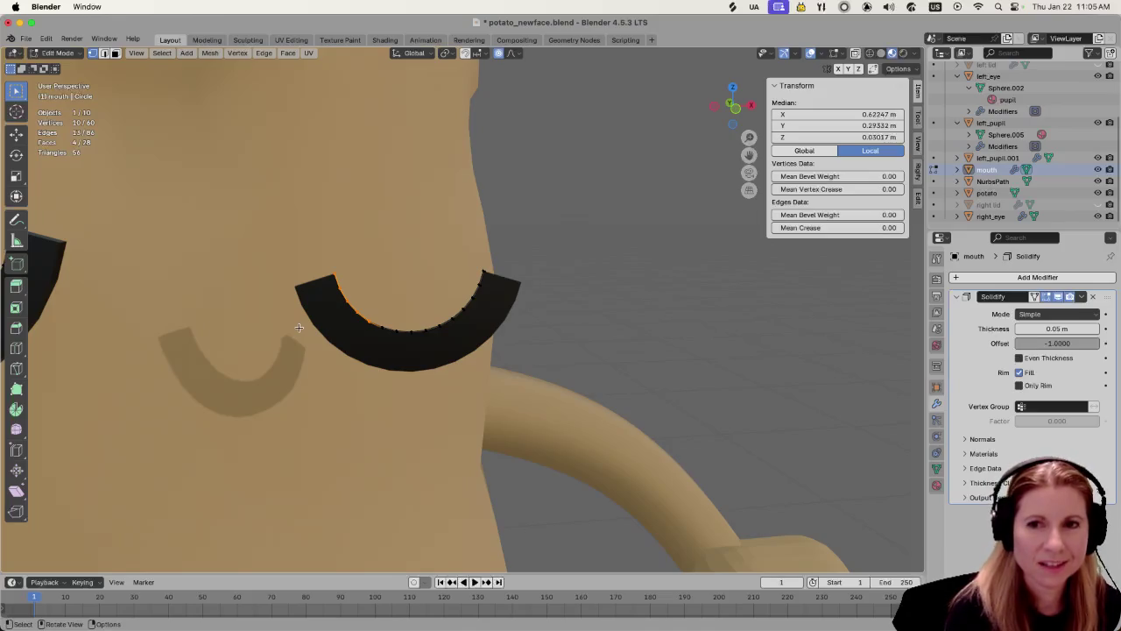
{"action": "scroll", "coordinate": [298, 328], "scroll_direction": "down", "scroll_amount": 3}
{"action": "scroll", "coordinate": [289, 325], "scroll_direction": "down", "scroll_amount": 3}
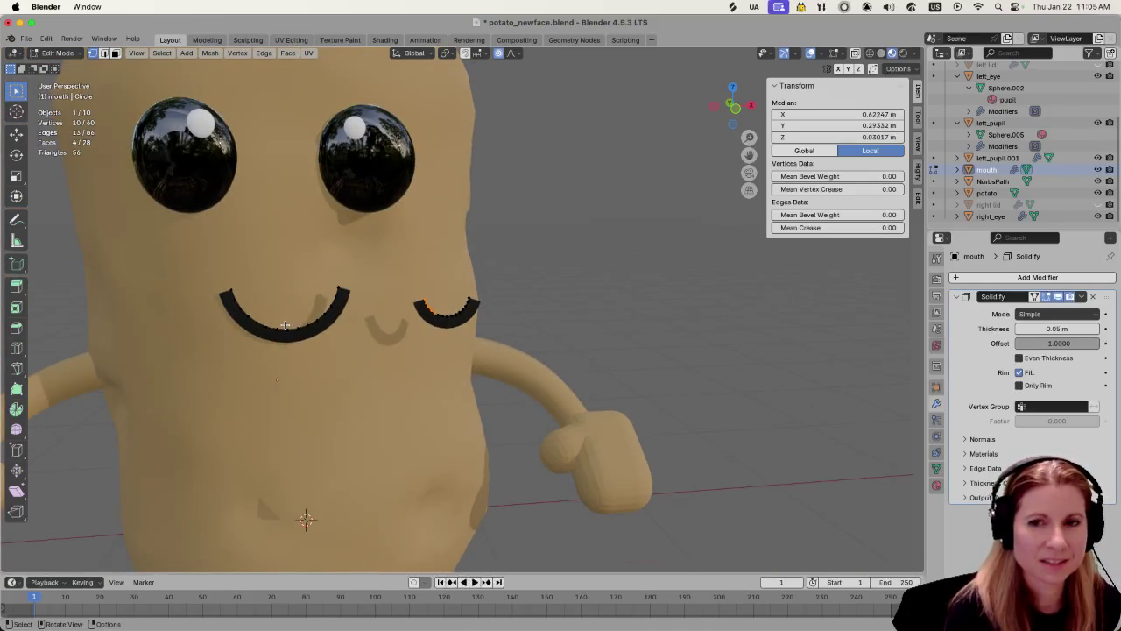
Select the small arc copy, then undo twice to remove it, leaving the original smile
{"action": "scroll", "coordinate": [422, 378], "scroll_direction": "up", "scroll_amount": 5}
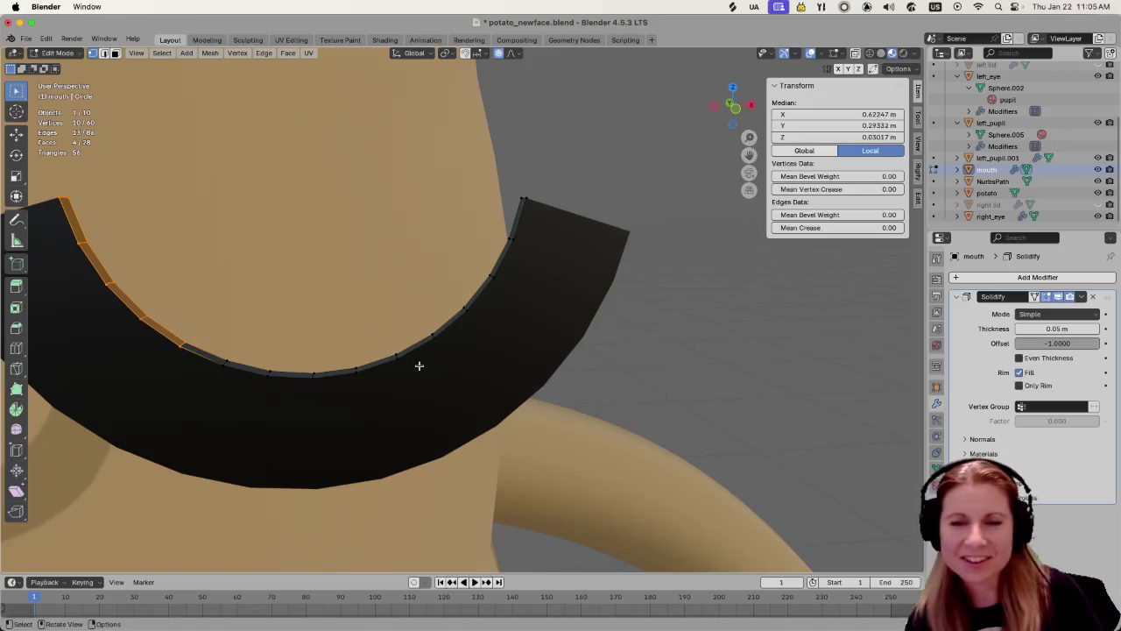
{"action": "scroll", "coordinate": [362, 345], "scroll_direction": "down", "scroll_amount": 5}
{"action": "key", "text": "ctrl+l"}
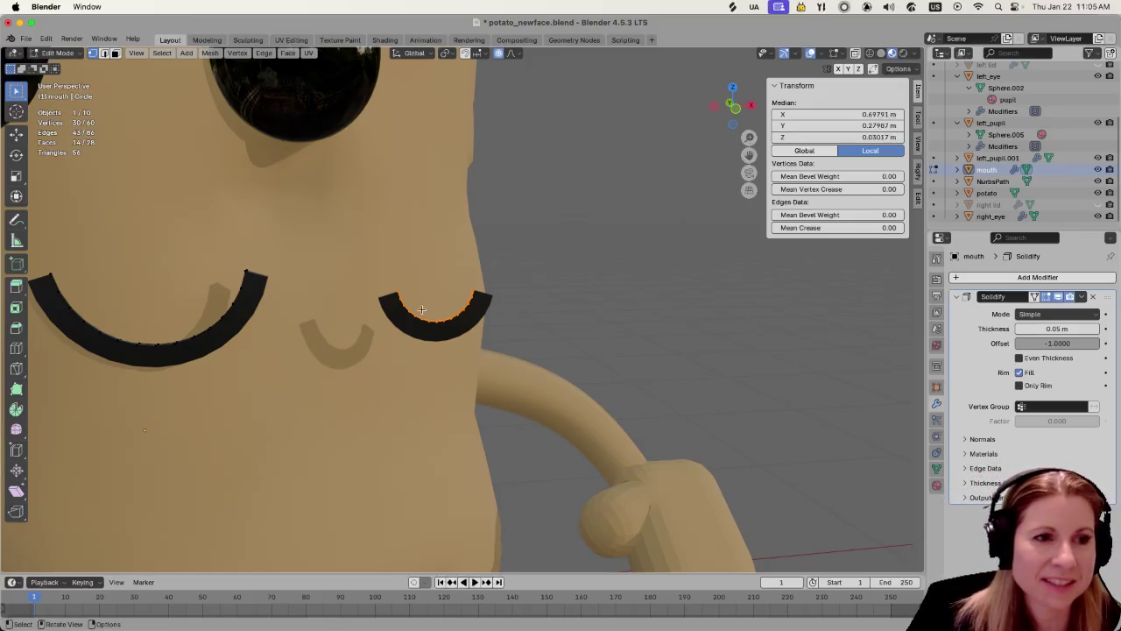
{"action": "right_click", "coordinate": [551, 393]}
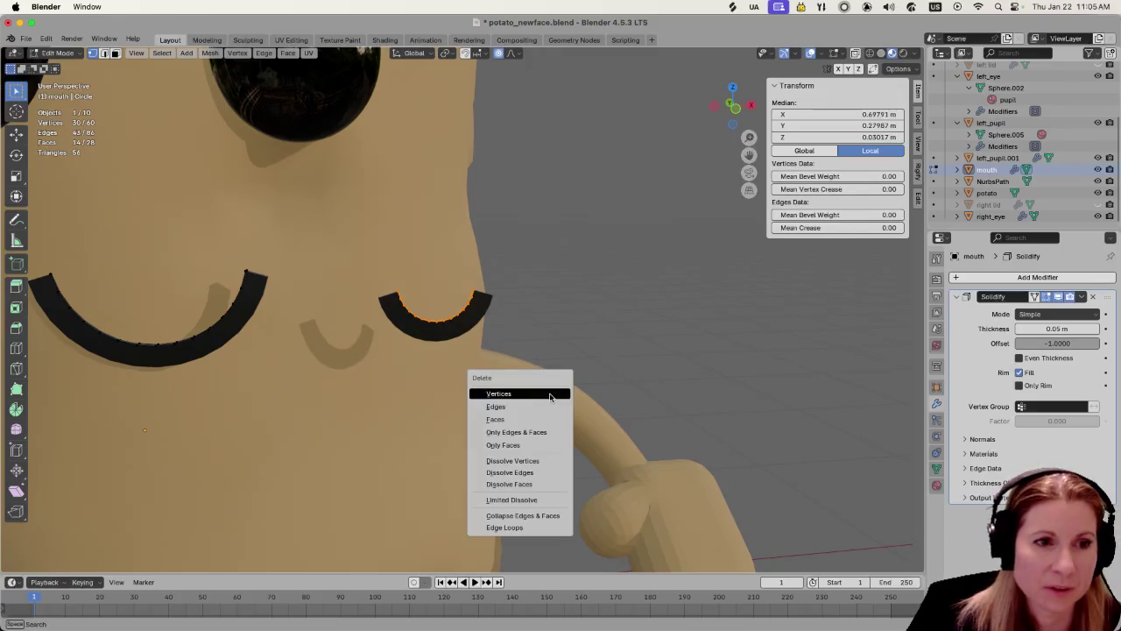
{"action": "left_click", "coordinate": [466, 342]}
{"action": "key", "text": "ctrl+z"}
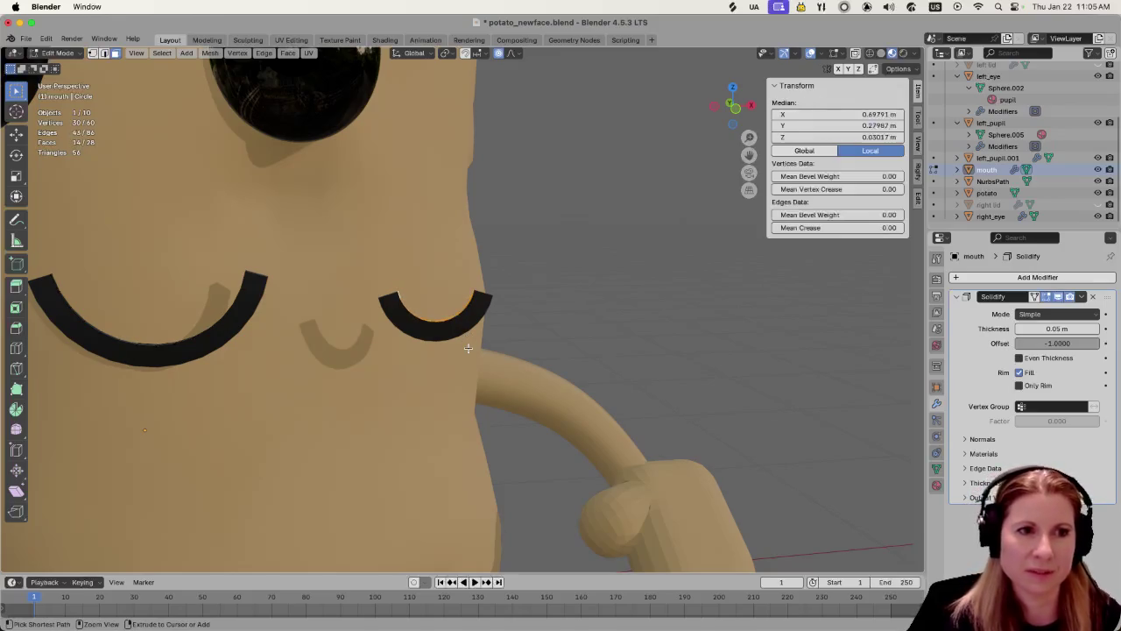
{"action": "key", "text": "ctrl+z"}
{"action": "key", "text": "ctrl+z"}
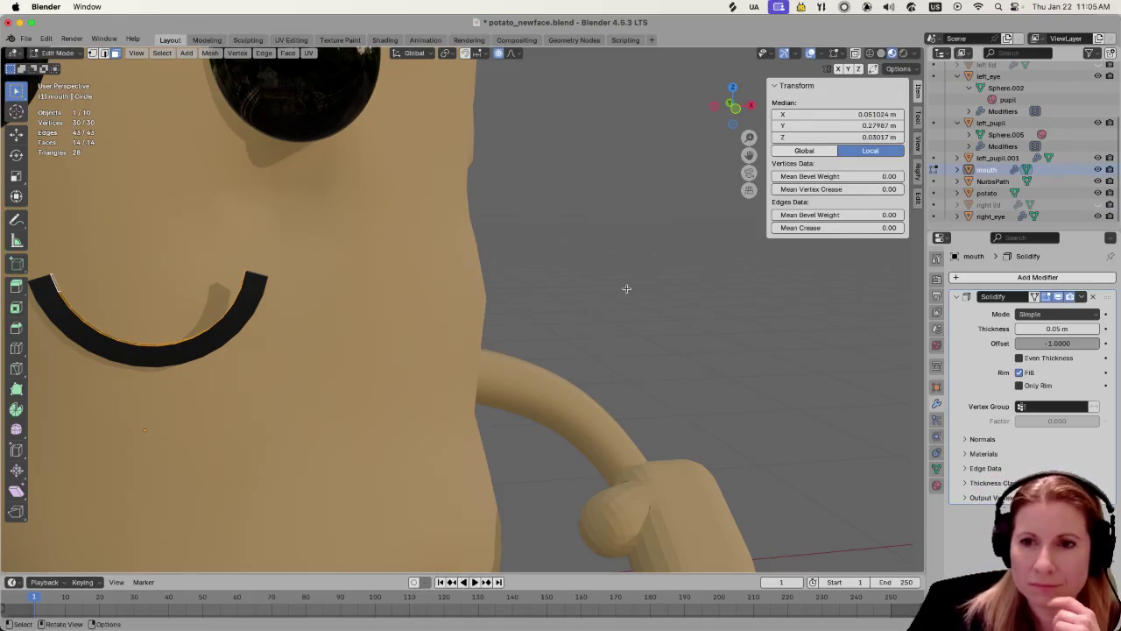
{"action": "scroll", "coordinate": [727, 319], "scroll_direction": "down", "scroll_amount": 5}
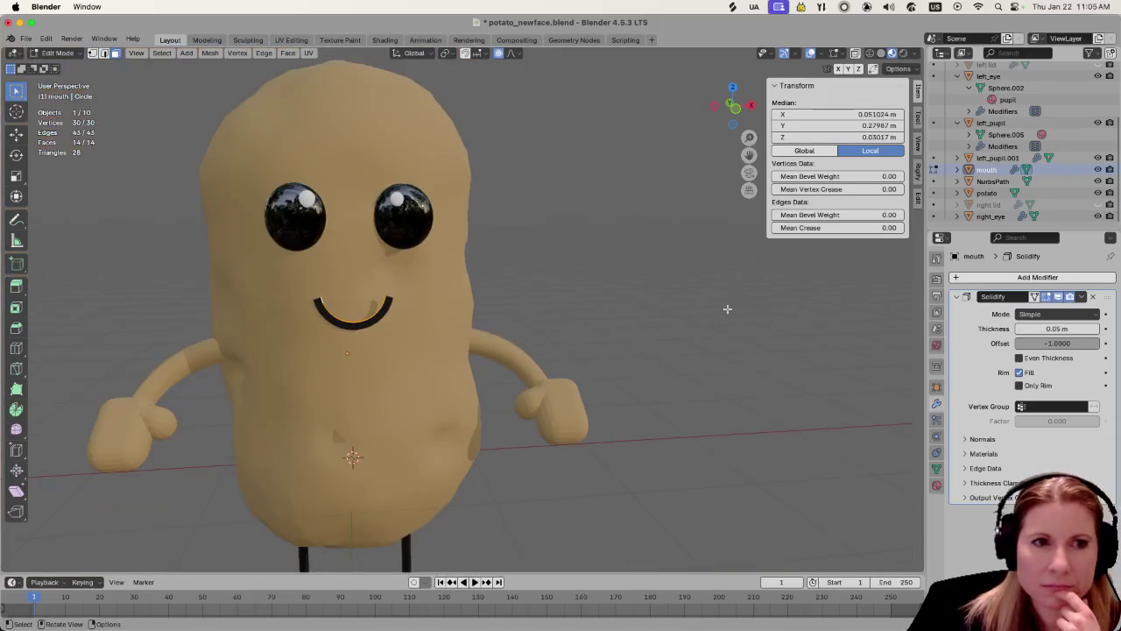
Add a plane, raise it along Z above the head and rotate it 90° about Z
{"action": "left_click", "coordinate": [588, 263]}
{"action": "key", "text": "shift+a"}
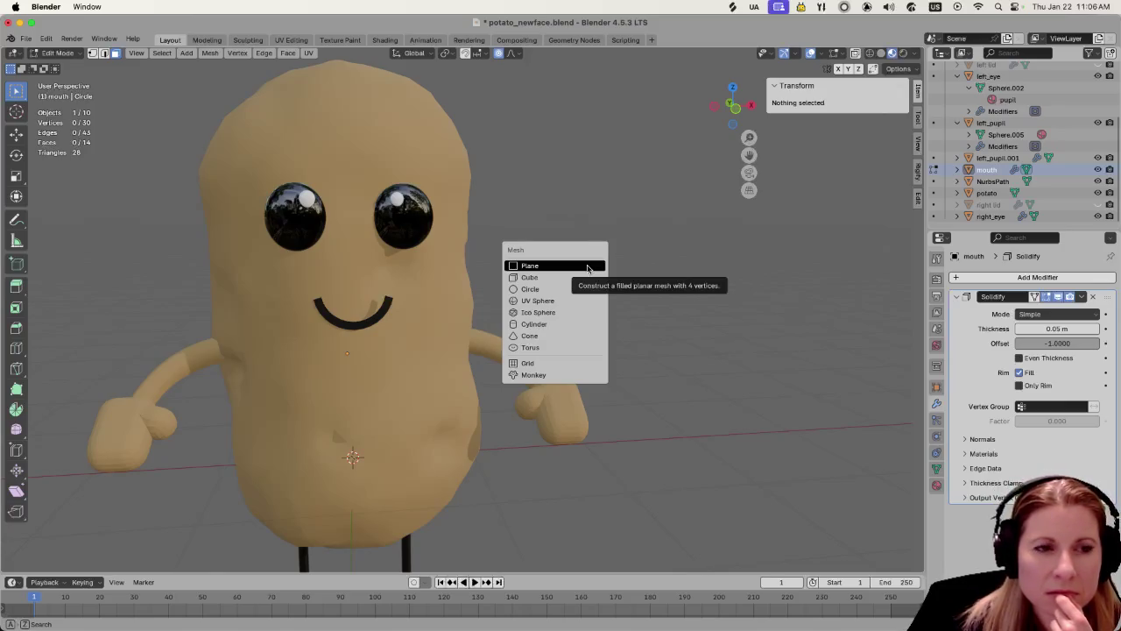
{"action": "left_click", "coordinate": [587, 266]}
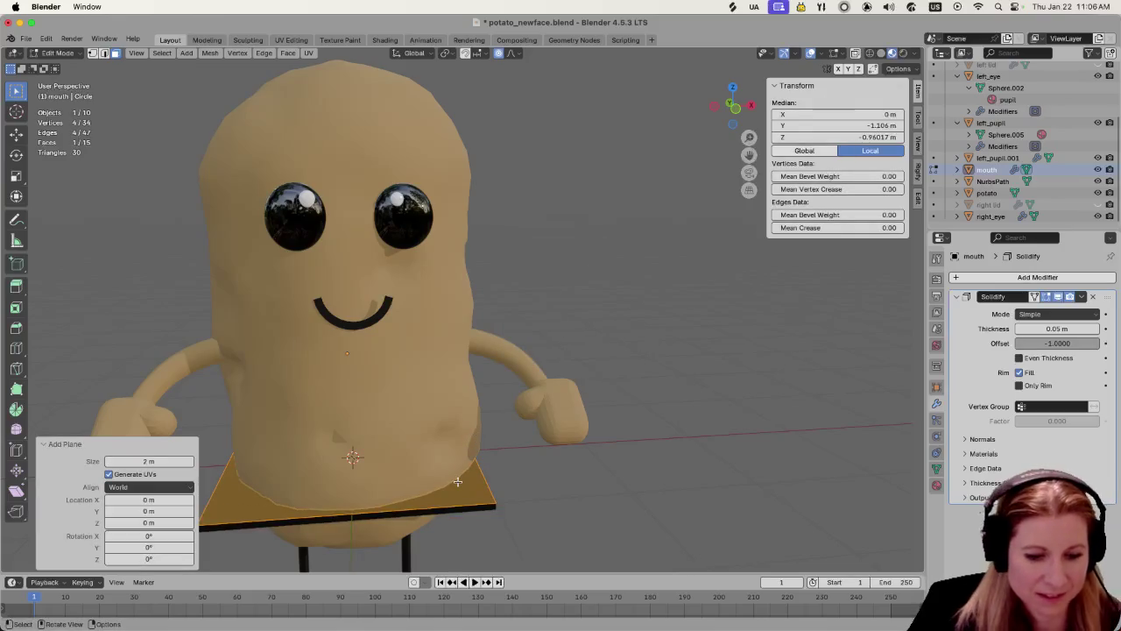
{"action": "key", "text": "g"}
{"action": "key", "text": "z"}
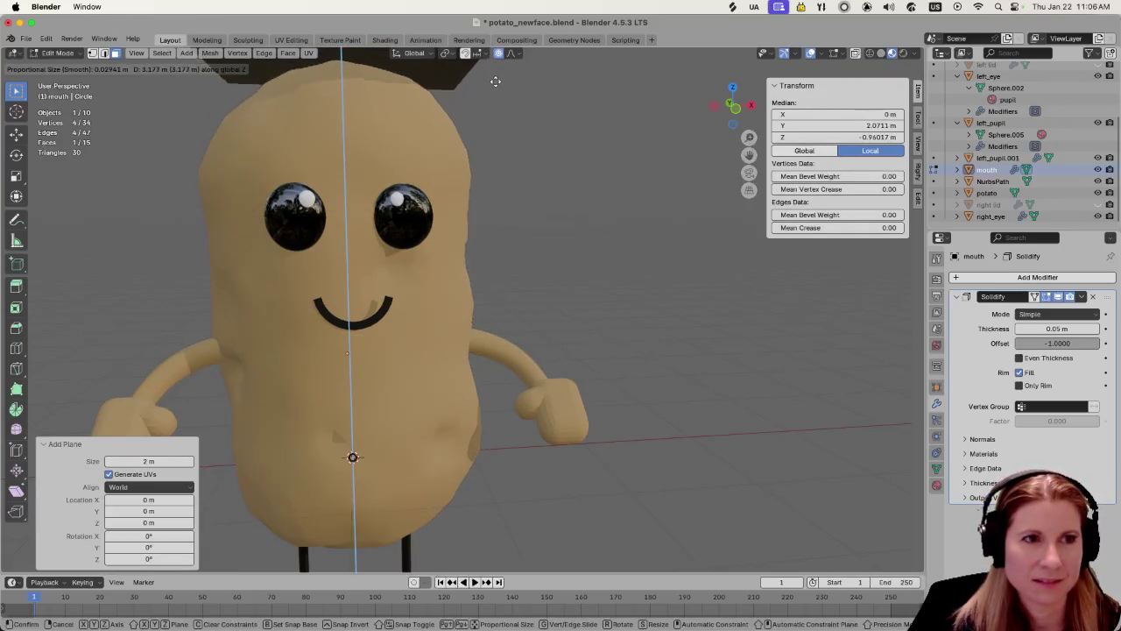
{"action": "left_click", "coordinate": [497, 59]}
{"action": "scroll", "coordinate": [491, 265], "scroll_direction": "down", "scroll_amount": 4}
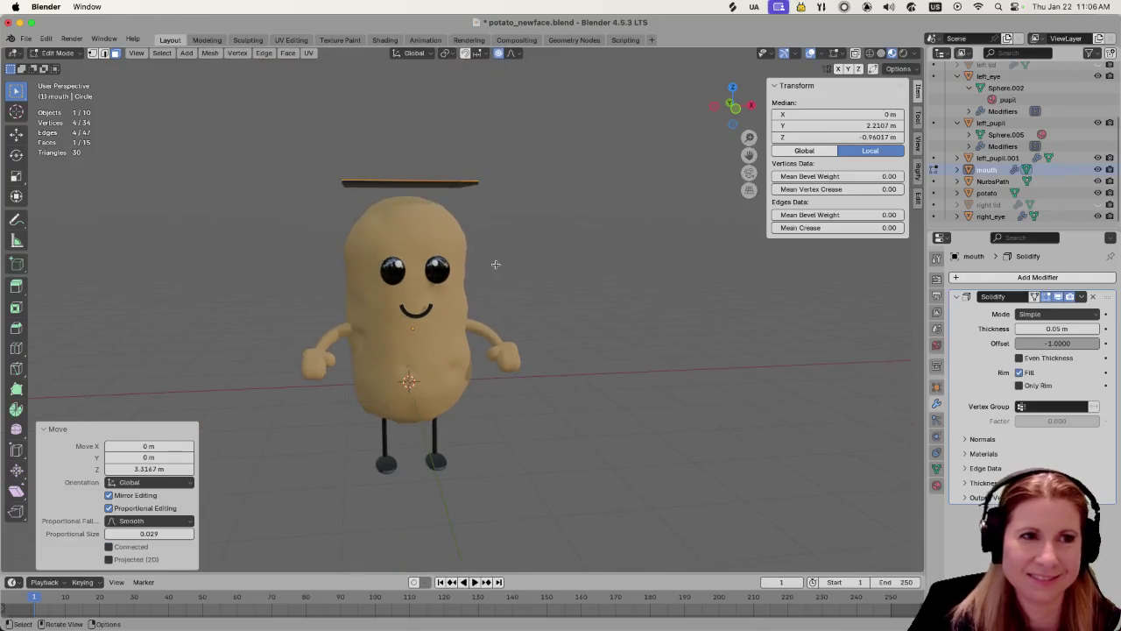
{"action": "type", "text": "rz90"}
{"action": "key", "text": "Return"}
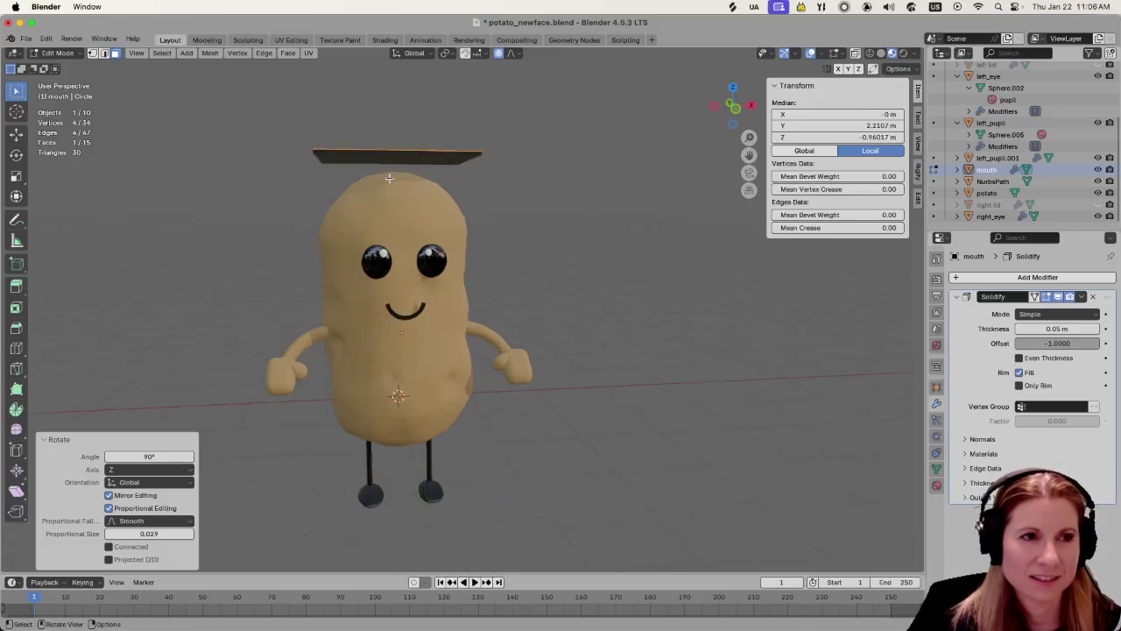
Inspect the plane from above, then undo it away and return to Object Mode
{"action": "scroll", "coordinate": [469, 259], "scroll_direction": "up", "scroll_amount": 4}
{"action": "scroll", "coordinate": [470, 157], "scroll_direction": "down", "scroll_amount": 4}
{"action": "mouse_move", "coordinate": [469, 157]}
{"action": "middle_mouse_down"}
{"action": "mouse_move", "coordinate": [535, 190]}
{"action": "mouse_move", "coordinate": [468, 160]}
{"action": "middle_mouse_up"}
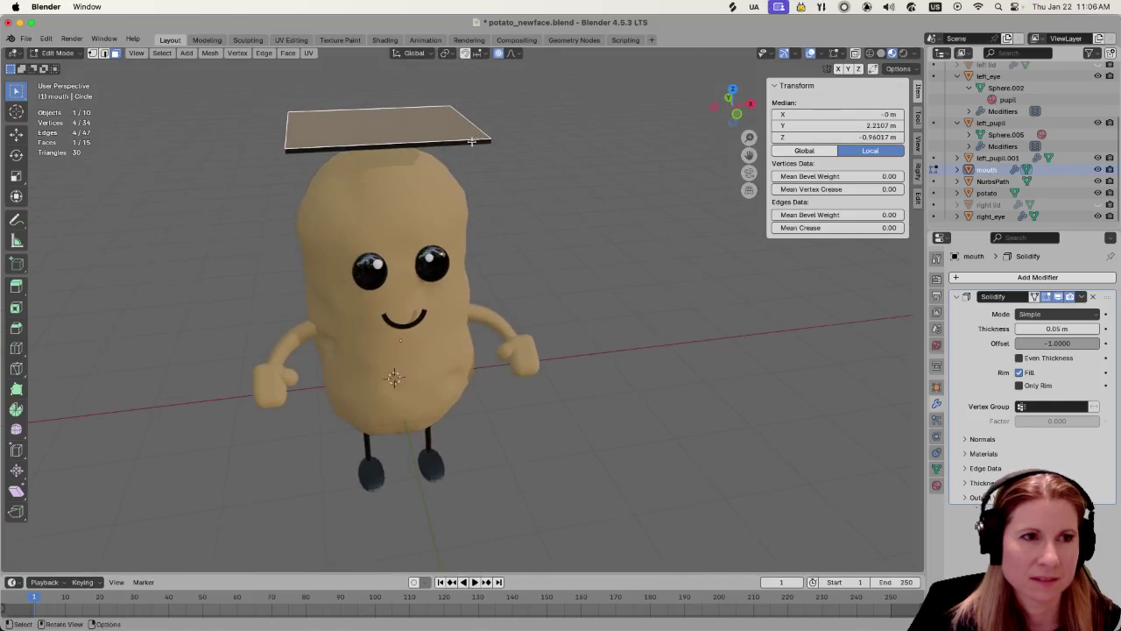
{"action": "scroll", "coordinate": [468, 160], "scroll_direction": "up", "scroll_amount": 5}
{"action": "scroll", "coordinate": [471, 162], "scroll_direction": "up", "scroll_amount": 2}
{"action": "scroll", "coordinate": [473, 165], "scroll_direction": "down", "scroll_amount": 3}
{"action": "scroll", "coordinate": [474, 166], "scroll_direction": "down", "scroll_amount": 5}
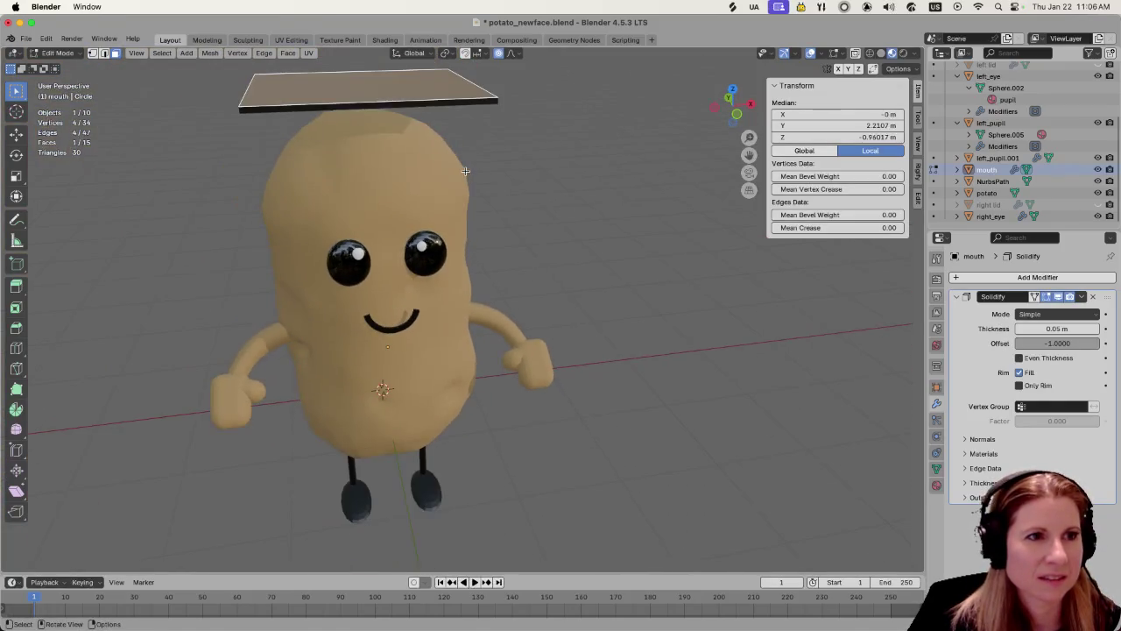
{"action": "middle_click_drag", "start_coordinate": [501, 170], "coordinate": [577, 341]}
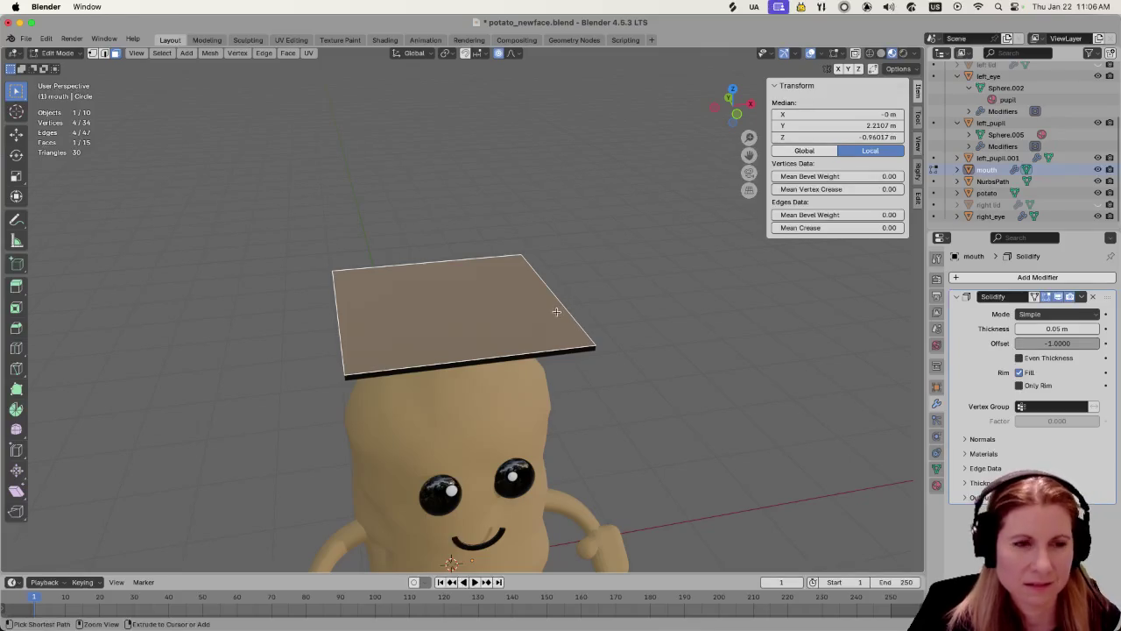
{"action": "key", "text": "ctrl+z"}
{"action": "key", "text": "ctrl+z"}
{"action": "key", "text": "ctrl+z"}
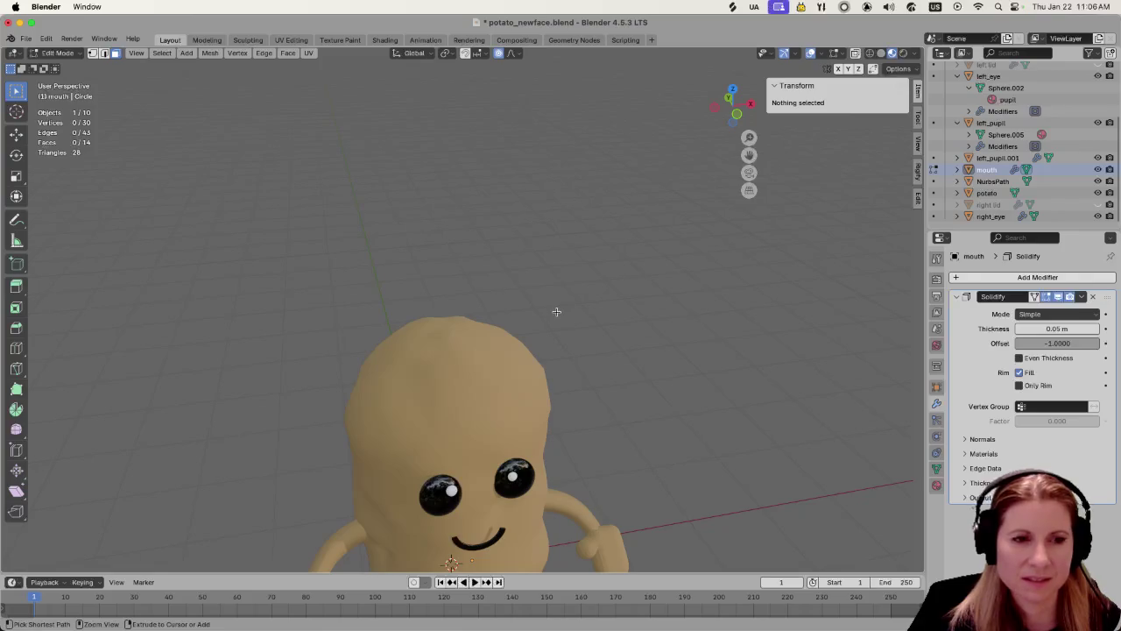
{"action": "key", "text": "ctrl+z"}
{"action": "scroll", "coordinate": [620, 402], "scroll_direction": "down", "scroll_amount": 4}
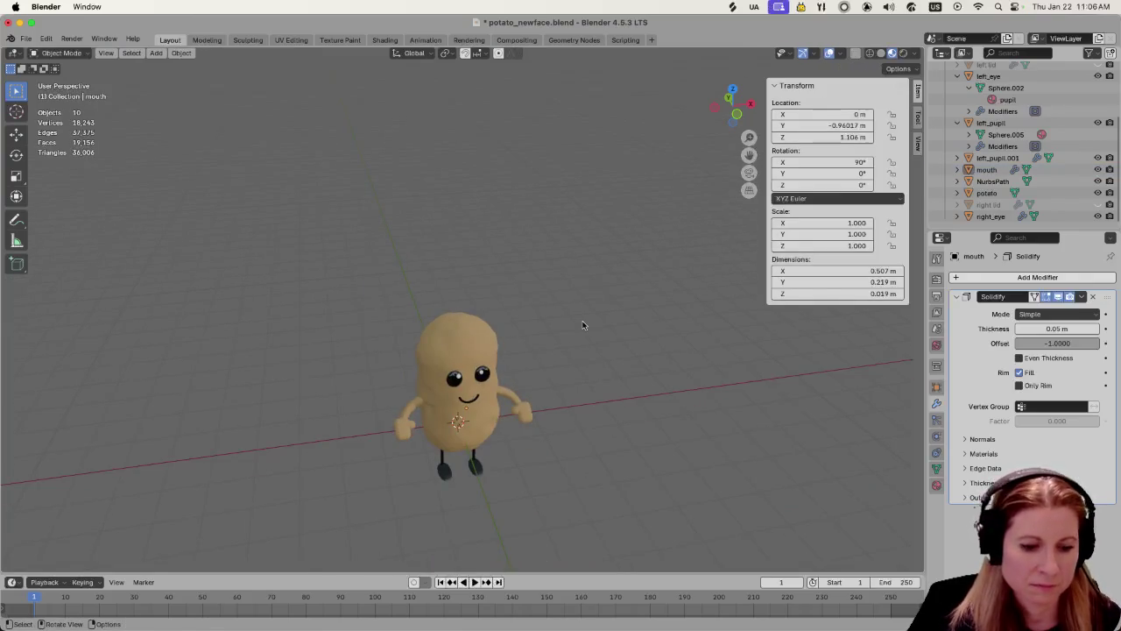
{"action": "key", "text": "shift+a"}
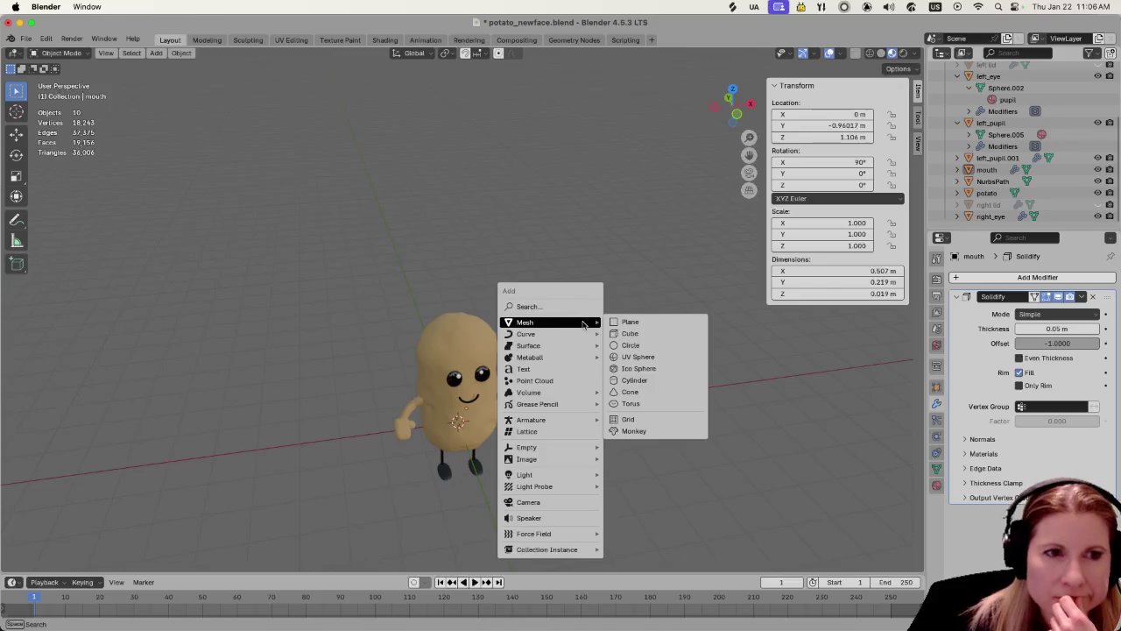
{"action": "mouse_move", "coordinate": [525, 334]}
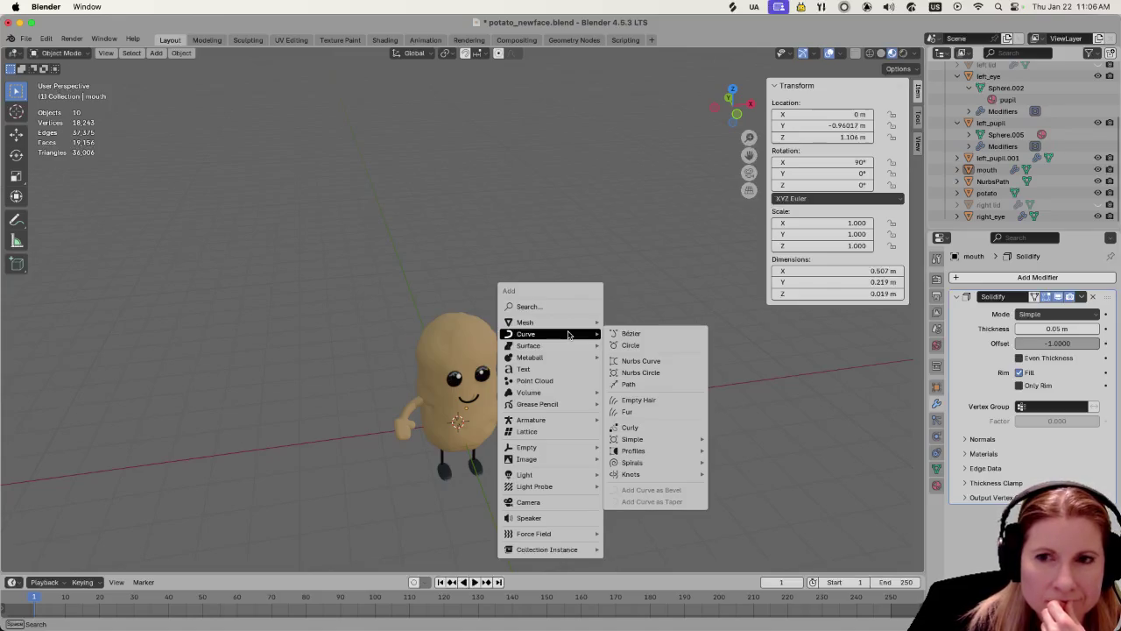
{"action": "key", "text": "Escape"}
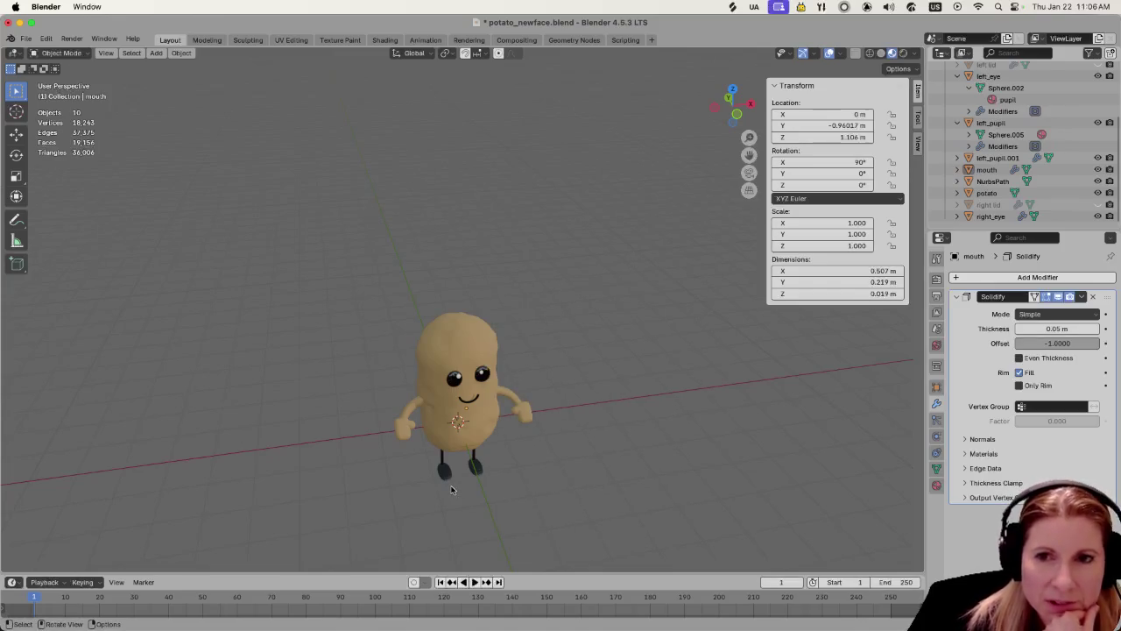
{"action": "scroll", "coordinate": [437, 440], "scroll_direction": "up", "scroll_amount": 4}
{"action": "scroll", "coordinate": [436, 442], "scroll_direction": "up", "scroll_amount": 1}
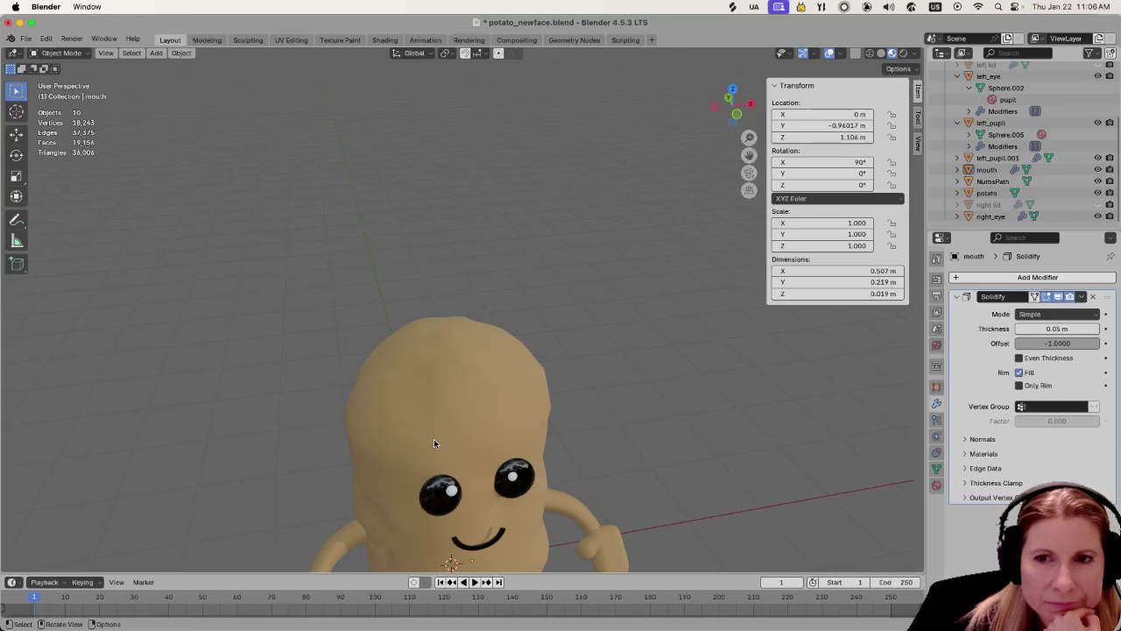
{"action": "mouse_move", "coordinate": [511, 382]}
{"action": "middle_mouse_down"}
{"action": "mouse_move", "coordinate": [507, 342]}
{"action": "mouse_move", "coordinate": [561, 451]}
{"action": "mouse_move", "coordinate": [559, 473]}
{"action": "mouse_move", "coordinate": [554, 323]}
{"action": "mouse_move", "coordinate": [573, 369]}
{"action": "mouse_move", "coordinate": [466, 380]}
{"action": "mouse_move", "coordinate": [481, 393]}
{"action": "middle_mouse_up"}
{"action": "scroll", "coordinate": [466, 379], "scroll_direction": "up", "scroll_amount": 2}
{"action": "scroll", "coordinate": [466, 380], "scroll_direction": "up", "scroll_amount": 2}
{"action": "scroll", "coordinate": [466, 380], "scroll_direction": "up", "scroll_amount": 1}
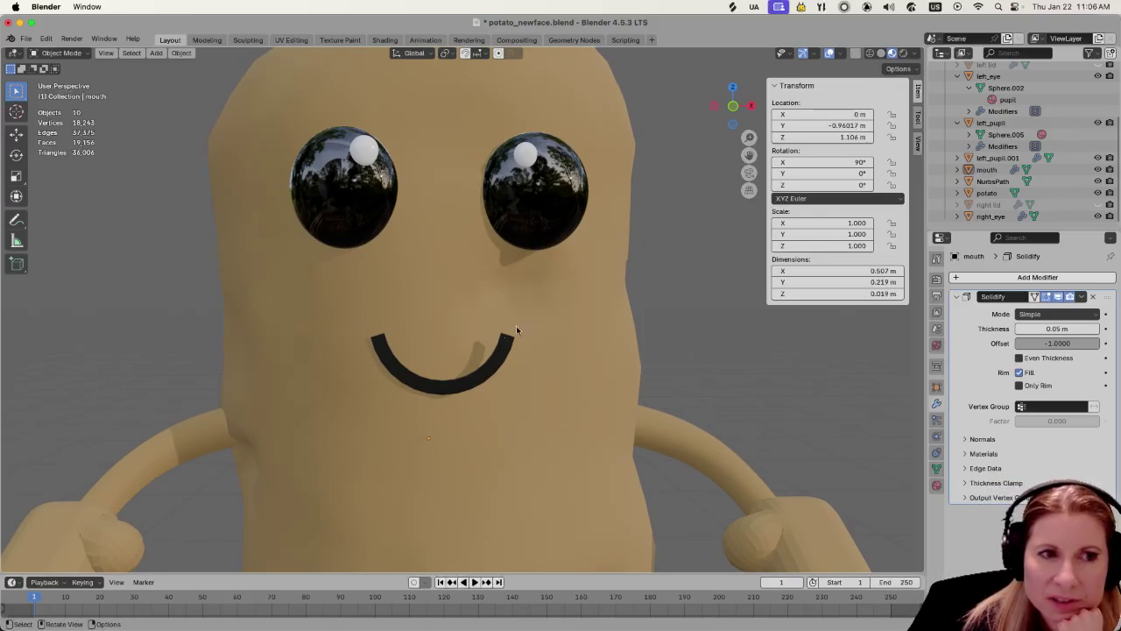
{"action": "left_click", "coordinate": [442, 386]}
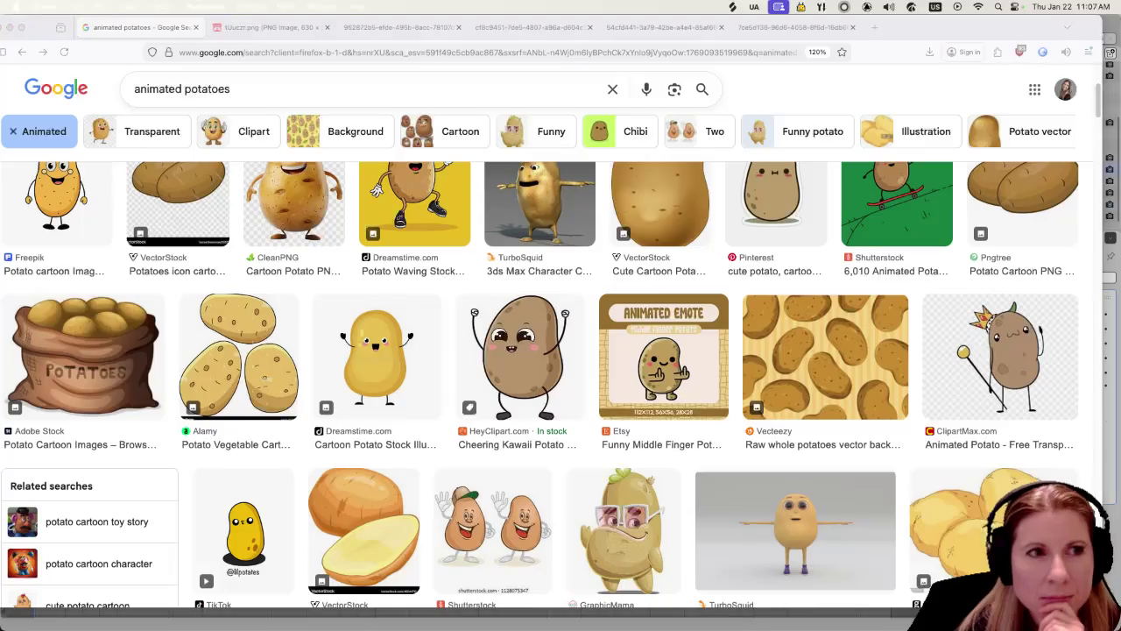
{"action": "scroll", "coordinate": [775, 255], "scroll_direction": "down", "scroll_amount": 2}
{"action": "left_click", "coordinate": [775, 254]}
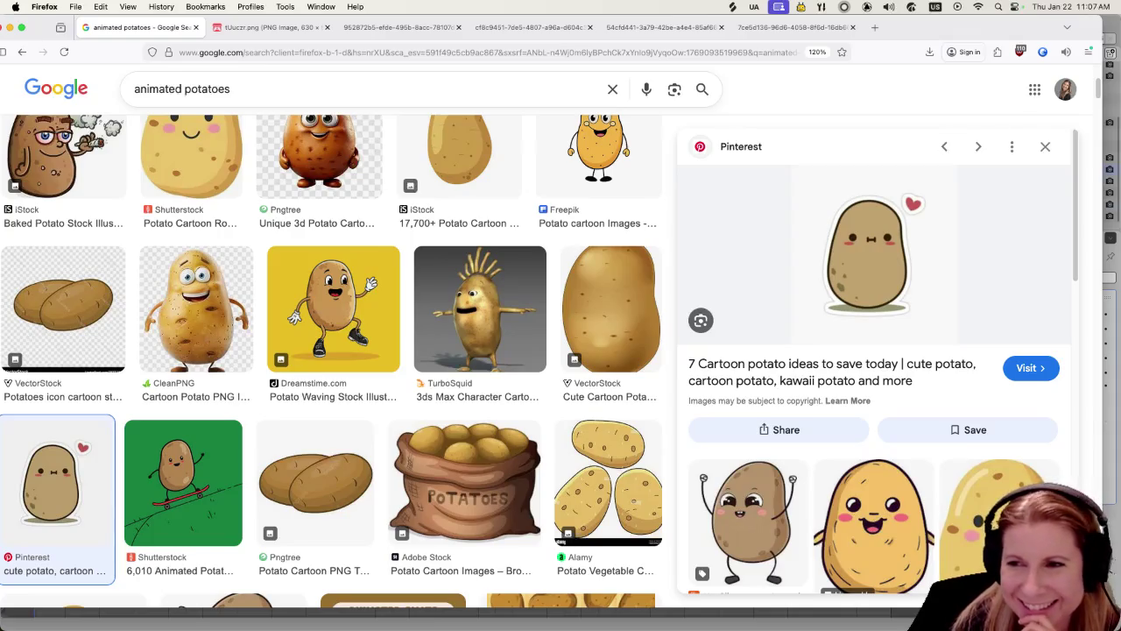
{"action": "key", "text": "super+Tab"}
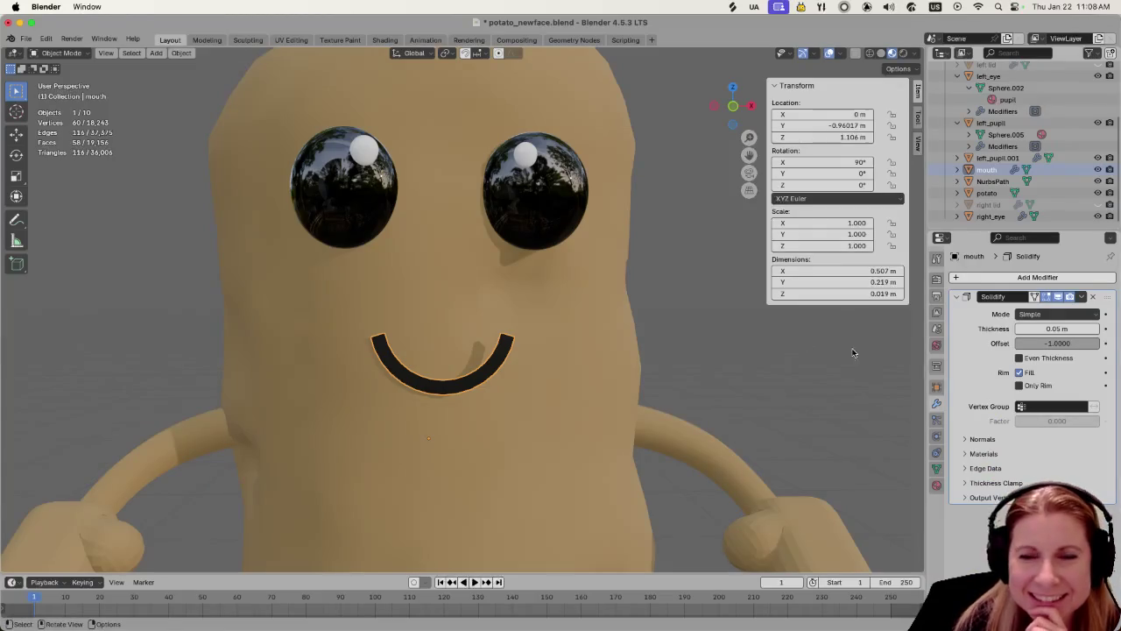
{"action": "left_click", "coordinate": [486, 310]}
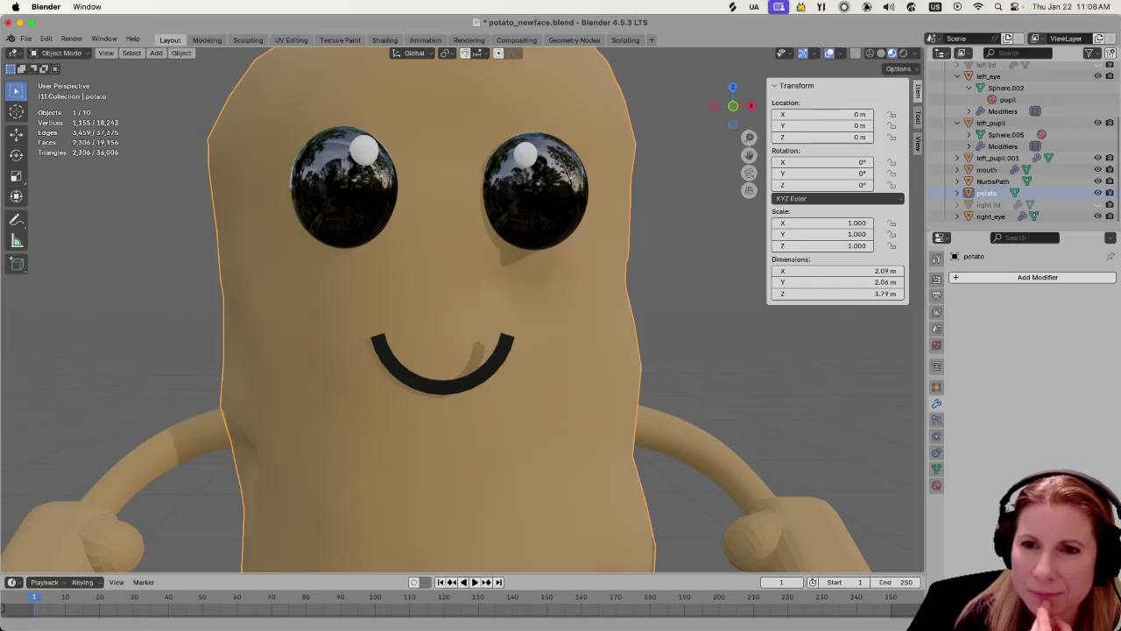
{"action": "left_click", "coordinate": [433, 385]}
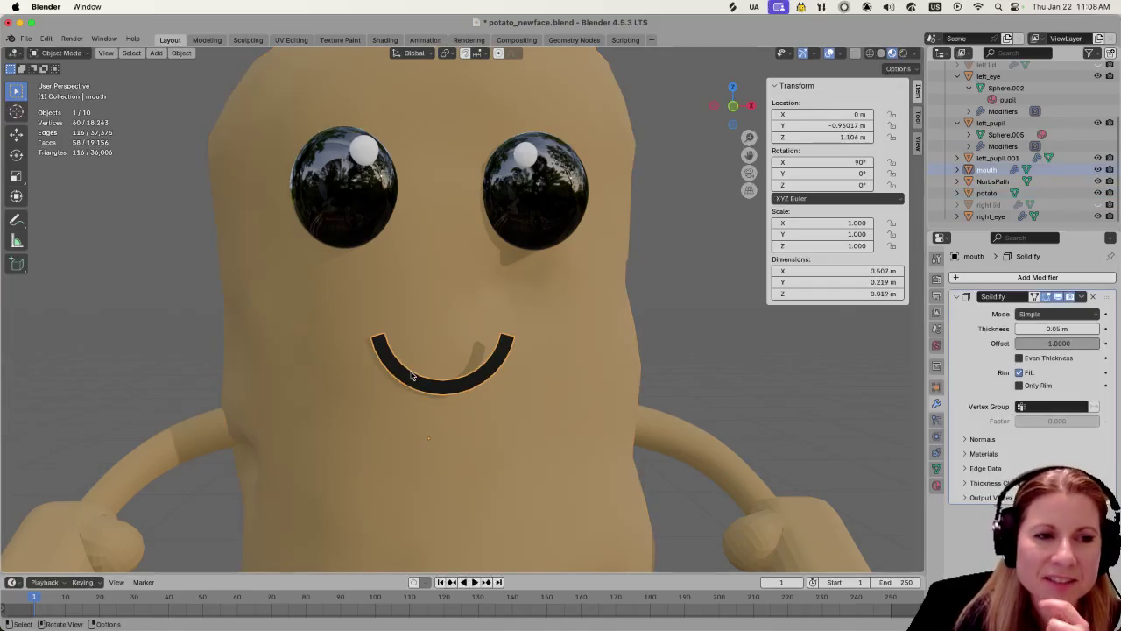
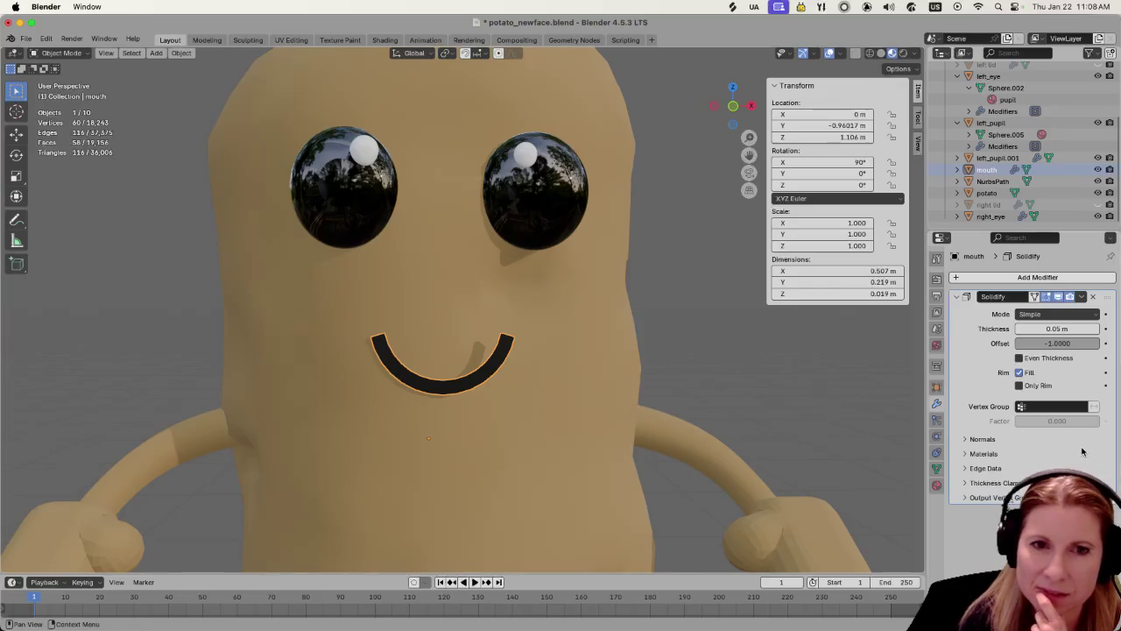
Step through the mouth's Material, Physics and Constraints tabs, ending on its Object Data settings
{"action": "left_click", "coordinate": [936, 484]}
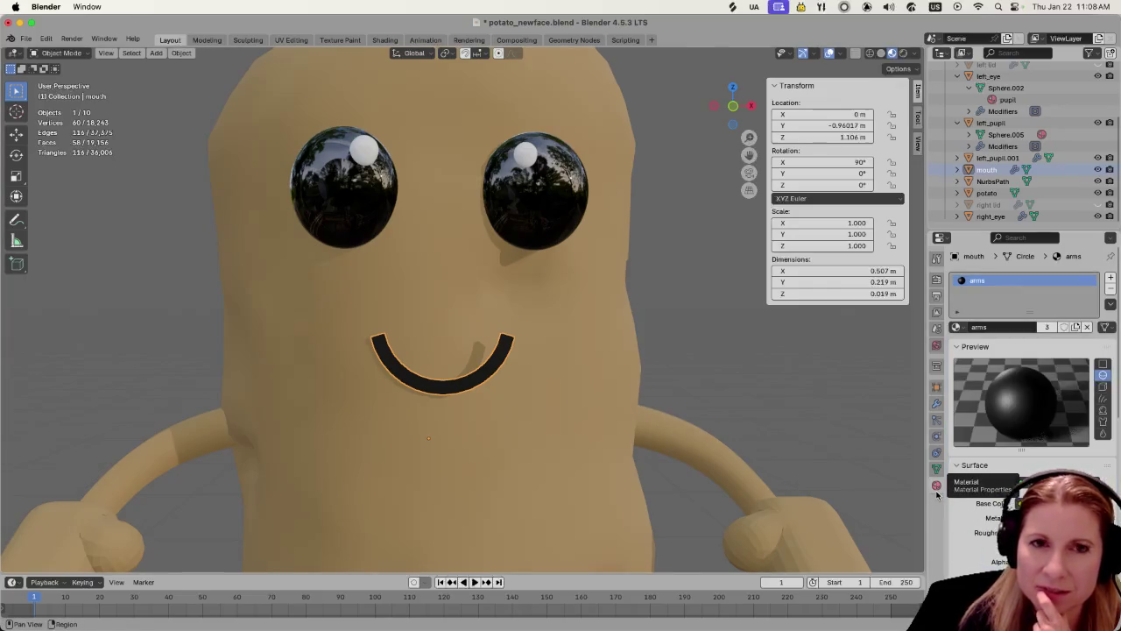
{"action": "left_click", "coordinate": [936, 436]}
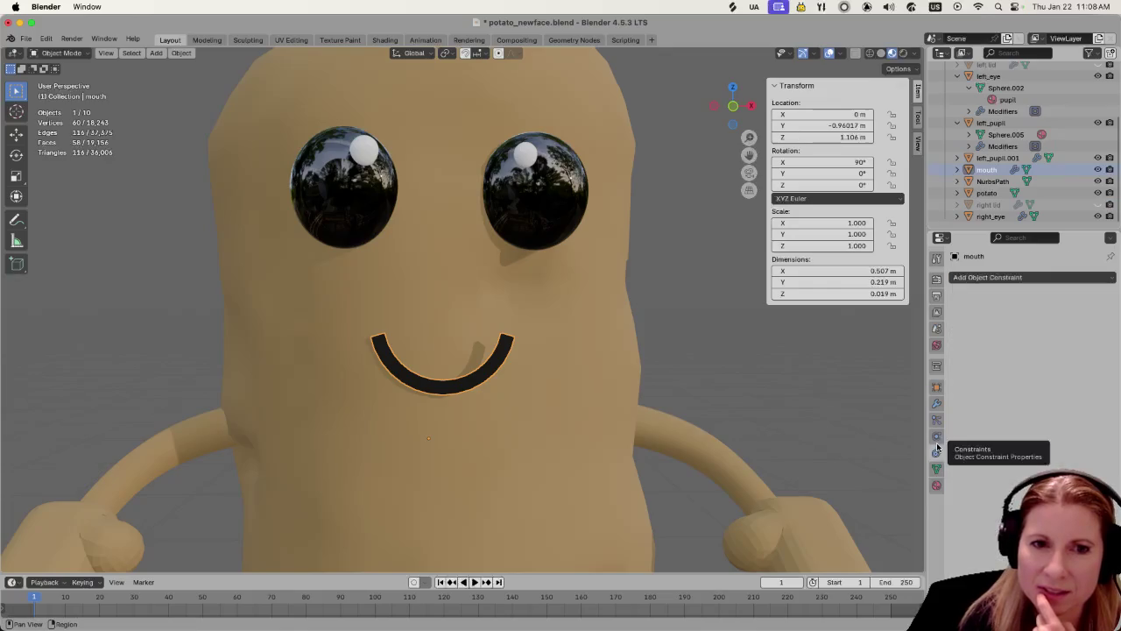
{"action": "left_click", "coordinate": [937, 452]}
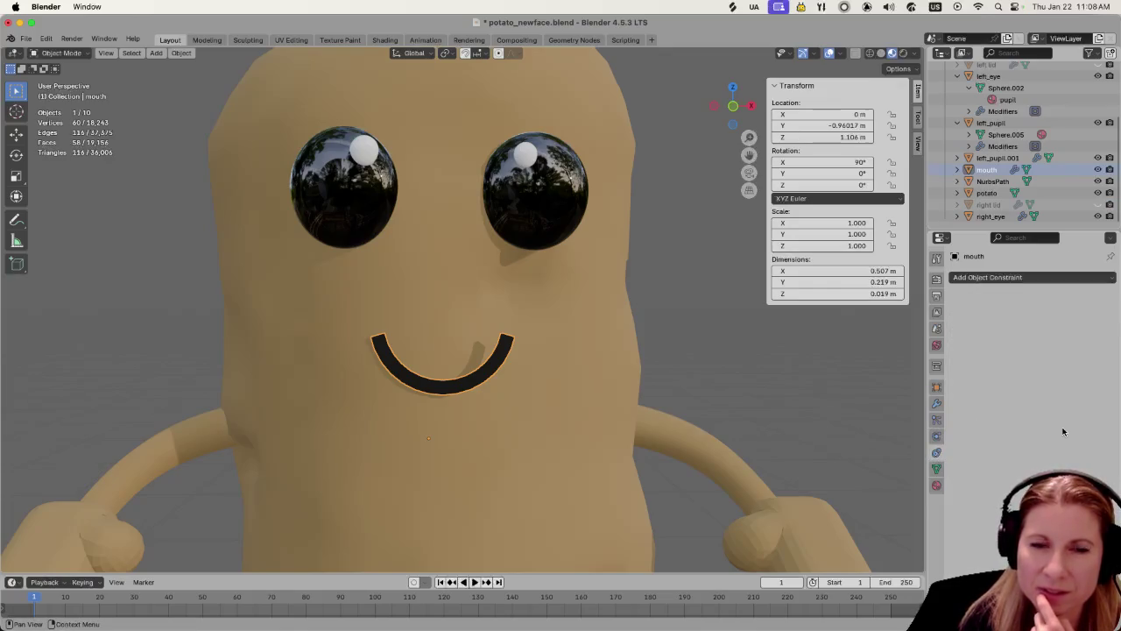
{"action": "left_click", "coordinate": [936, 420]}
{"action": "left_click", "coordinate": [936, 436]}
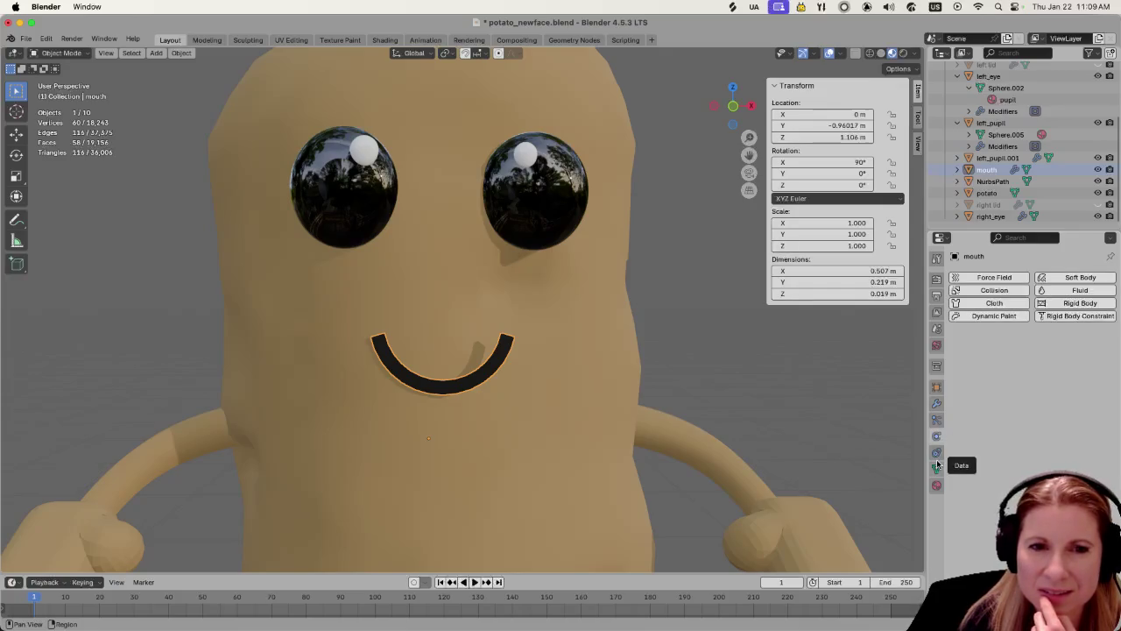
{"action": "left_click", "coordinate": [936, 466]}
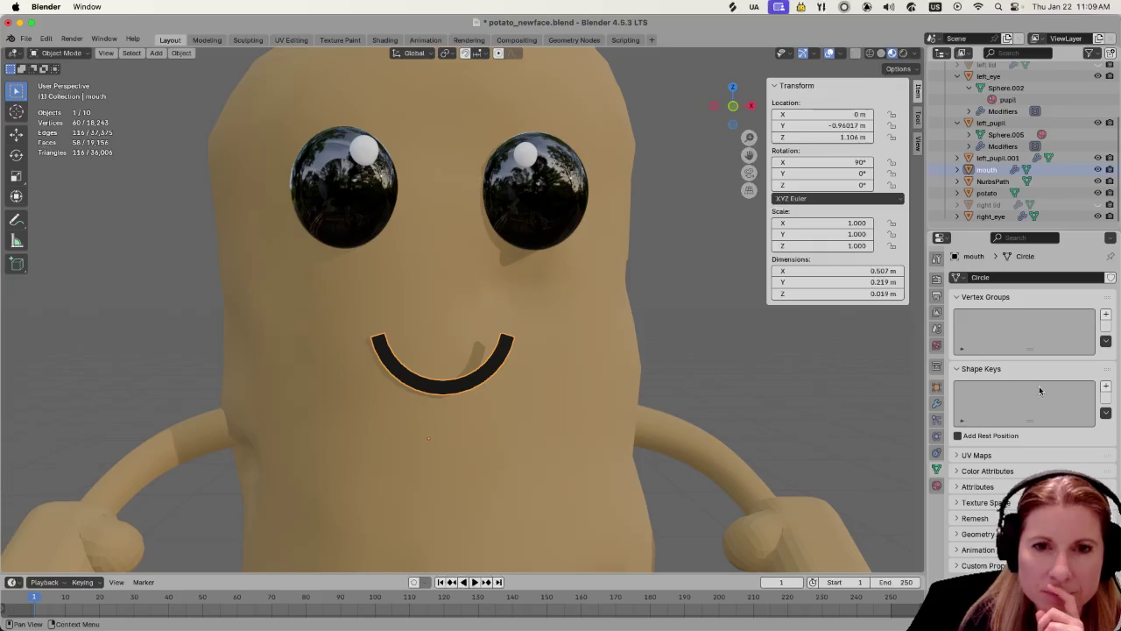
Add Basis and Key 1 shape keys to the mouth, renaming Key 1 to 'straight'
{"action": "left_click", "coordinate": [1105, 386]}
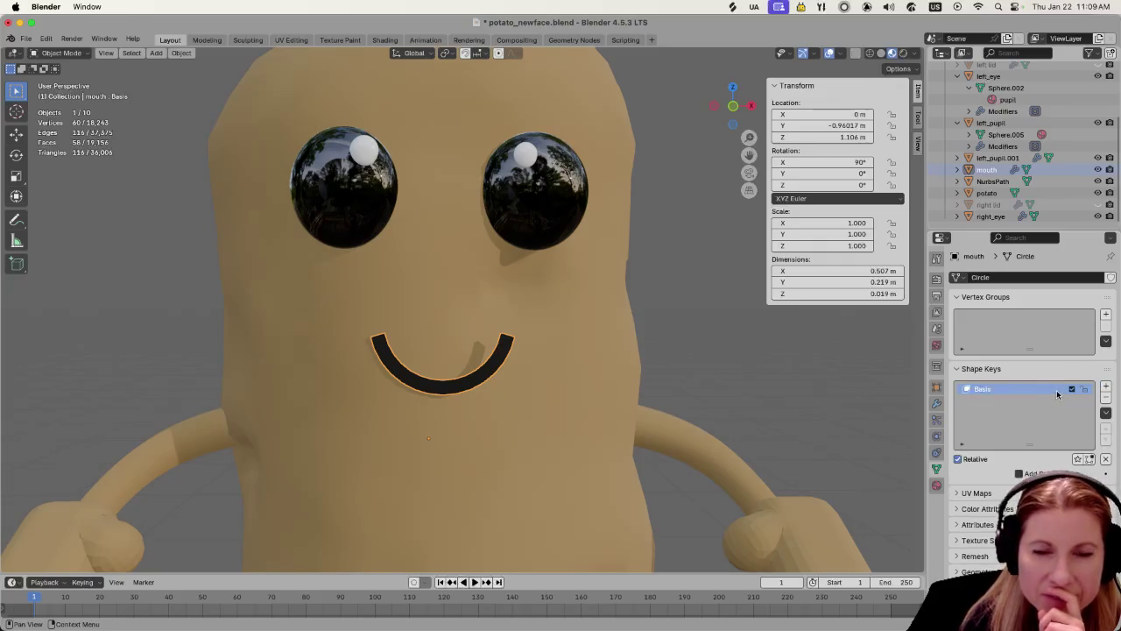
{"action": "left_click", "coordinate": [1105, 388]}
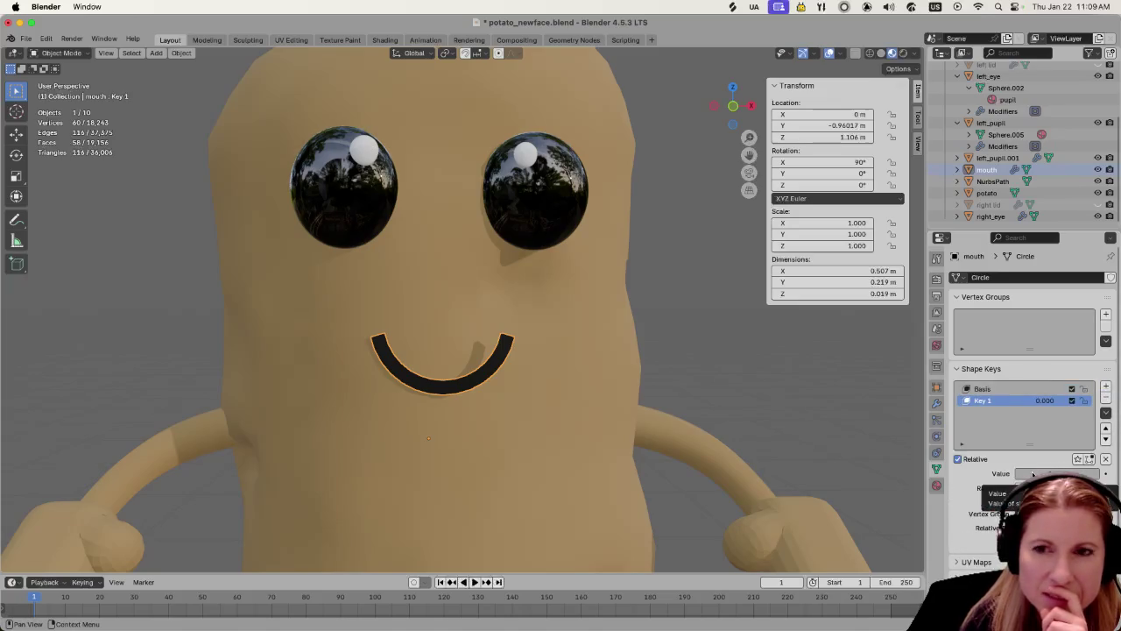
{"action": "double_click", "coordinate": [995, 401]}
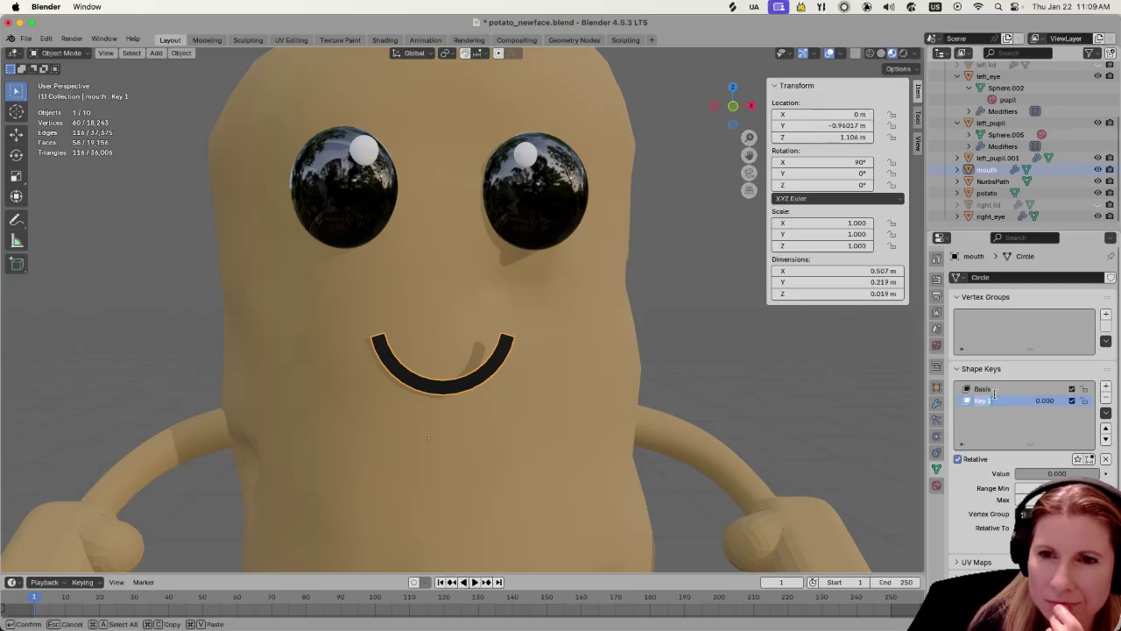
{"action": "key", "text": "Return"}
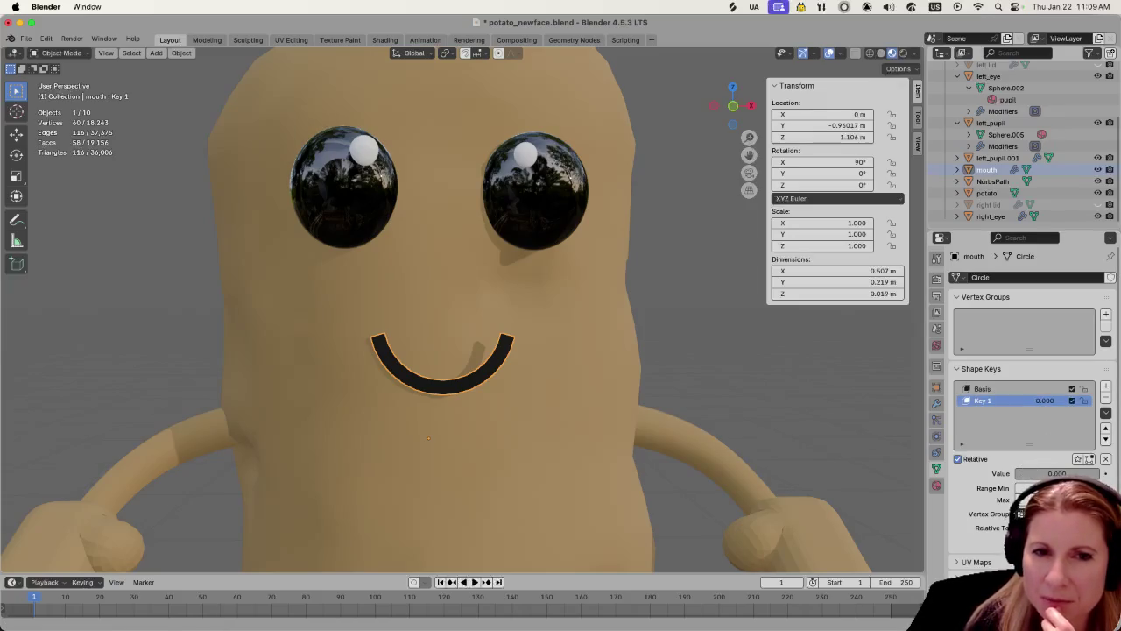
{"action": "double_click", "coordinate": [986, 400]}
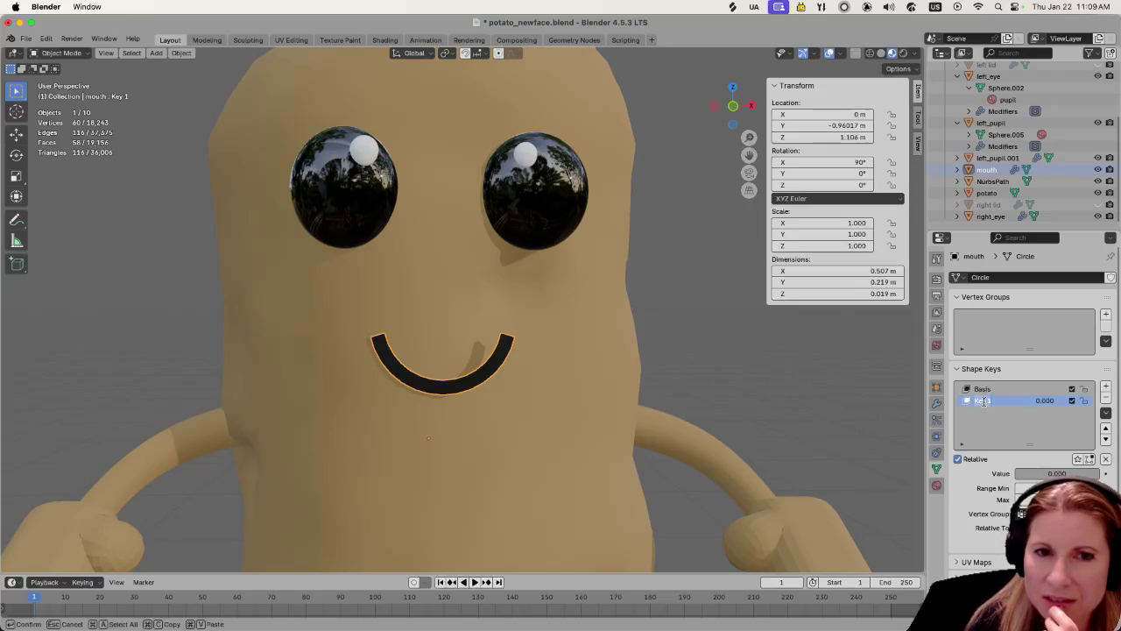
{"action": "type", "text": "straight"}
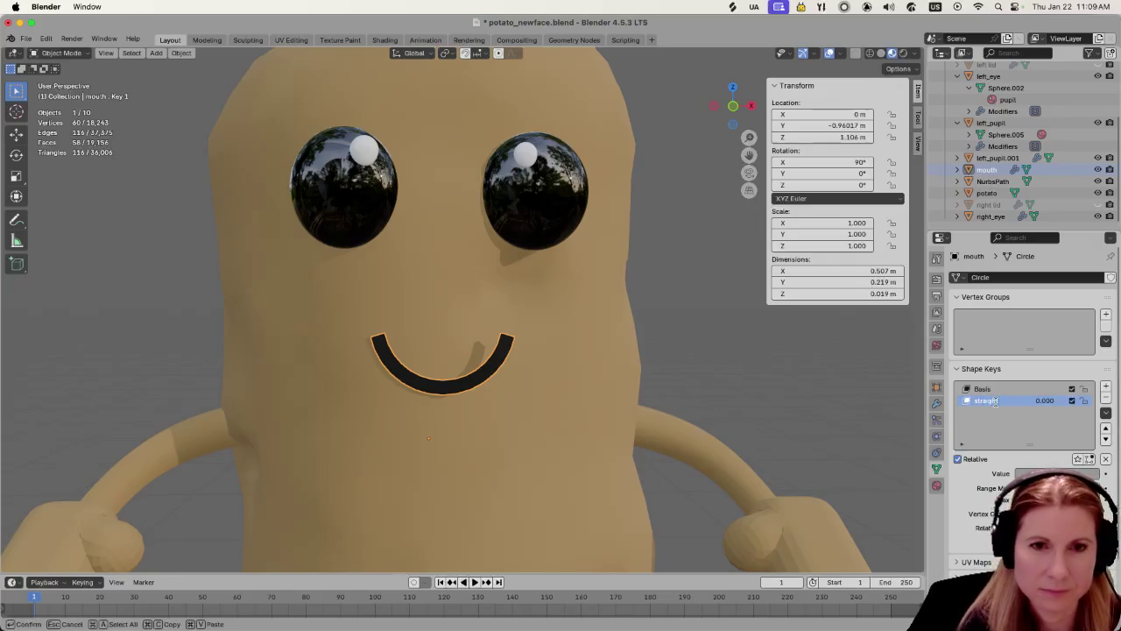
{"action": "key", "text": "Return"}
Drag the straight shape key's value to 1.000 and inspect the mouth from the side and front
{"action": "left_click_drag", "start_coordinate": [1020, 473], "coordinate": [1095, 473]}
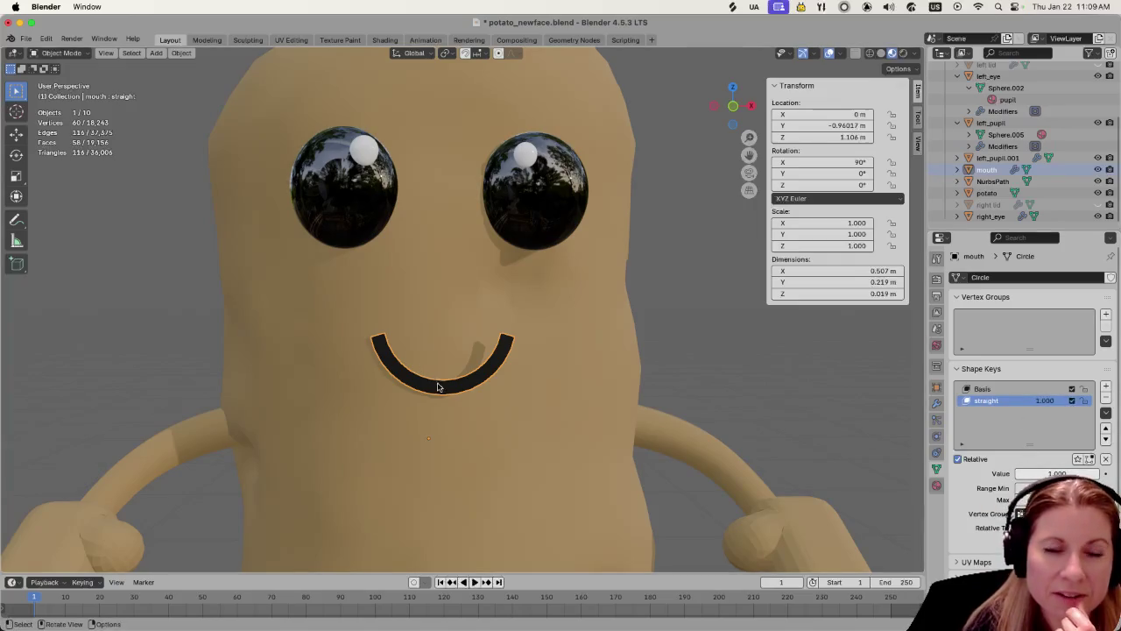
{"action": "scroll", "coordinate": [424, 385], "scroll_direction": "up", "scroll_amount": 5}
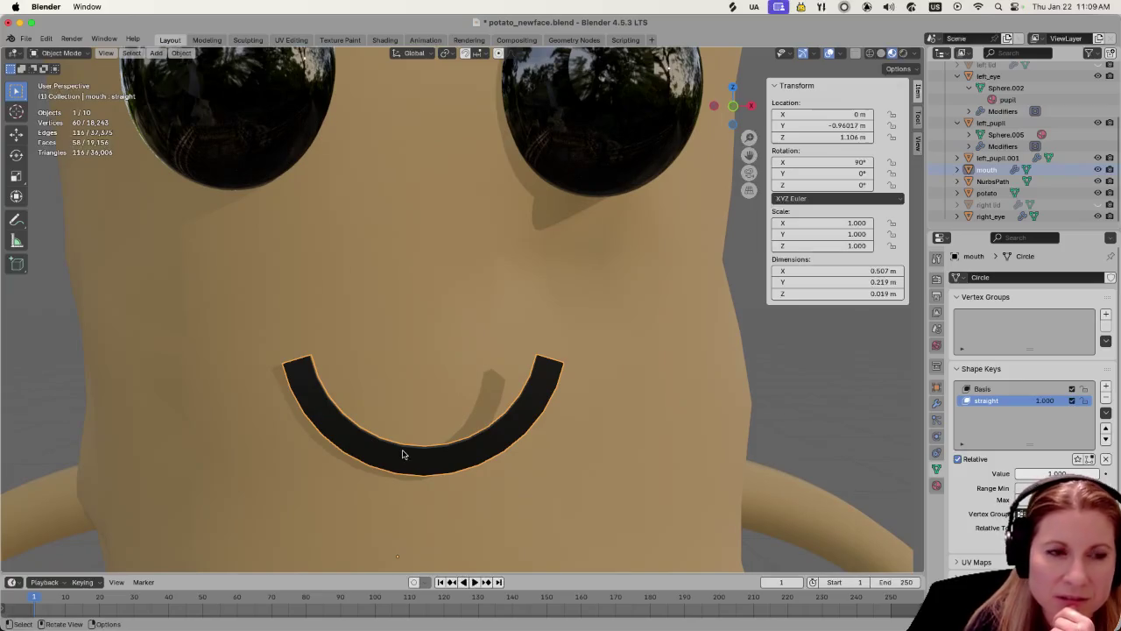
{"action": "scroll", "coordinate": [410, 368], "scroll_direction": "down", "scroll_amount": 5}
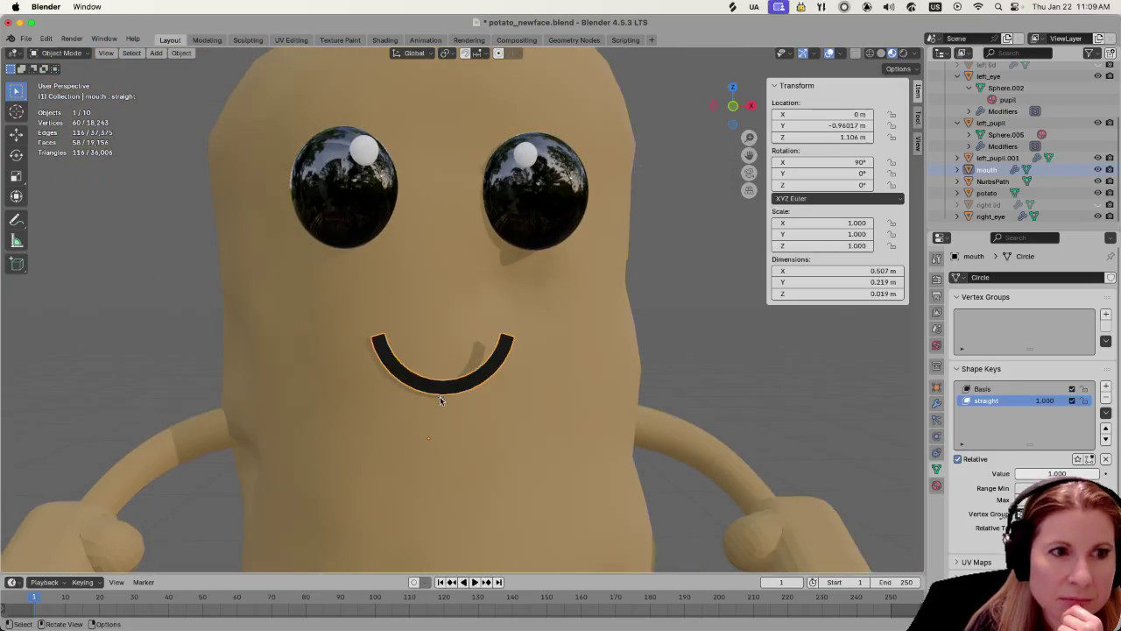
{"action": "middle_click_drag", "start_coordinate": [439, 396], "coordinate": [590, 459]}
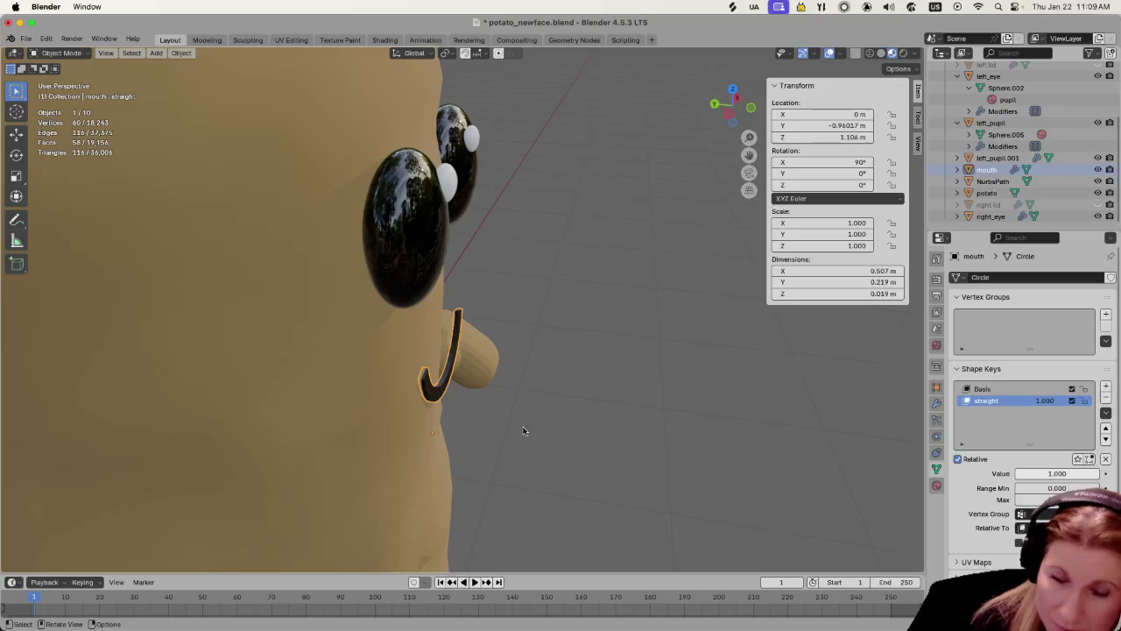
{"action": "mouse_move", "coordinate": [412, 402]}
{"action": "middle_mouse_down"}
{"action": "mouse_move", "coordinate": [329, 382]}
{"action": "mouse_move", "coordinate": [432, 395]}
{"action": "middle_mouse_up"}
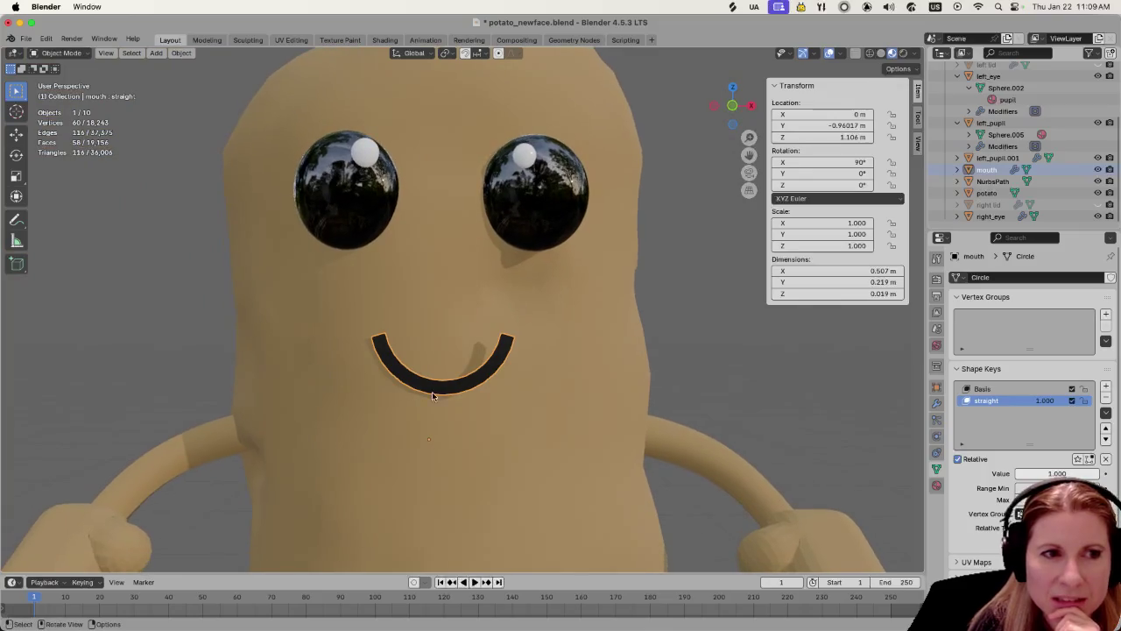
{"action": "scroll", "coordinate": [423, 399], "scroll_direction": "up", "scroll_amount": 3}
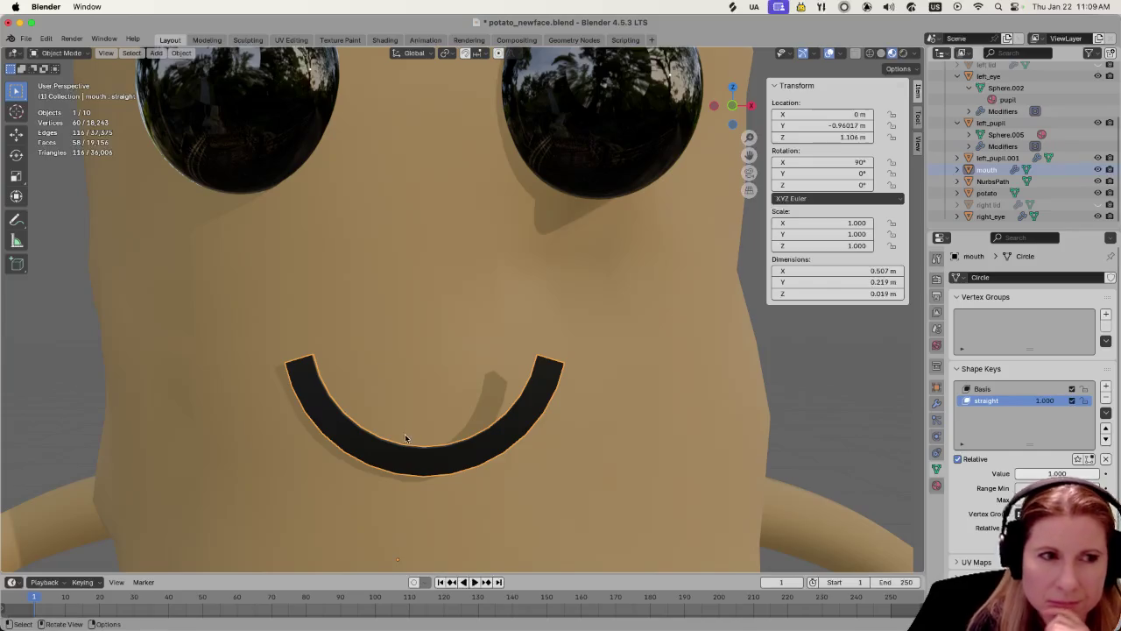
{"action": "key", "text": "Tab"}
Set the mouth's origin to its geometry centre, then return to Edit Mode with all vertices selected
{"action": "key", "text": "a"}
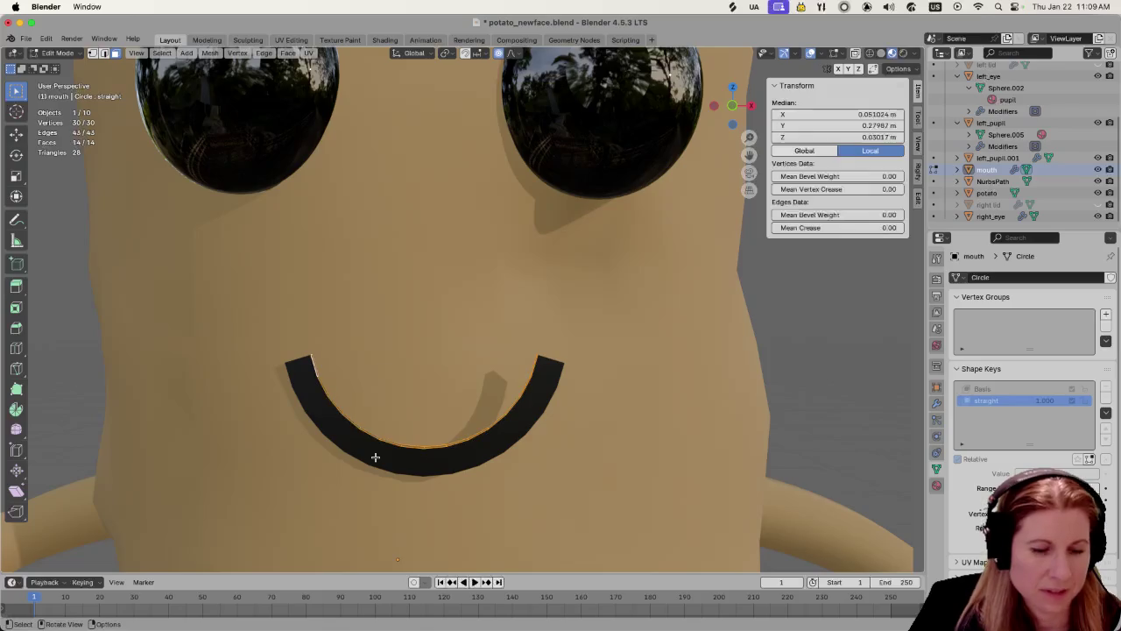
{"action": "key", "text": "Tab"}
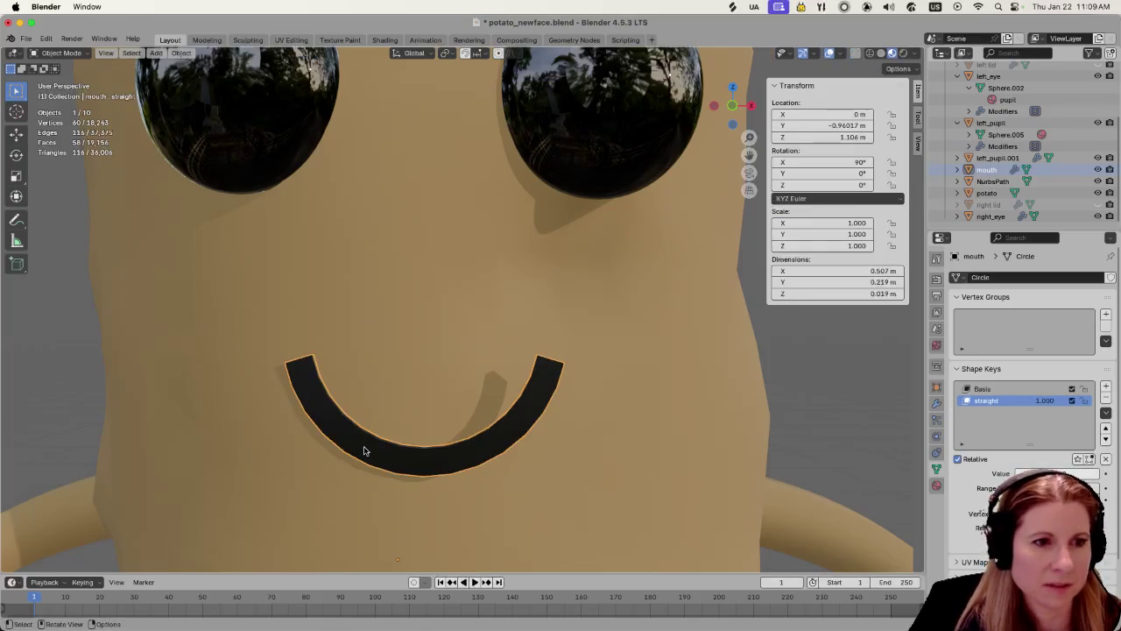
{"action": "left_click", "coordinate": [181, 53]}
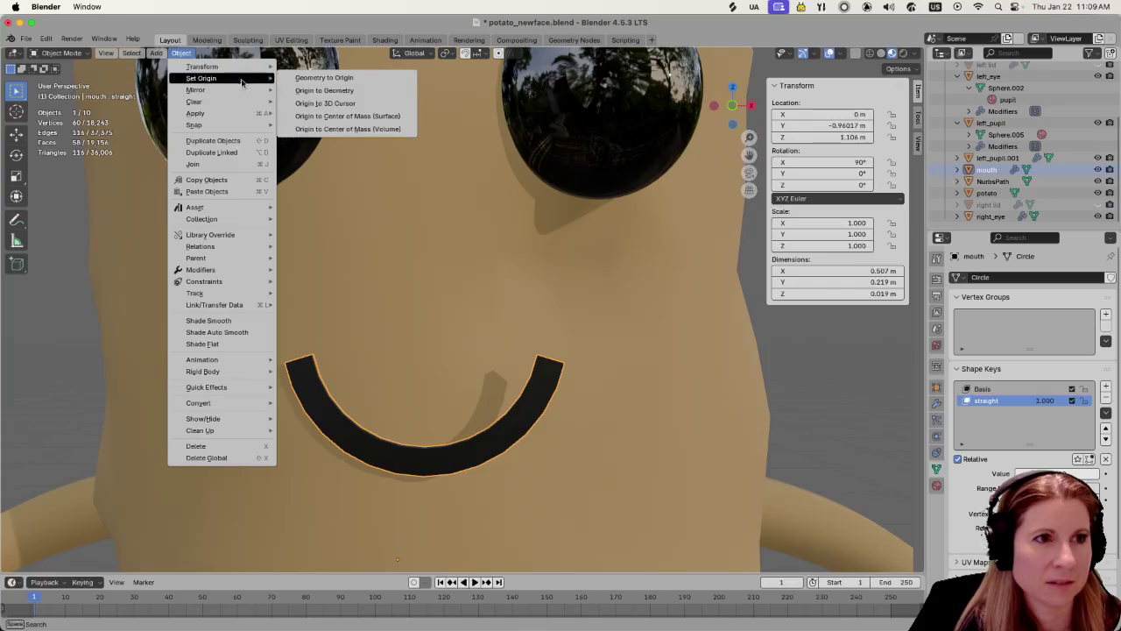
{"action": "left_click", "coordinate": [342, 91]}
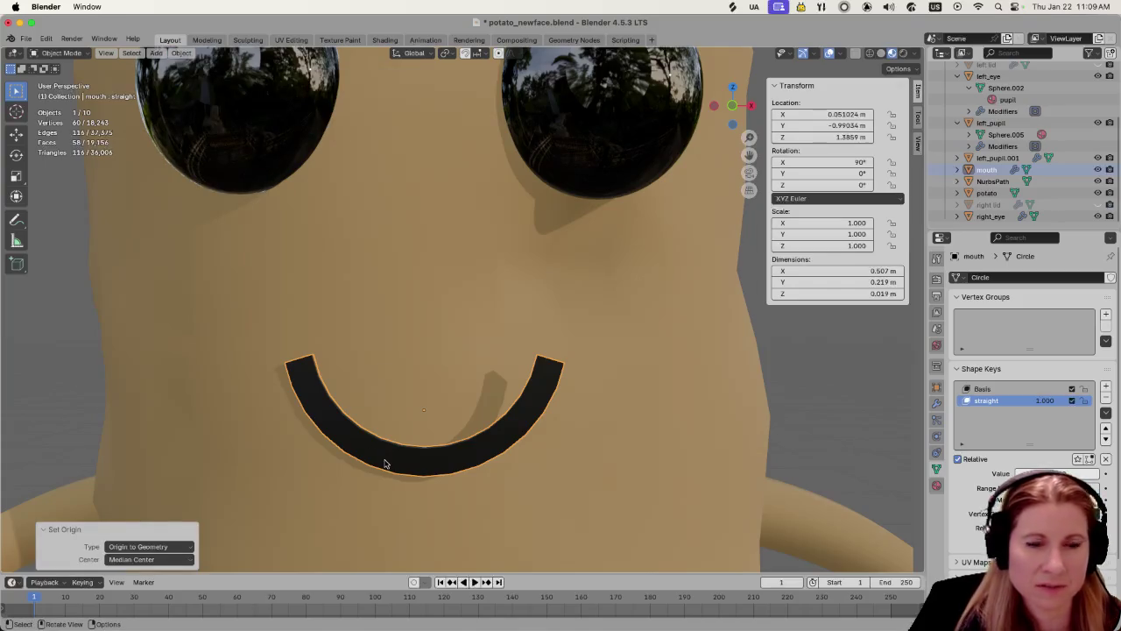
{"action": "key", "text": "Tab"}
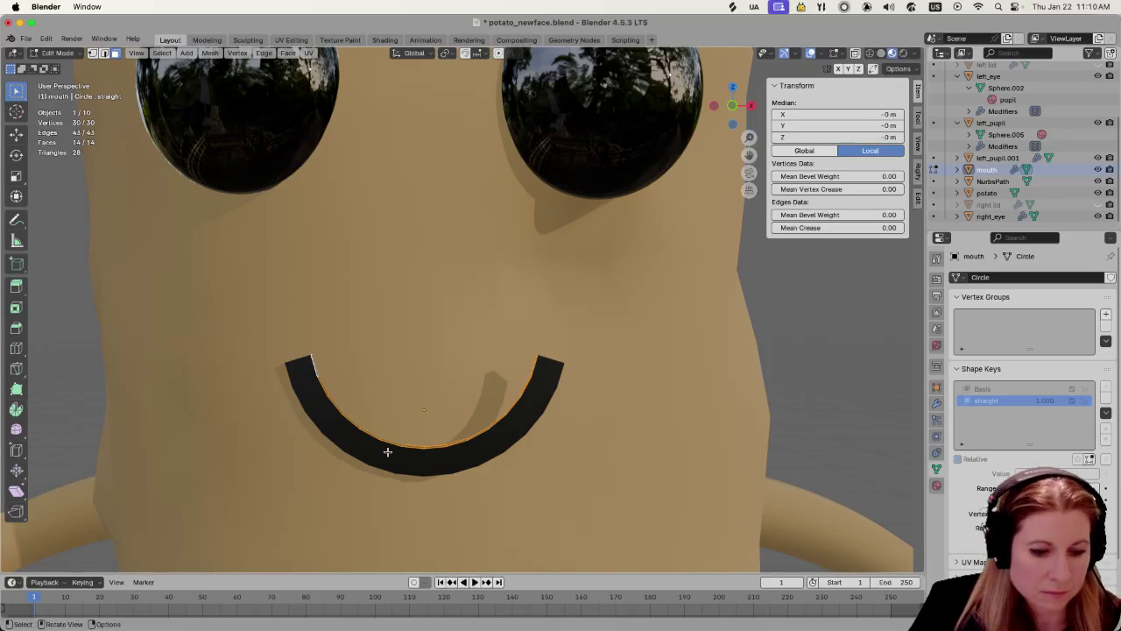
{"action": "key", "text": "s"}
{"action": "key", "text": "z"}
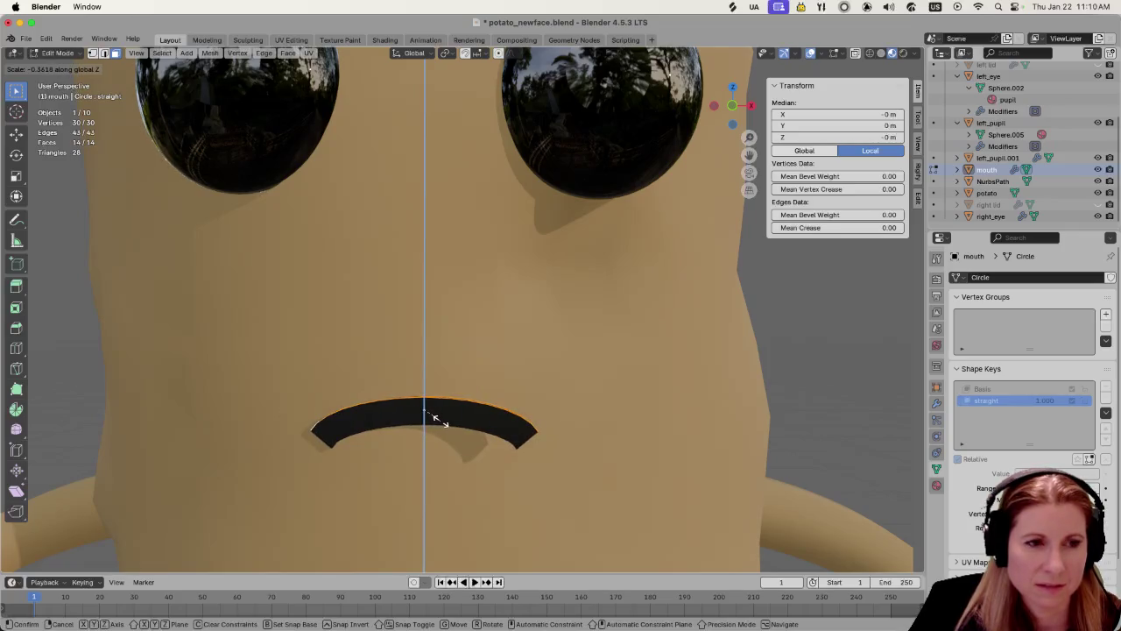
Scale the mouth to 0 along Z into a flat bar, then return to Object Mode
{"action": "key", "text": "0"}
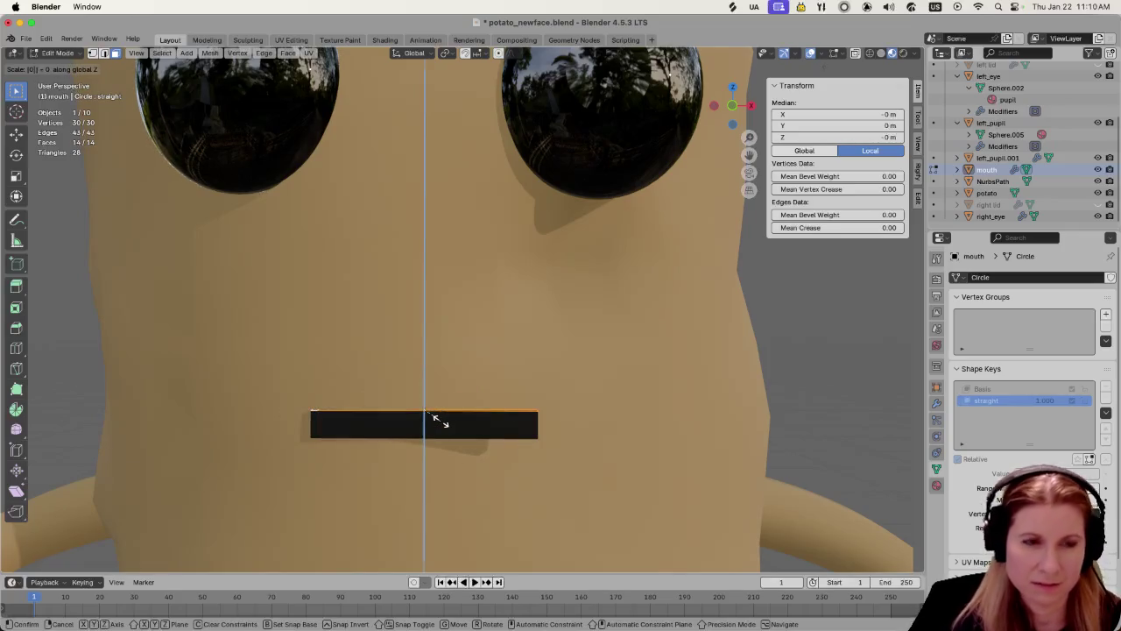
{"action": "key", "text": "Return"}
{"action": "scroll", "coordinate": [469, 428], "scroll_direction": "down", "scroll_amount": 8}
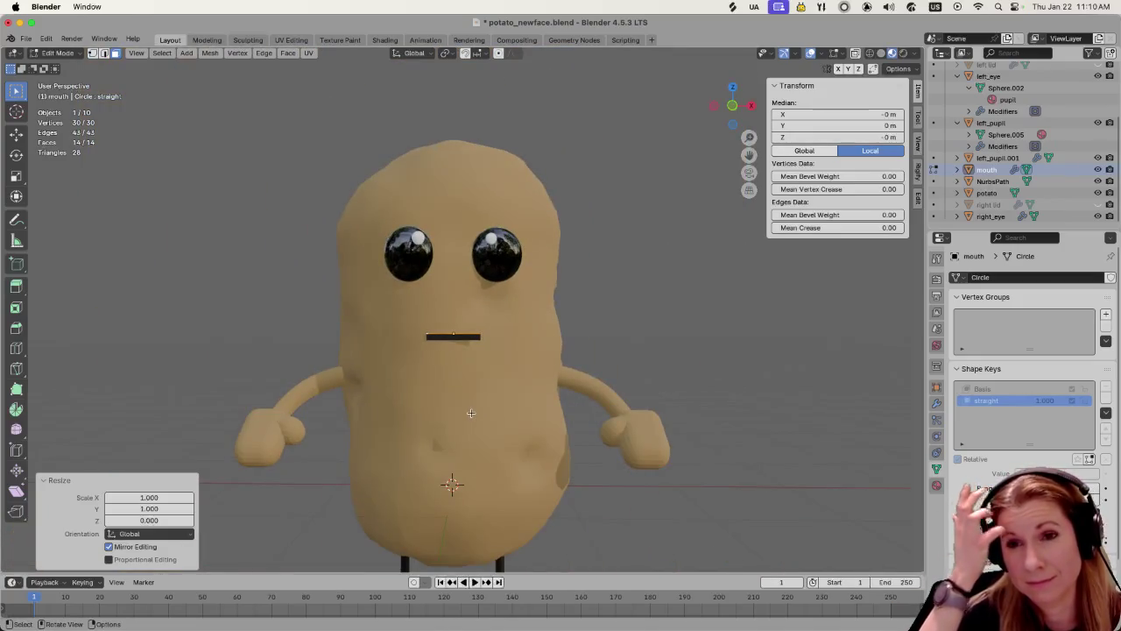
{"action": "key", "text": "Tab"}
{"action": "scroll", "coordinate": [472, 414], "scroll_direction": "up", "scroll_amount": 2}
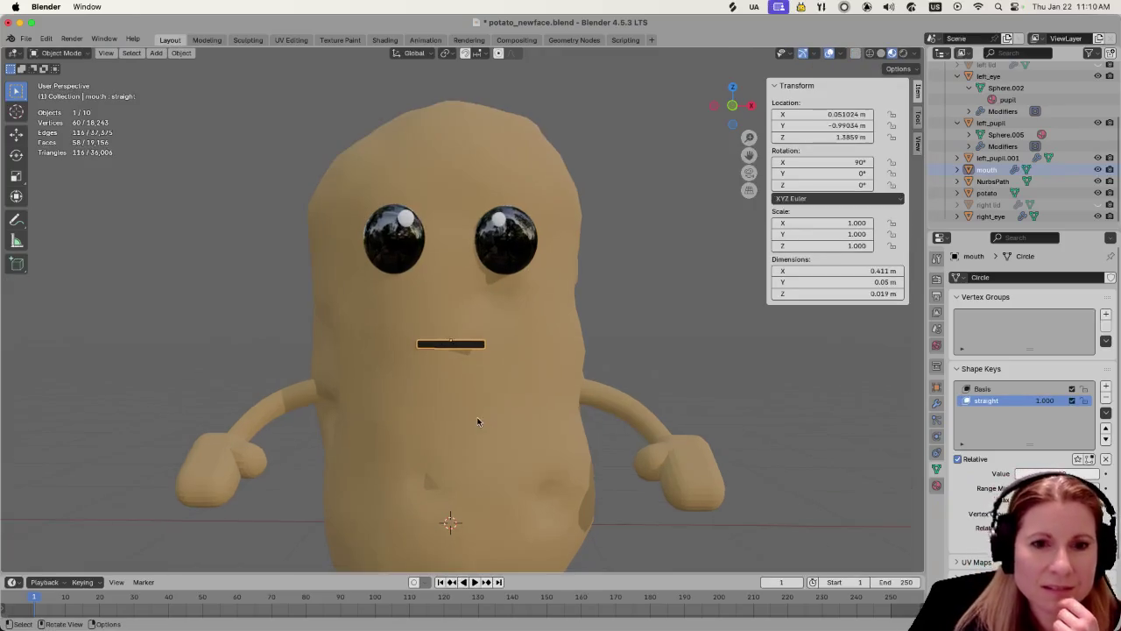
Slide the straight shape key between 0 and 1 to preview the flattening, leaving it at 0.000
{"action": "left_click_drag", "start_coordinate": [1066, 473], "coordinate": [1020, 473]}
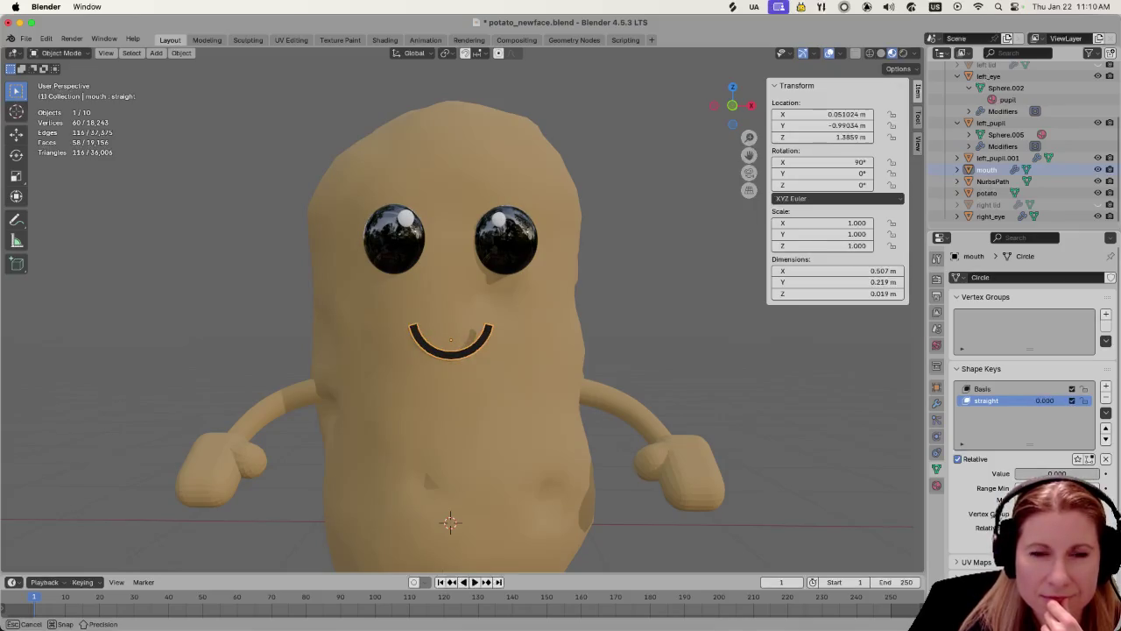
{"action": "left_click", "coordinate": [710, 348]}
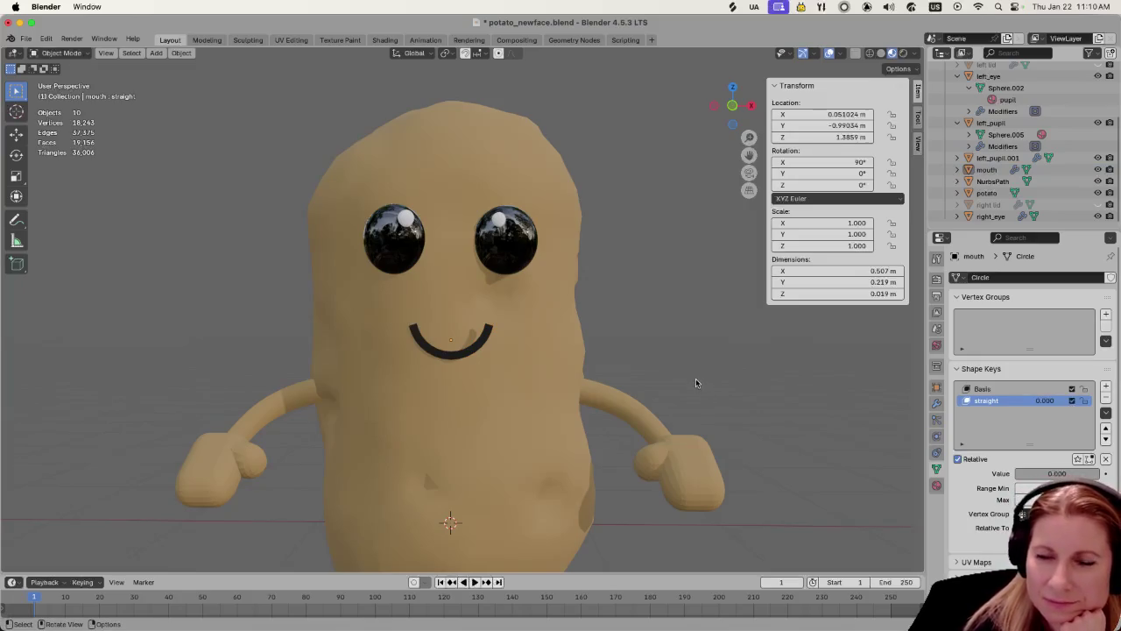
{"action": "scroll", "coordinate": [645, 388], "scroll_direction": "up", "scroll_amount": 3}
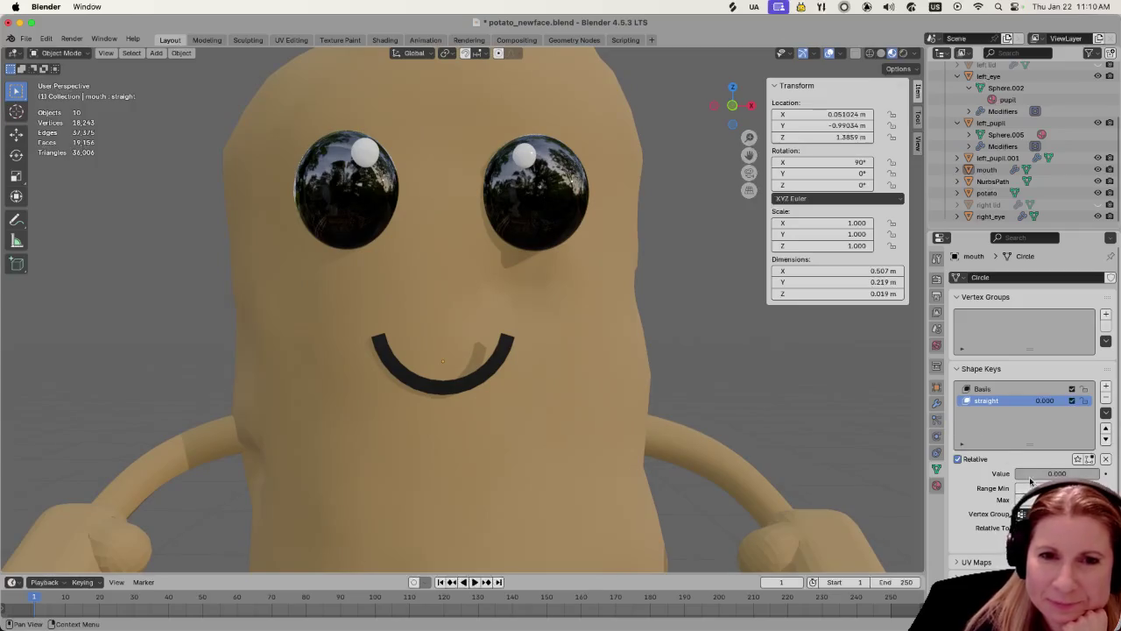
{"action": "mouse_move", "coordinate": [1031, 480]}
{"action": "left_mouse_down"}
{"action": "mouse_move", "coordinate": [1094, 474]}
{"action": "mouse_move", "coordinate": [1031, 473]}
{"action": "left_mouse_up"}
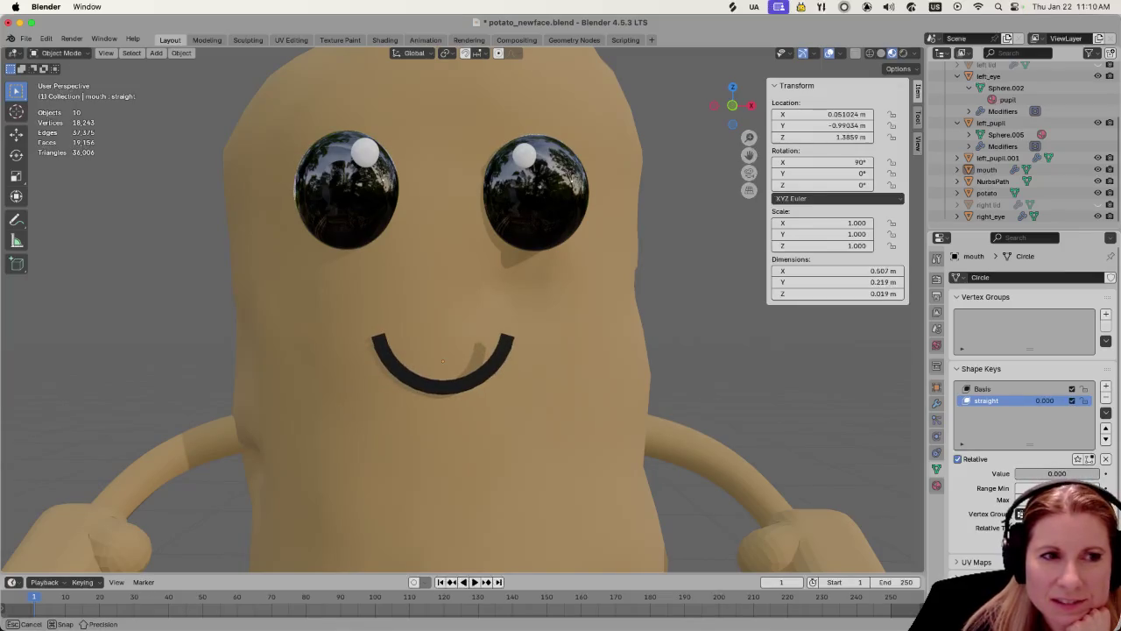
{"action": "scroll", "coordinate": [433, 403], "scroll_direction": "down", "scroll_amount": 4}
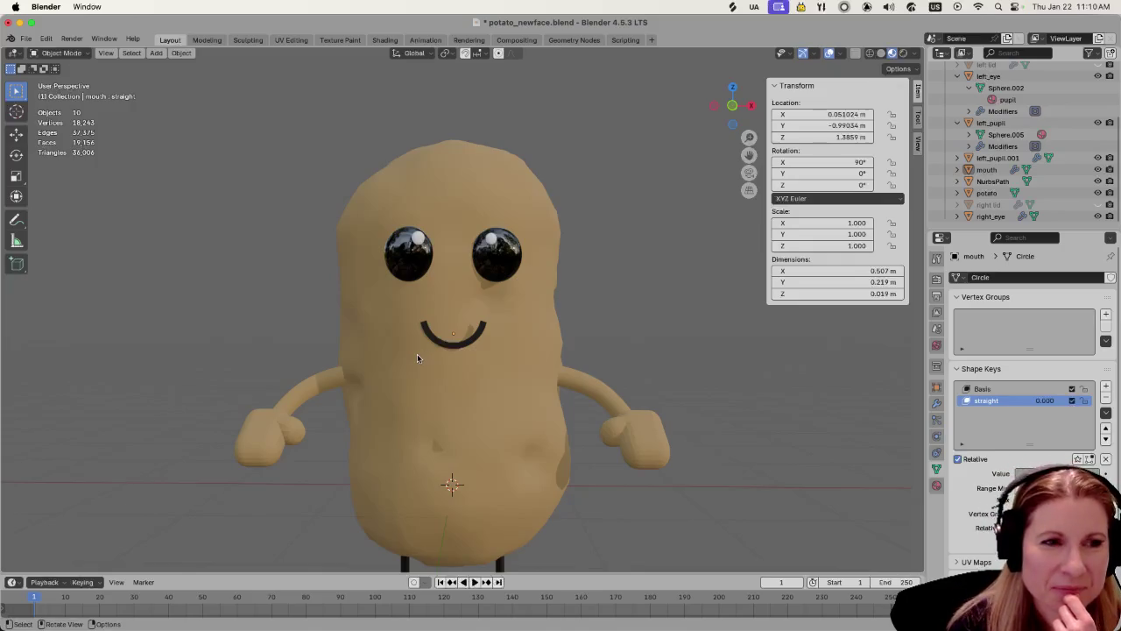
{"action": "scroll", "coordinate": [417, 354], "scroll_direction": "up", "scroll_amount": 4}
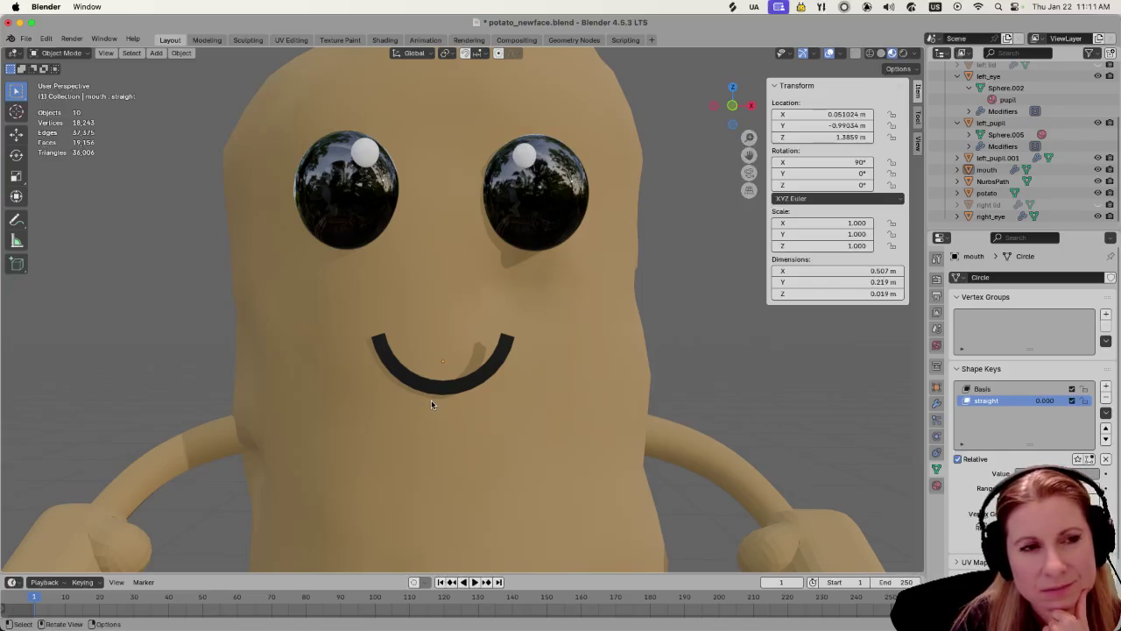
{"action": "scroll", "coordinate": [430, 400], "scroll_direction": "down", "scroll_amount": 5}
{"action": "scroll", "coordinate": [425, 399], "scroll_direction": "down", "scroll_amount": 2}
{"action": "scroll", "coordinate": [422, 400], "scroll_direction": "down", "scroll_amount": 1}
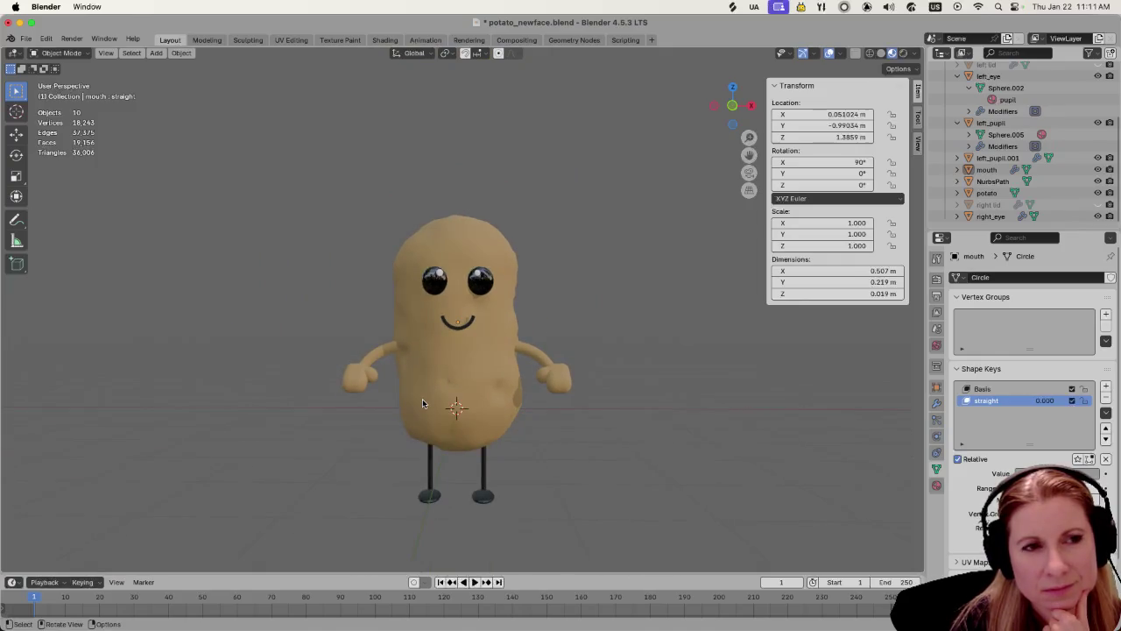
{"action": "scroll", "coordinate": [422, 398], "scroll_direction": "up", "scroll_amount": 4}
{"action": "left_click", "coordinate": [462, 355]}
{"action": "middle_click_drag", "start_coordinate": [489, 368], "coordinate": [444, 438]}
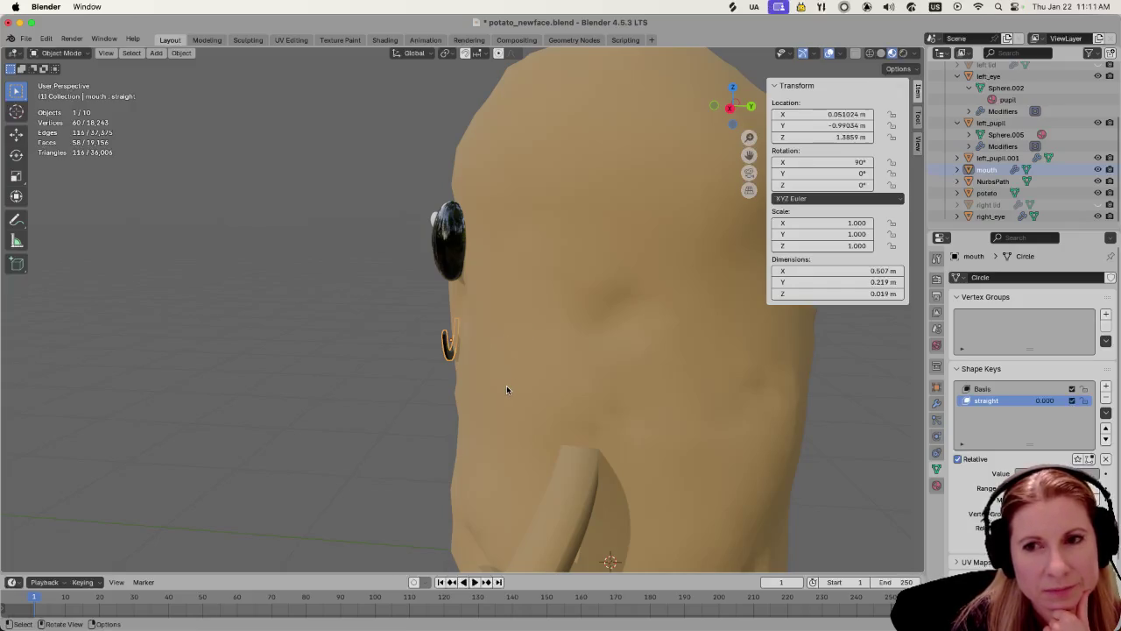
{"action": "scroll", "coordinate": [506, 389], "scroll_direction": "down", "scroll_amount": 5}
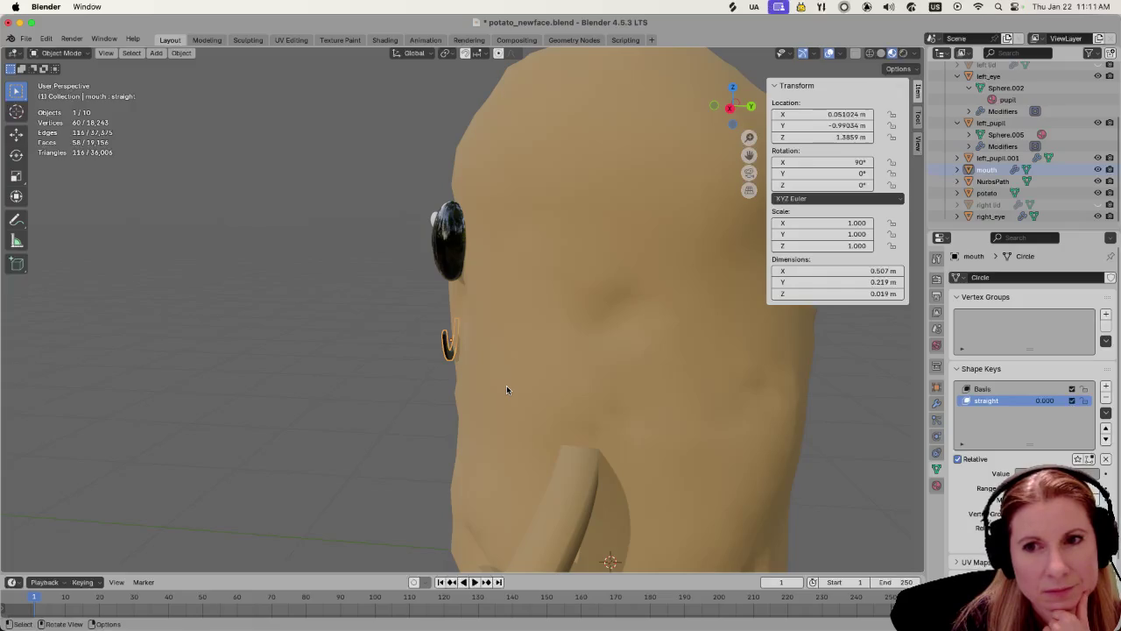
{"action": "scroll", "coordinate": [438, 391], "scroll_direction": "up", "scroll_amount": 5}
{"action": "mouse_move", "coordinate": [436, 393]}
{"action": "middle_mouse_down"}
{"action": "mouse_move", "coordinate": [524, 389]}
{"action": "mouse_move", "coordinate": [383, 417]}
{"action": "mouse_move", "coordinate": [522, 401]}
{"action": "mouse_move", "coordinate": [409, 394]}
{"action": "middle_mouse_up"}
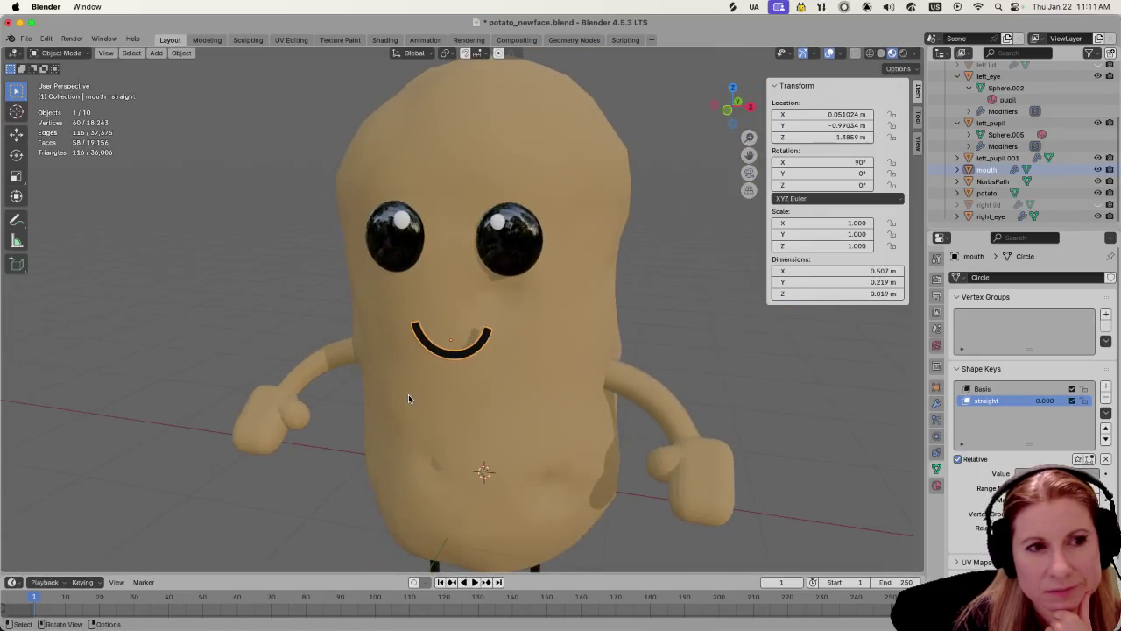
{"action": "scroll", "coordinate": [403, 398], "scroll_direction": "up", "scroll_amount": 3}
{"action": "scroll", "coordinate": [457, 412], "scroll_direction": "down", "scroll_amount": 3}
{"action": "scroll", "coordinate": [440, 425], "scroll_direction": "down", "scroll_amount": 2}
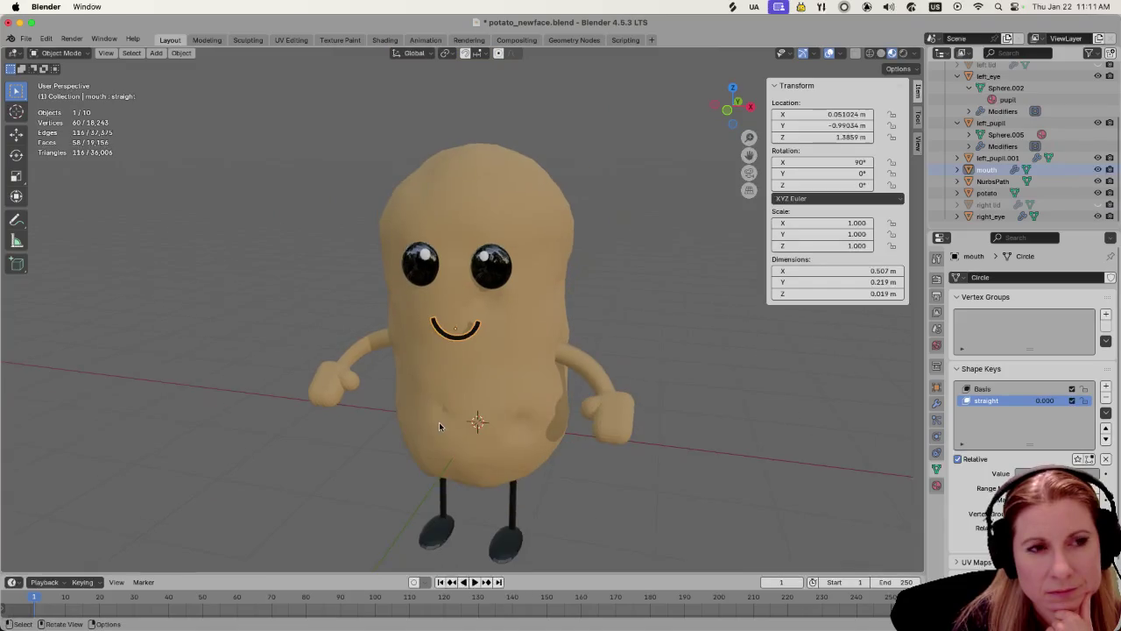
{"action": "middle_click_drag", "start_coordinate": [440, 425], "coordinate": [454, 424]}
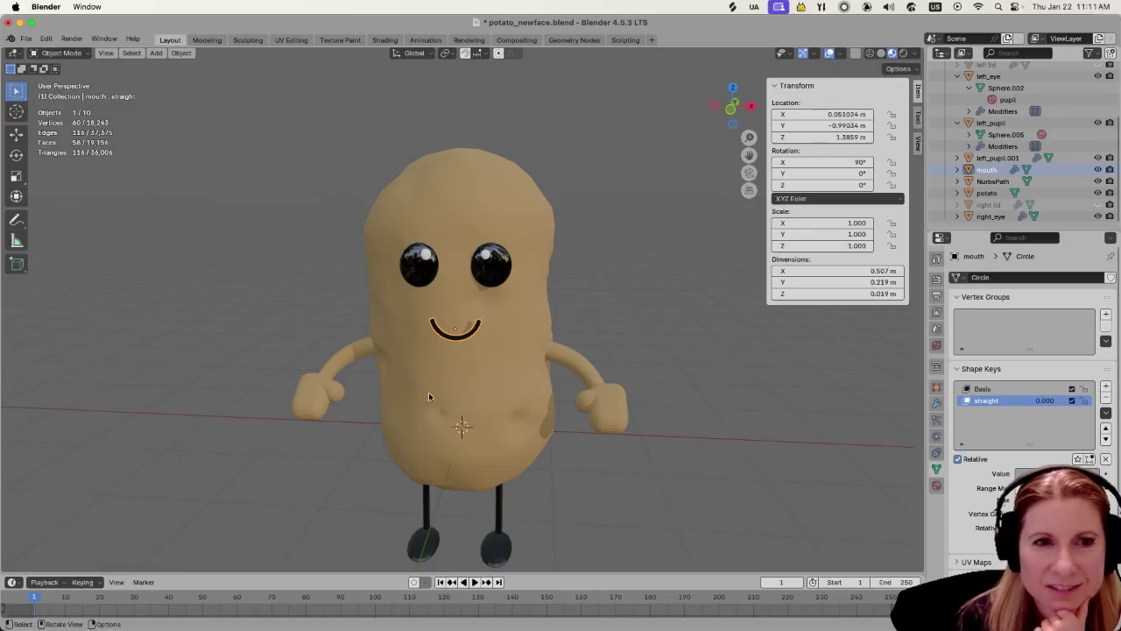
{"action": "scroll", "coordinate": [341, 357], "scroll_direction": "up", "scroll_amount": 4}
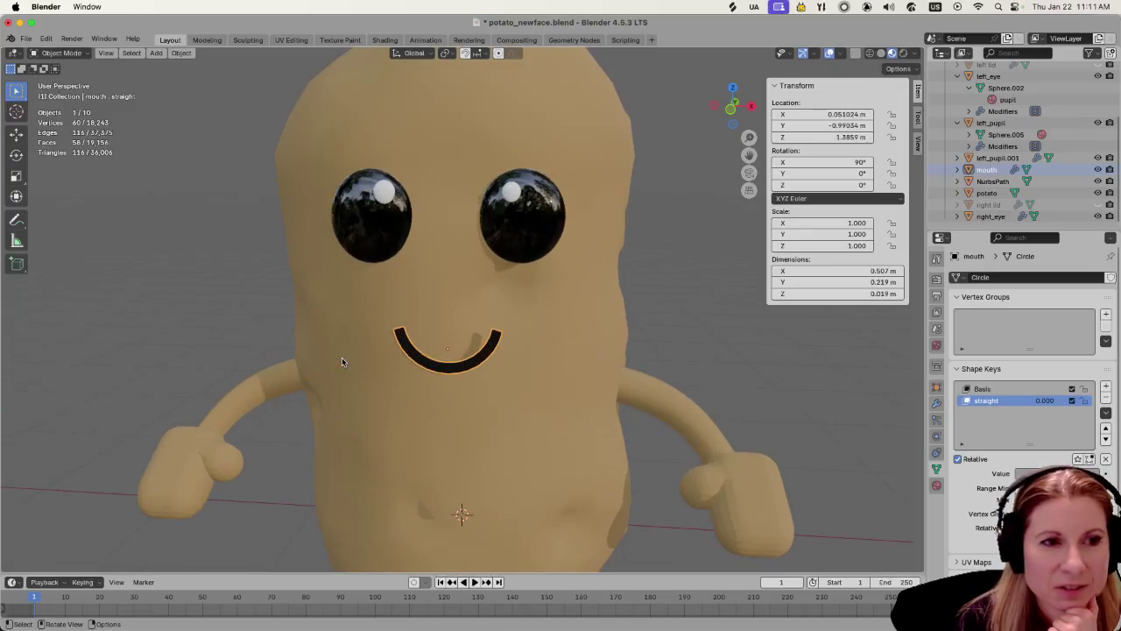
{"action": "key", "text": "alt+a"}
{"action": "left_click", "coordinate": [463, 365]}
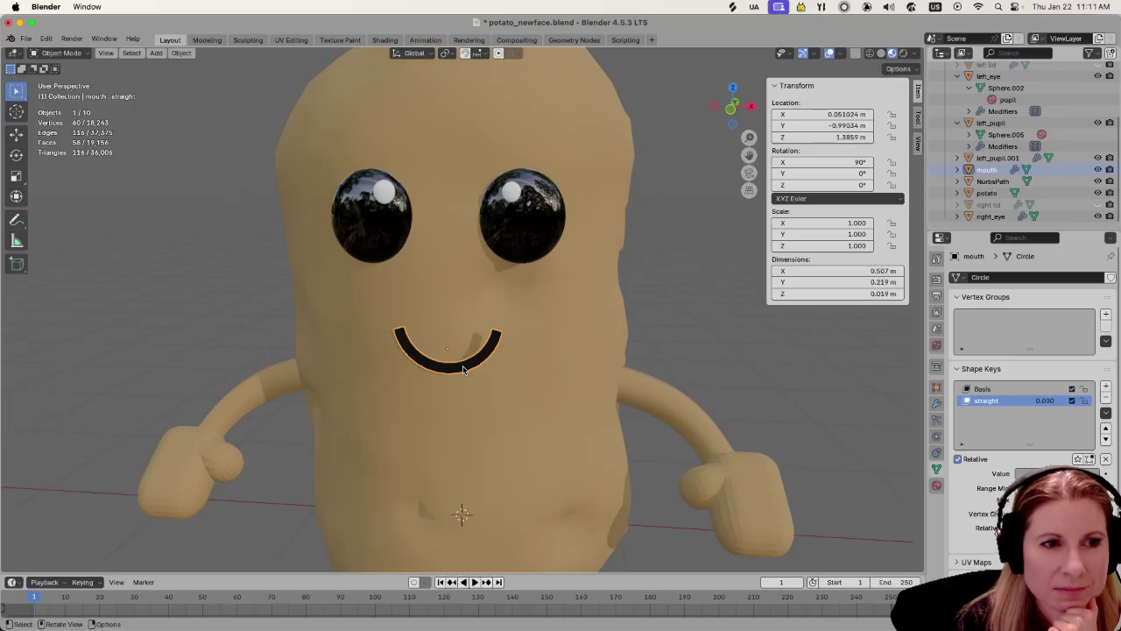
Save potato_newface.blend and orbit slightly around the smiling potato
{"action": "key", "text": "ctrl+s"}
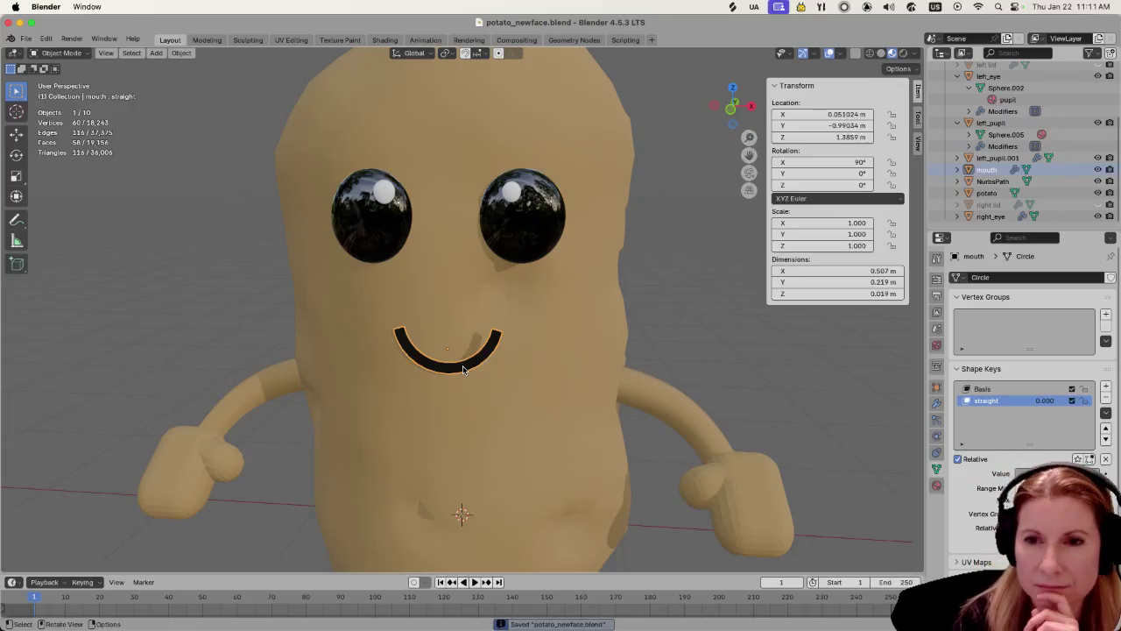
{"action": "scroll", "coordinate": [461, 368], "scroll_direction": "down", "scroll_amount": 1}
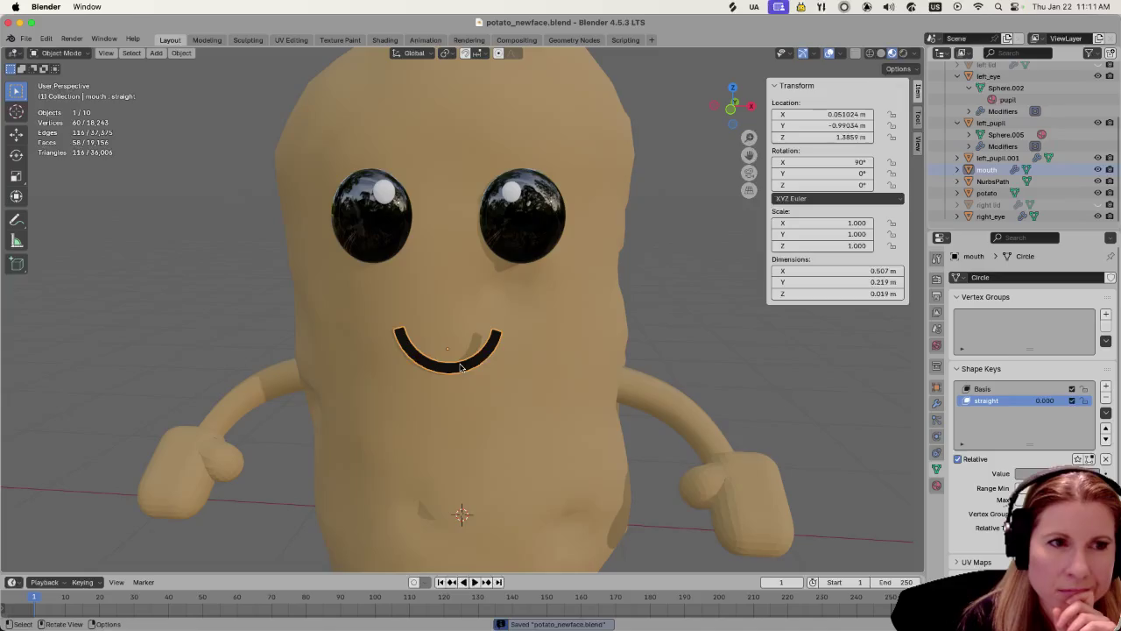
{"action": "scroll", "coordinate": [456, 367], "scroll_direction": "down", "scroll_amount": 3}
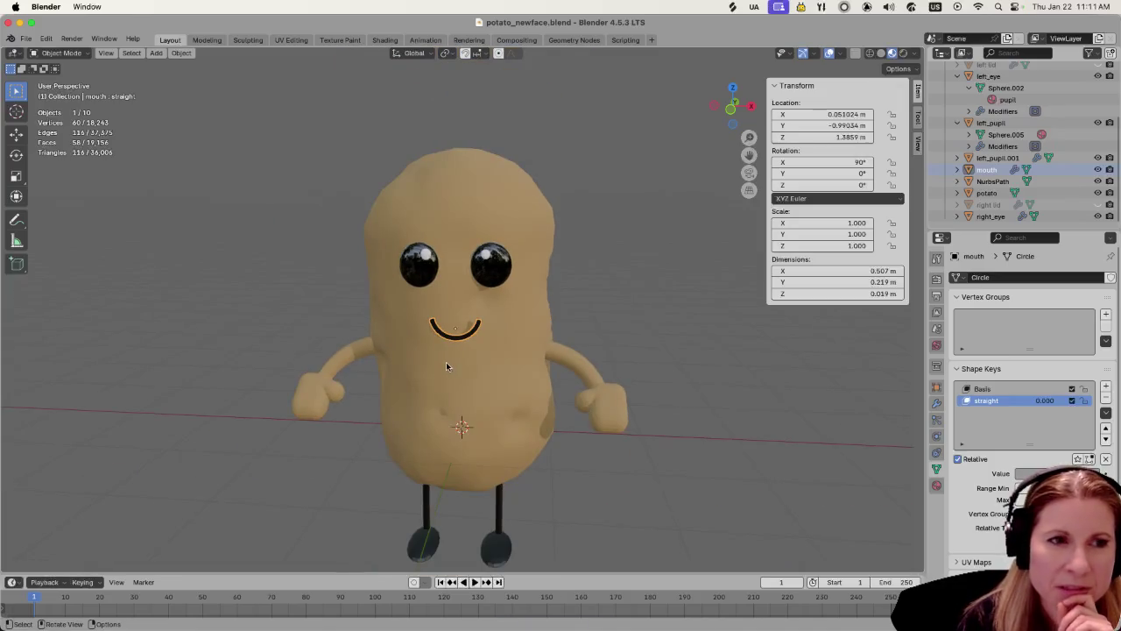
{"action": "scroll", "coordinate": [446, 359], "scroll_direction": "up", "scroll_amount": 2}
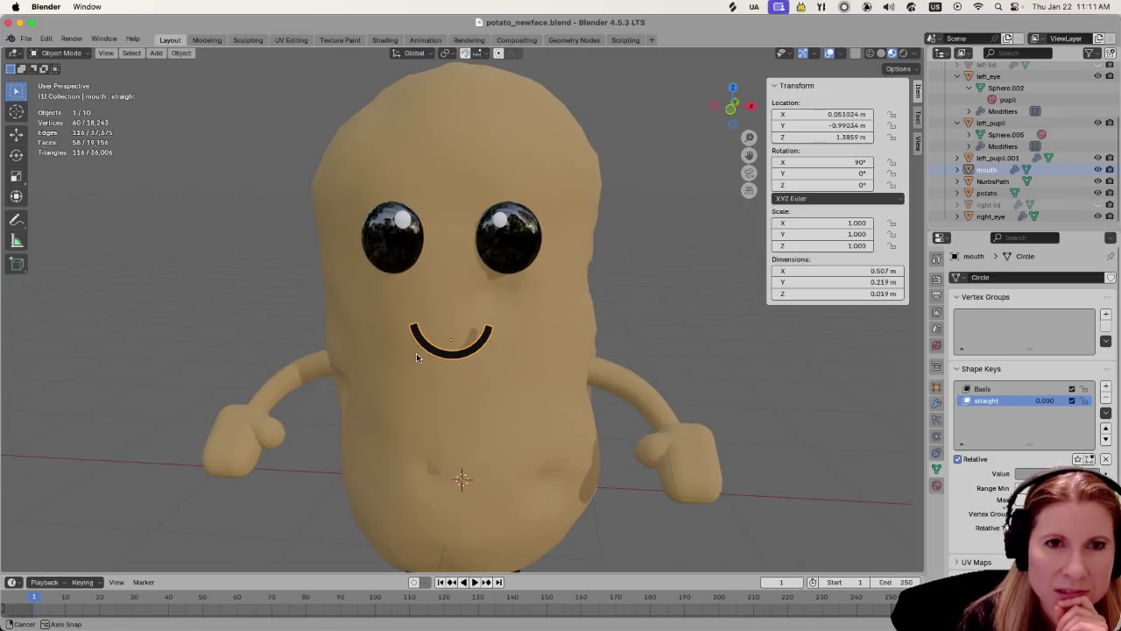
{"action": "middle_click_drag", "start_coordinate": [416, 353], "coordinate": [426, 352]}
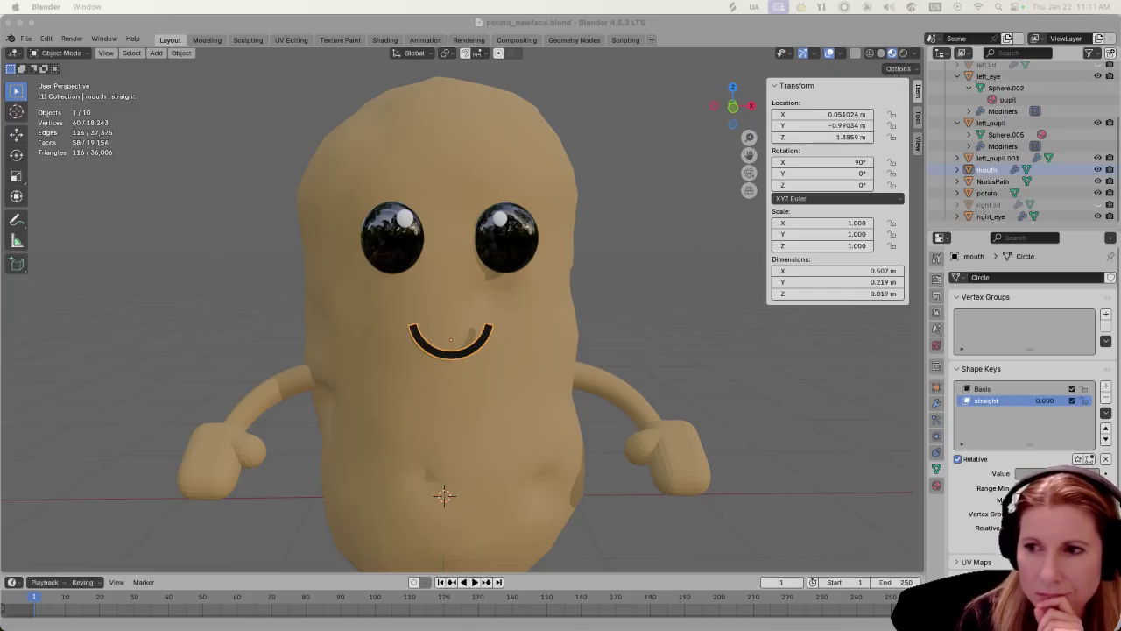
Switch to Godot to reimport potato_newface.glb and orbit toward the right potato on the couch
{"action": "key", "text": "super+Tab"}
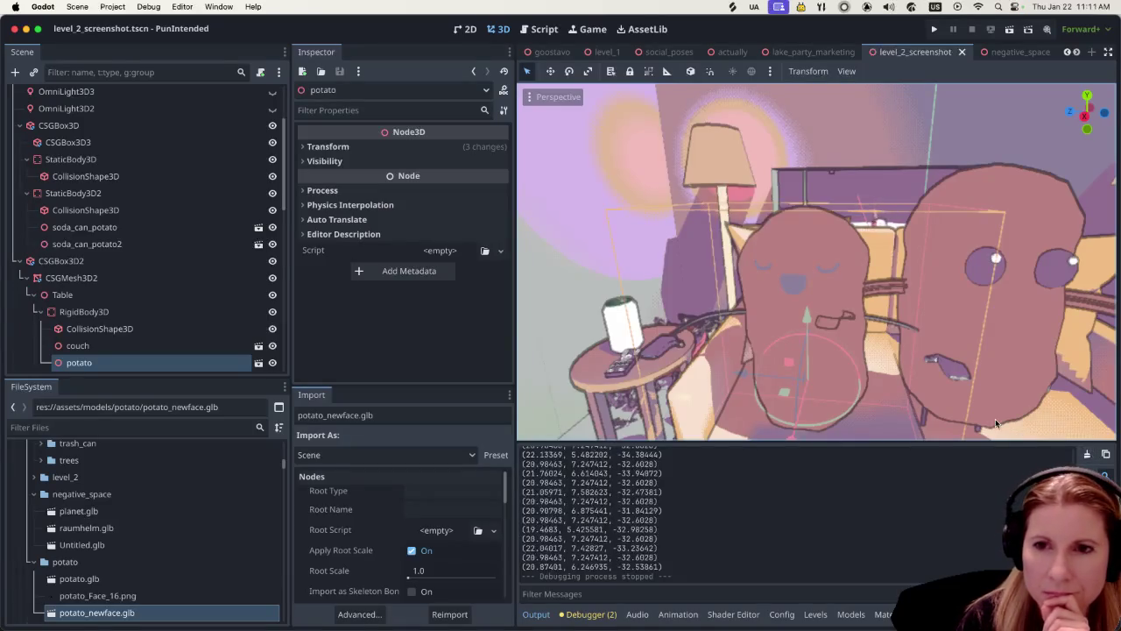
{"action": "scroll", "coordinate": [841, 376], "scroll_direction": "down", "scroll_amount": 1}
{"action": "scroll", "coordinate": [1026, 332], "scroll_direction": "up", "scroll_amount": 1}
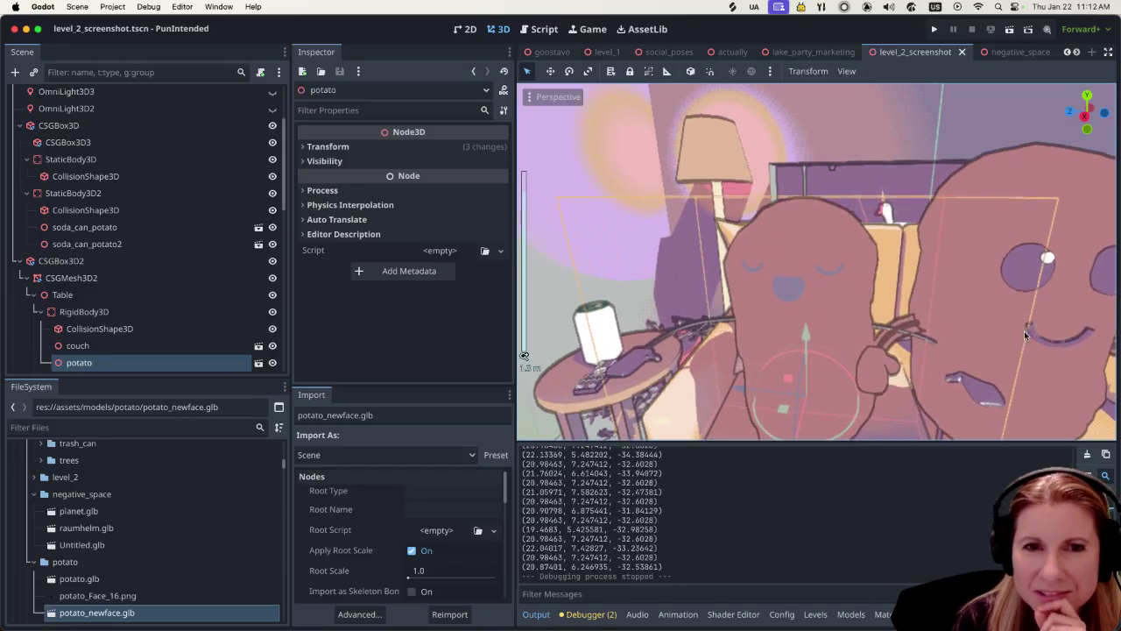
{"action": "scroll", "coordinate": [1002, 326], "scroll_direction": "up", "scroll_amount": 1}
{"action": "scroll", "coordinate": [775, 285], "scroll_direction": "up", "scroll_amount": 1}
{"action": "middle_click_drag", "start_coordinate": [775, 281], "coordinate": [897, 291]}
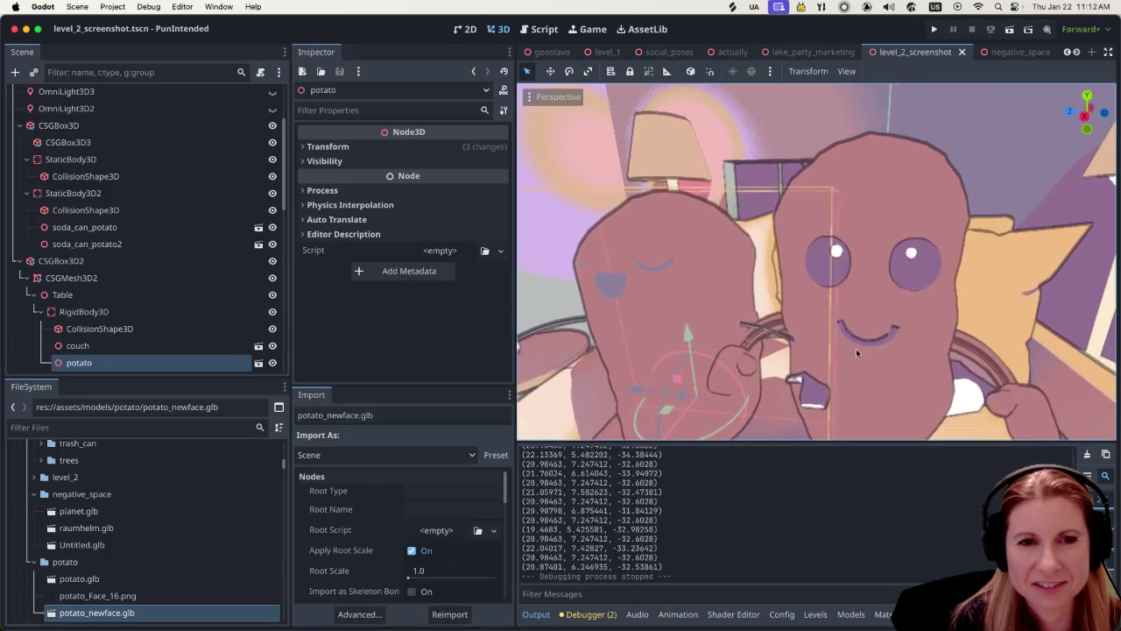
{"action": "scroll", "coordinate": [856, 348], "scroll_direction": "up", "scroll_amount": 2}
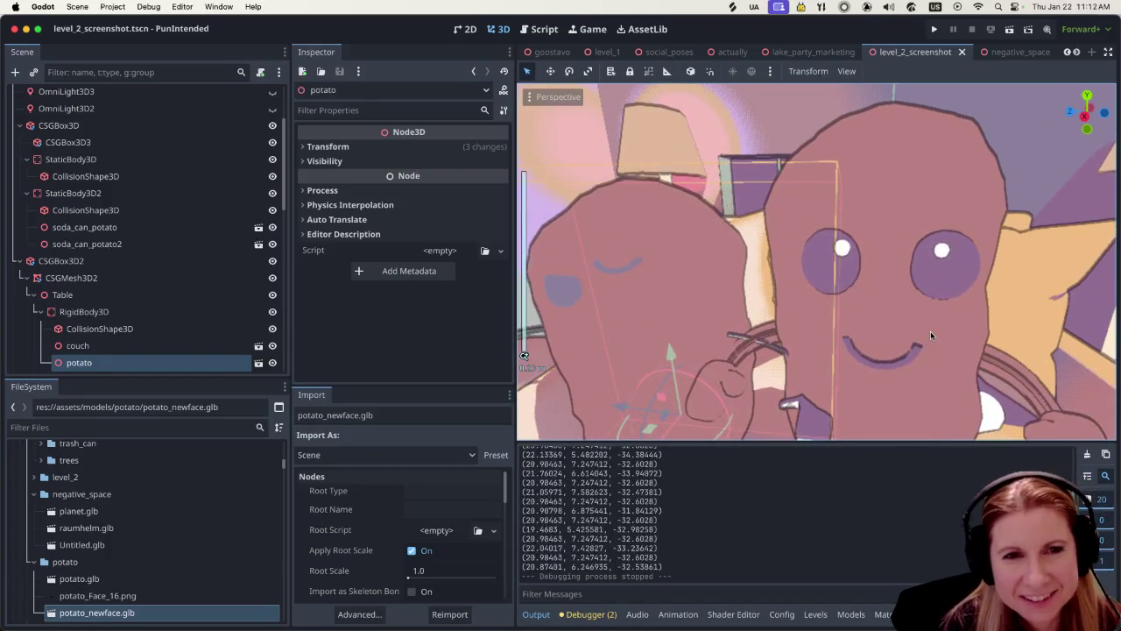
Pan up to the ceiling lamp, zoom around the room, then open the 'actually' goose scene
{"action": "mouse_move", "coordinate": [961, 354]}
{"action": "middle_mouse_down"}
{"action": "mouse_move", "coordinate": [922, 372]}
{"action": "mouse_move", "coordinate": [887, 348]}
{"action": "mouse_move", "coordinate": [827, 350]}
{"action": "middle_mouse_up"}
{"action": "scroll", "coordinate": [953, 350], "scroll_direction": "down", "scroll_amount": 3}
{"action": "scroll", "coordinate": [808, 331], "scroll_direction": "up", "scroll_amount": 5}
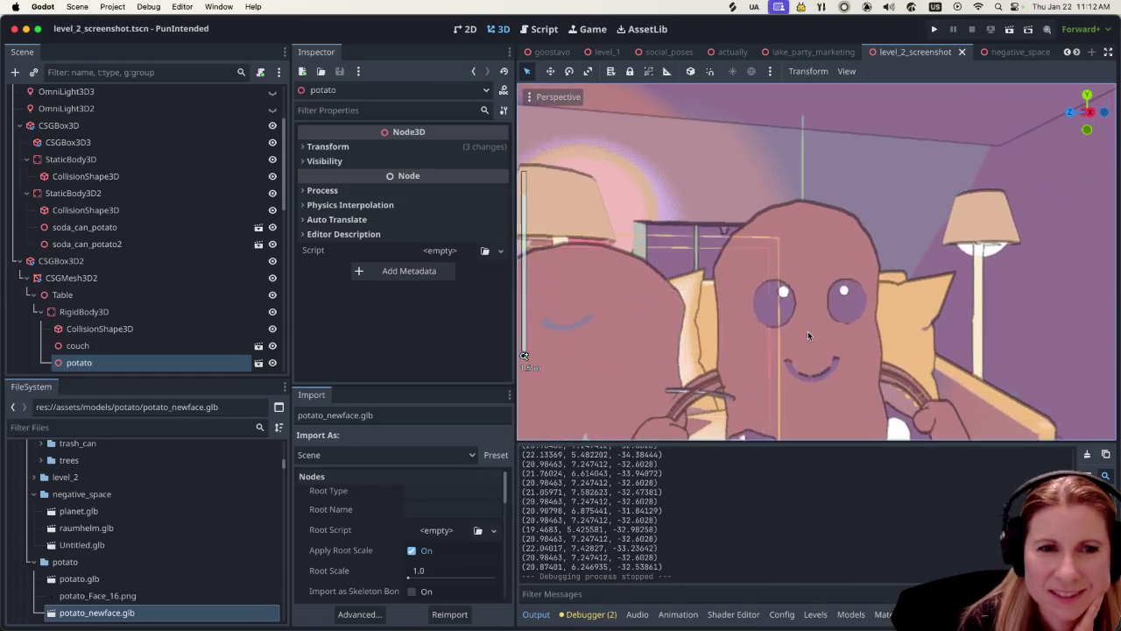
{"action": "scroll", "coordinate": [807, 331], "scroll_direction": "up", "scroll_amount": 1}
{"action": "scroll", "coordinate": [811, 326], "scroll_direction": "down", "scroll_amount": 1}
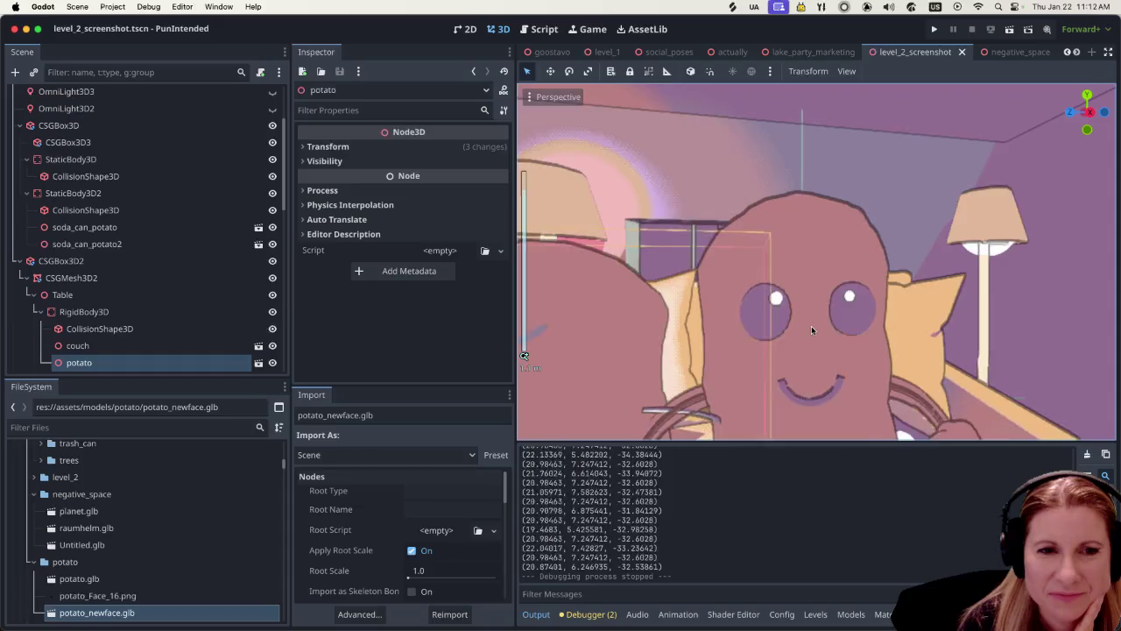
{"action": "scroll", "coordinate": [811, 325], "scroll_direction": "down", "scroll_amount": 2}
{"action": "scroll", "coordinate": [810, 326], "scroll_direction": "down", "scroll_amount": 1}
{"action": "scroll", "coordinate": [810, 327], "scroll_direction": "down", "scroll_amount": 2}
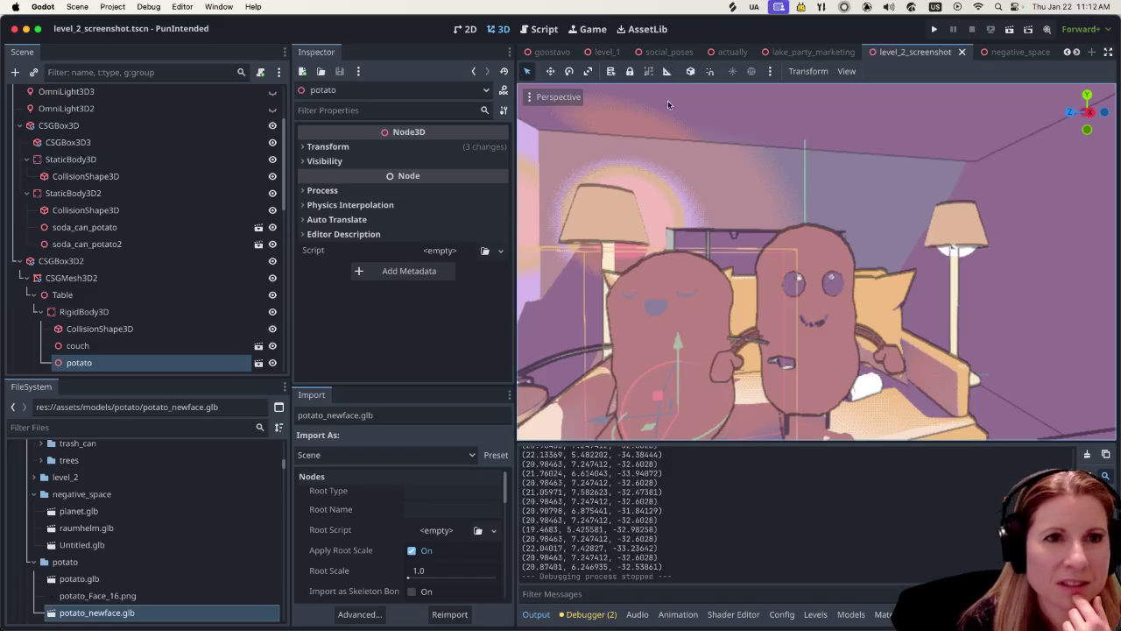
{"action": "left_click", "coordinate": [732, 52]}
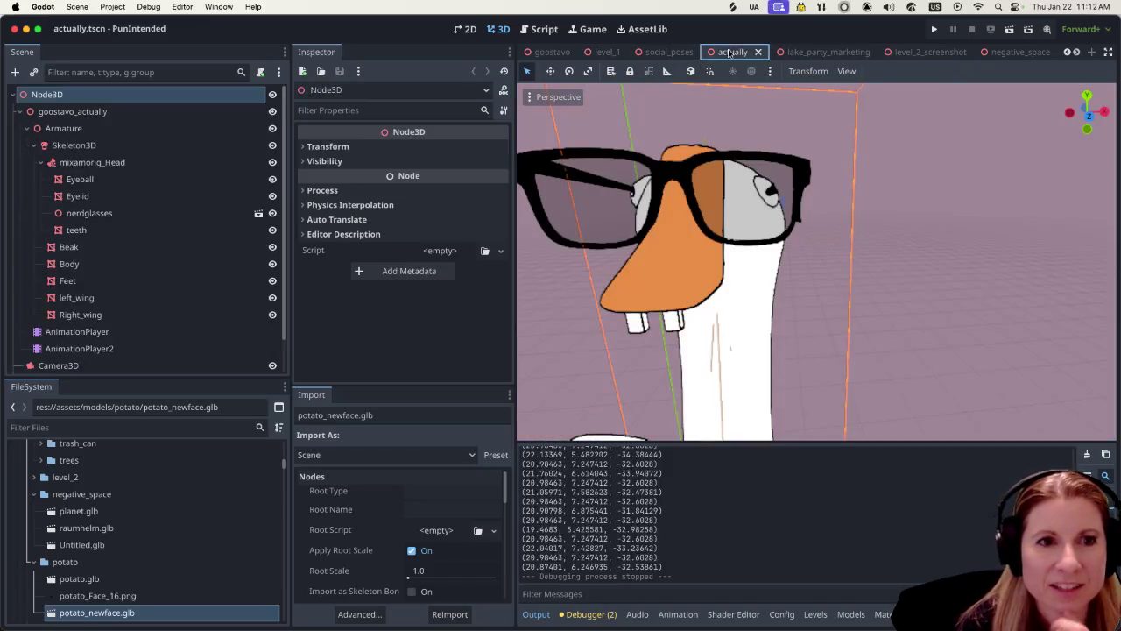
Show AnimationPlayer2's tracks in the Animation panel and play its RESET animation
{"action": "scroll", "coordinate": [673, 344], "scroll_direction": "down", "scroll_amount": 5}
{"action": "scroll", "coordinate": [695, 354], "scroll_direction": "up", "scroll_amount": 3}
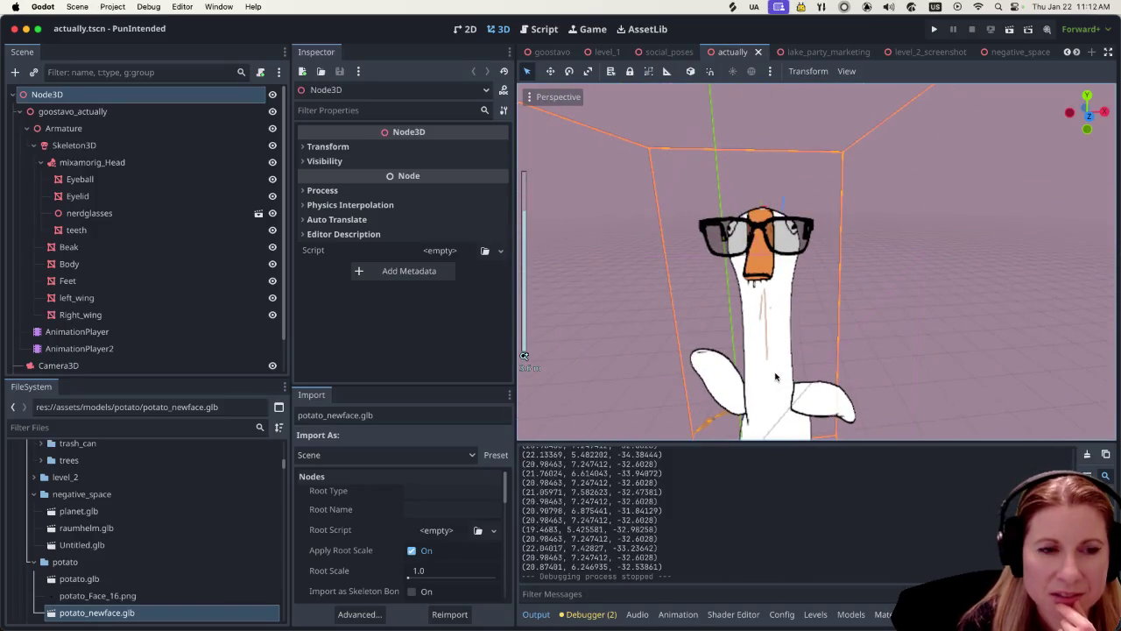
{"action": "left_click", "coordinate": [678, 614]}
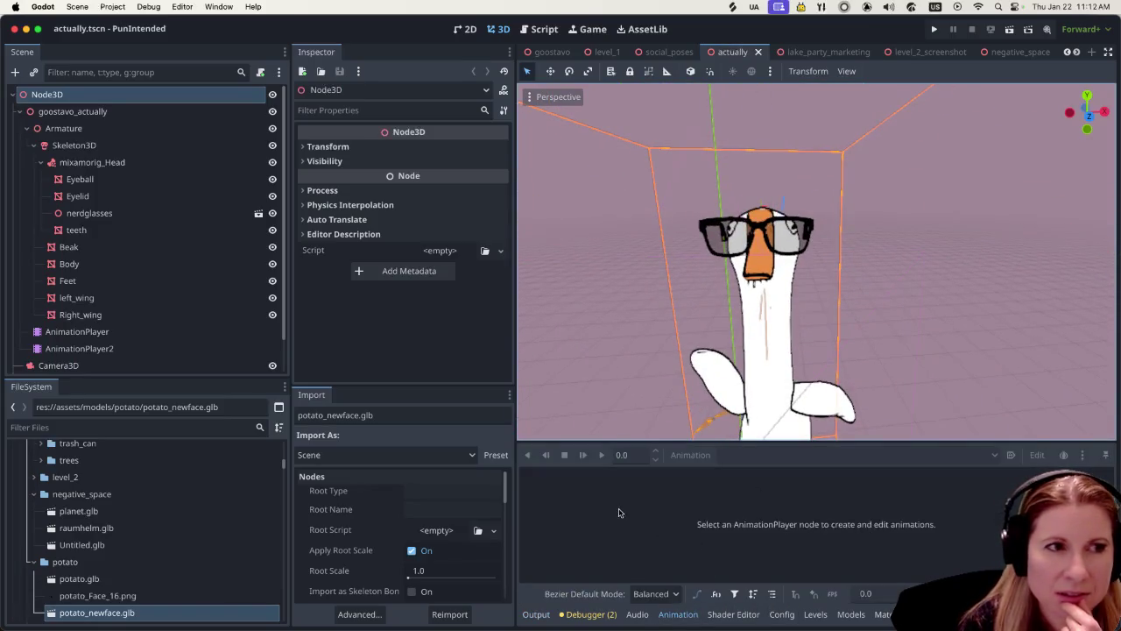
{"action": "left_click", "coordinate": [138, 348]}
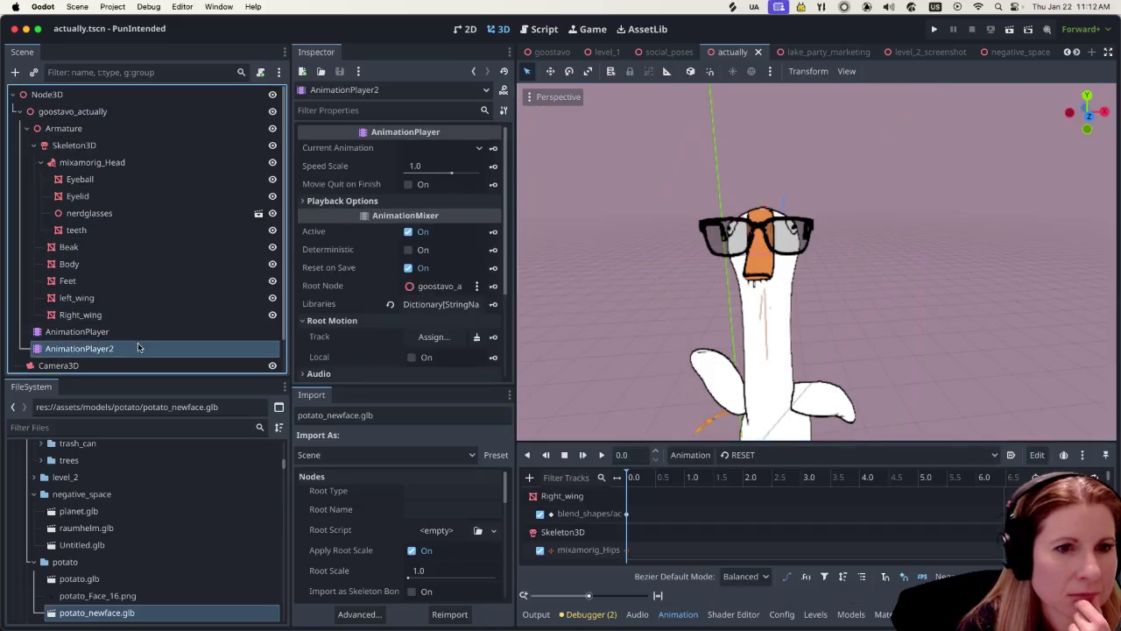
{"action": "scroll", "coordinate": [777, 385], "scroll_direction": "down", "scroll_amount": 2}
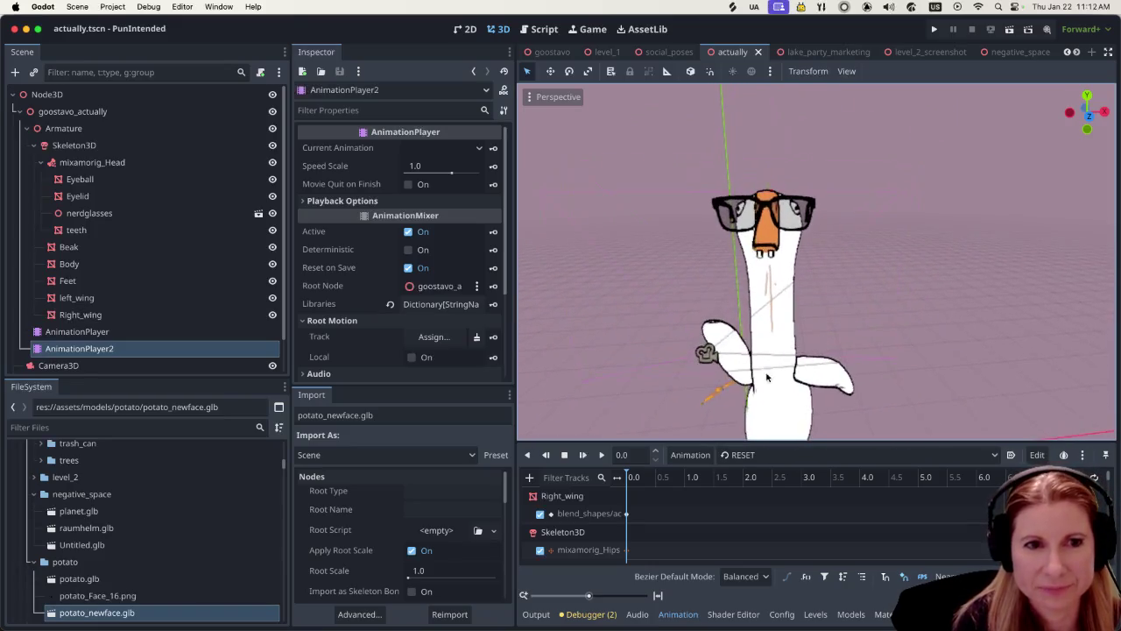
{"action": "scroll", "coordinate": [766, 377], "scroll_direction": "up", "scroll_amount": 3}
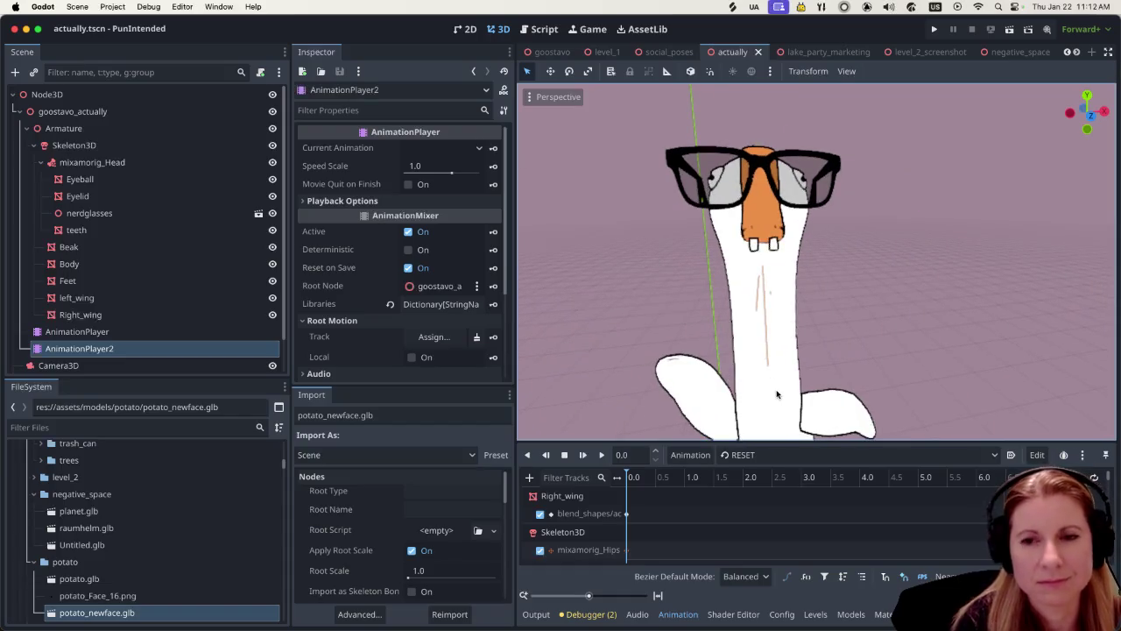
{"action": "left_click", "coordinate": [600, 456]}
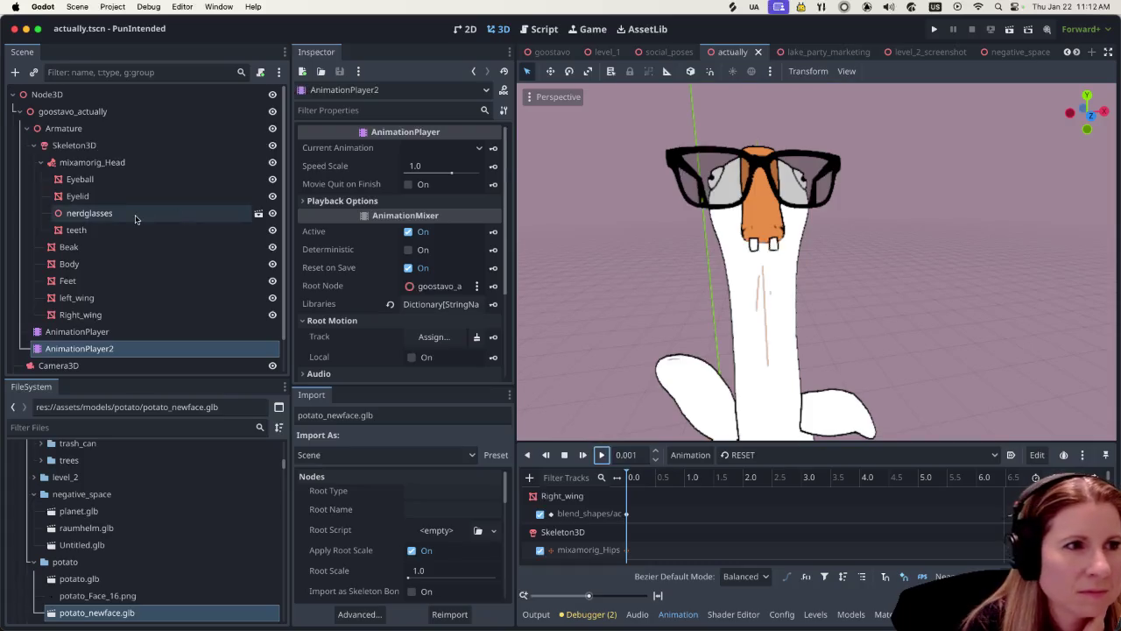
{"action": "scroll", "coordinate": [124, 222], "scroll_direction": "down", "scroll_amount": 2}
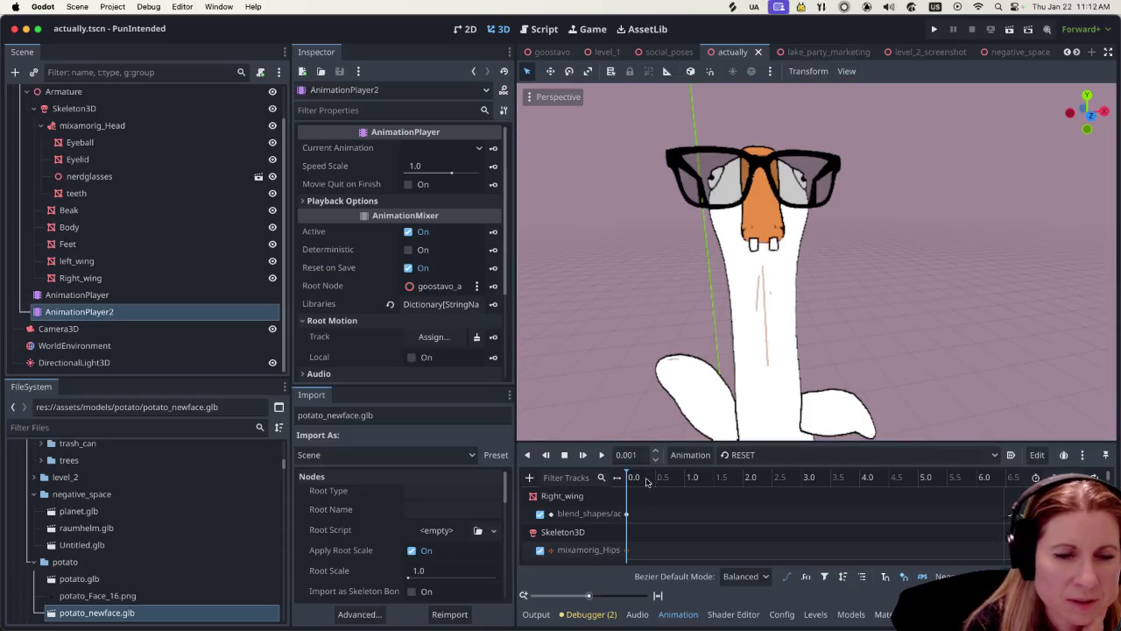
Set the RESET animation length to 2 seconds, move the playhead to 0.85 s, and select Right_wing
{"action": "double_click", "coordinate": [588, 512]}
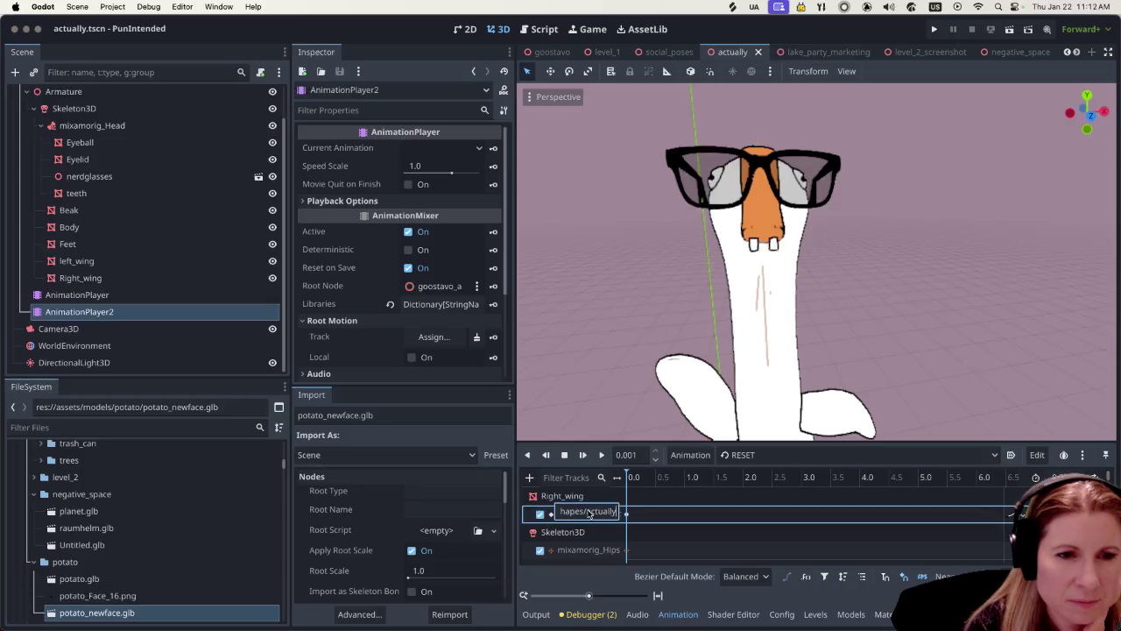
{"action": "key", "text": "Escape"}
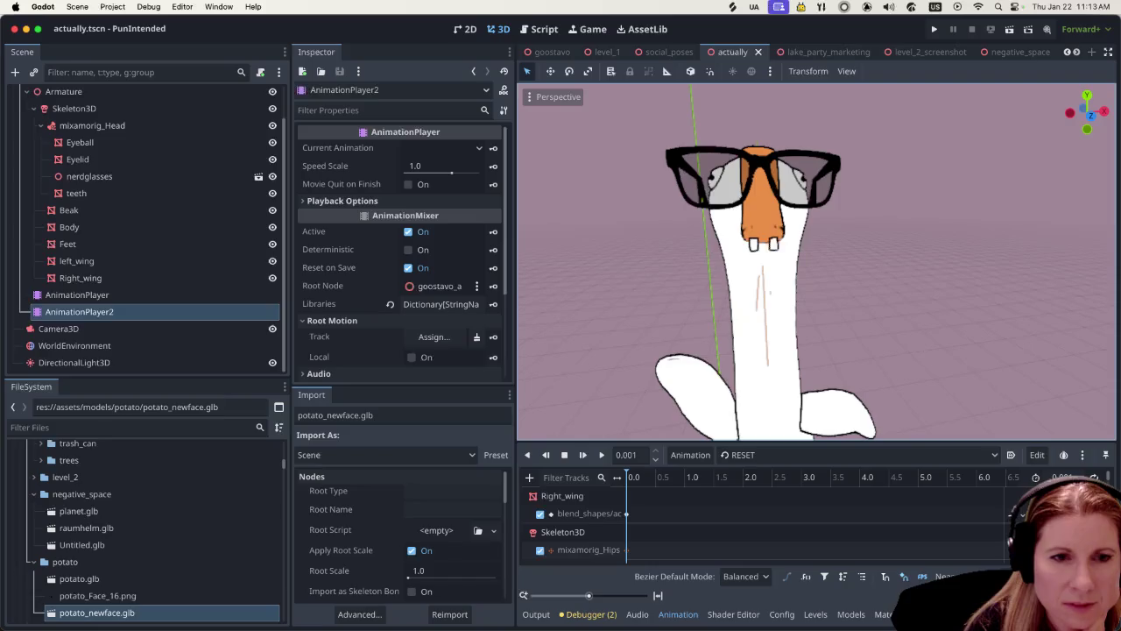
{"action": "left_click", "coordinate": [1061, 476]}
{"action": "type", "text": "2"}
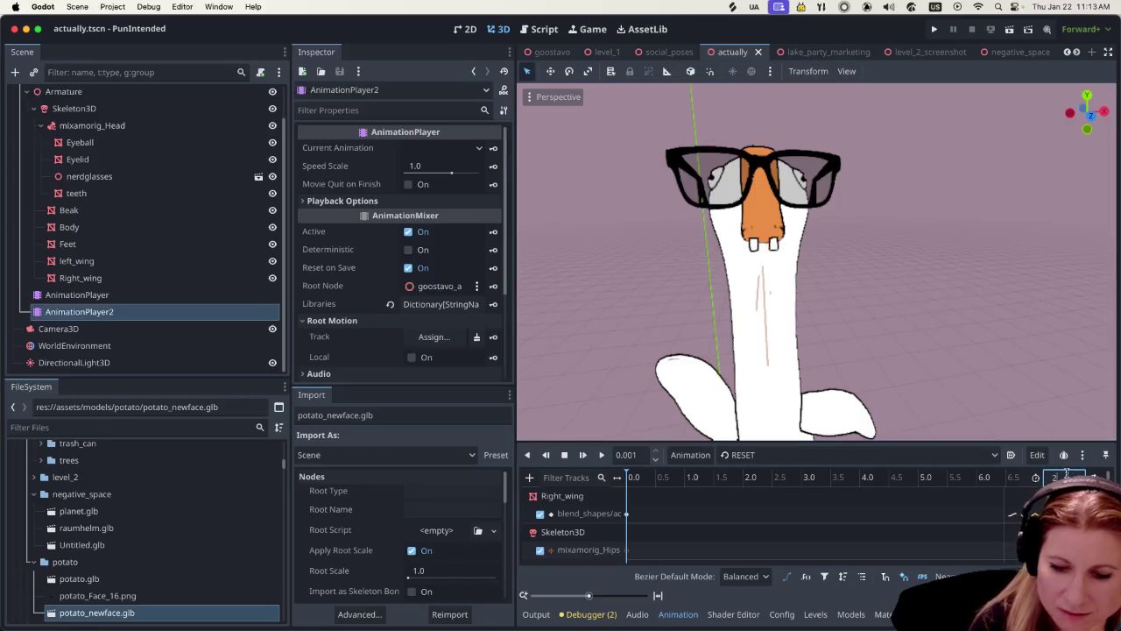
{"action": "key", "text": "Return"}
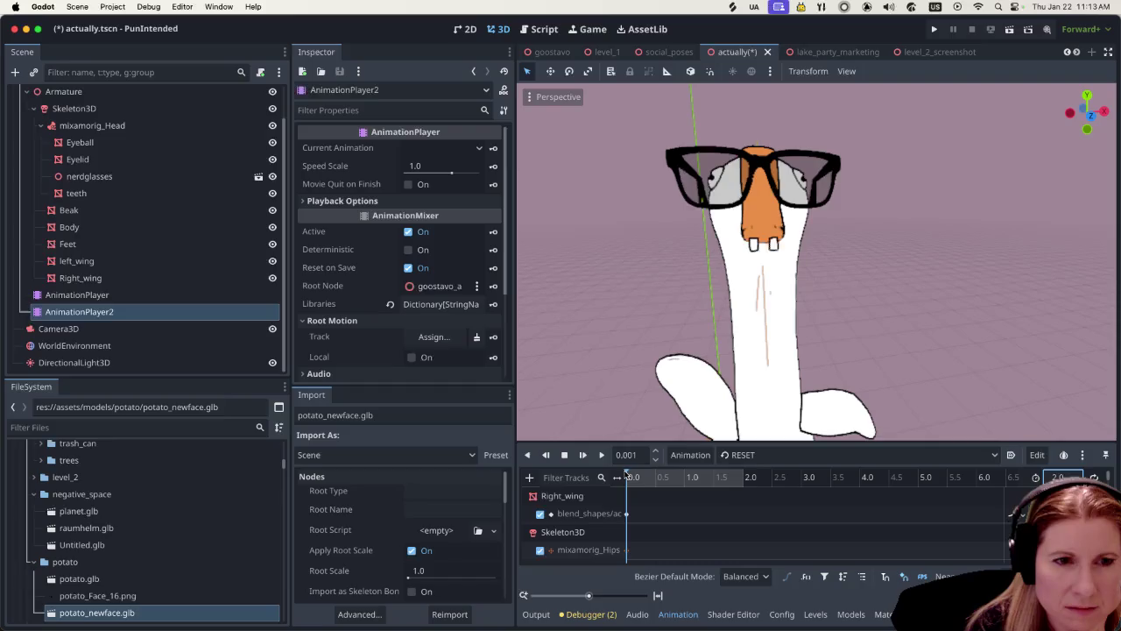
{"action": "left_click", "coordinate": [675, 478]}
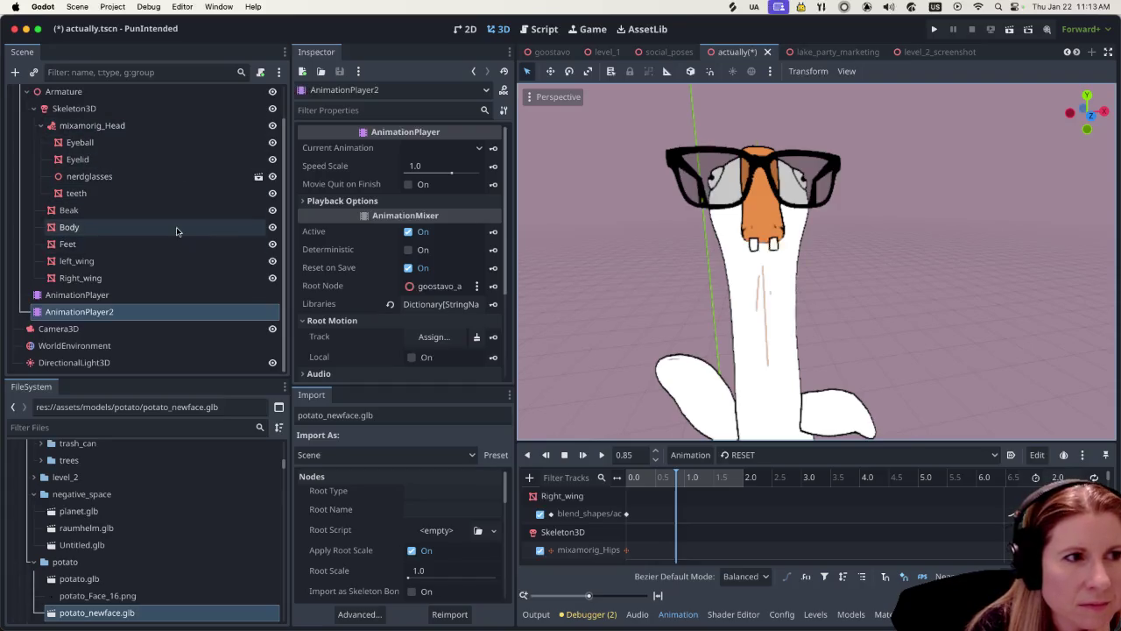
{"action": "left_click", "coordinate": [131, 278]}
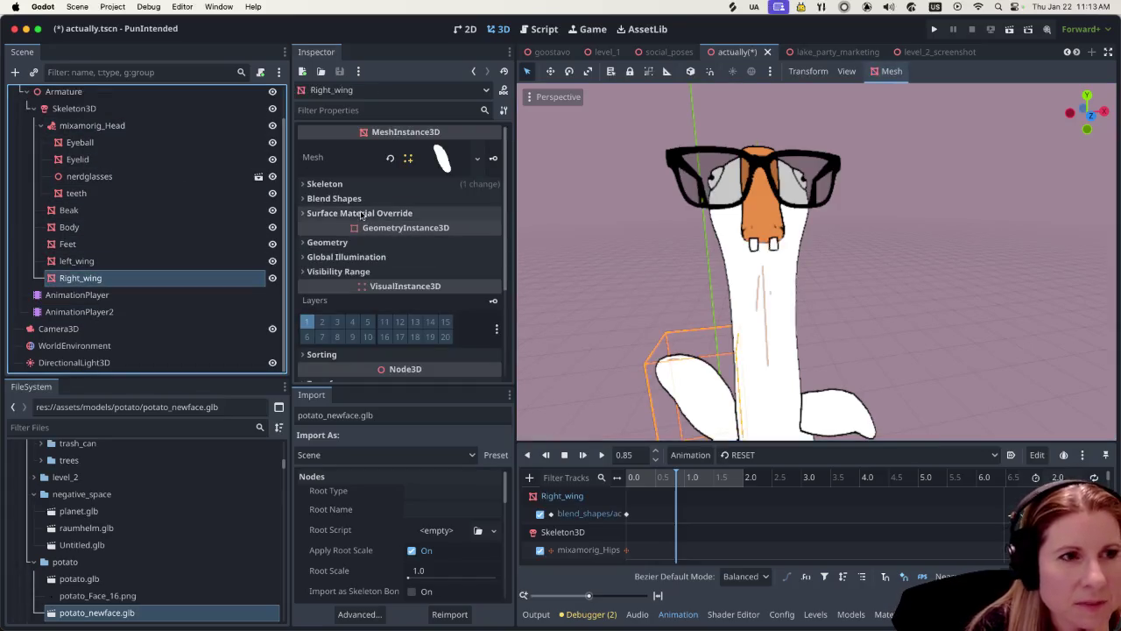